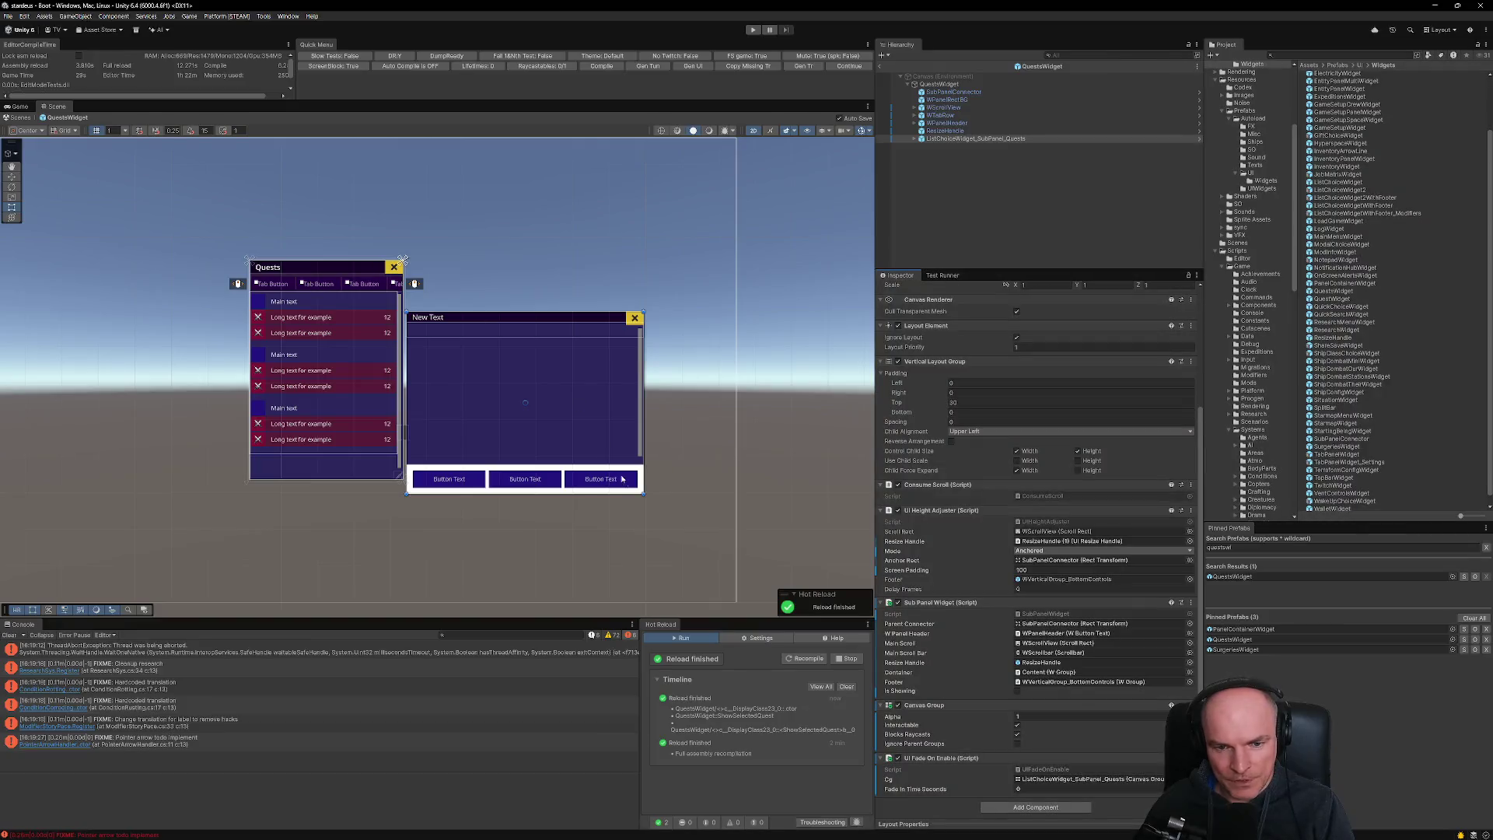
# - Exit prefab mode, clear the Console and start Stardeus in Play mode
pyautogui.click(879, 66)
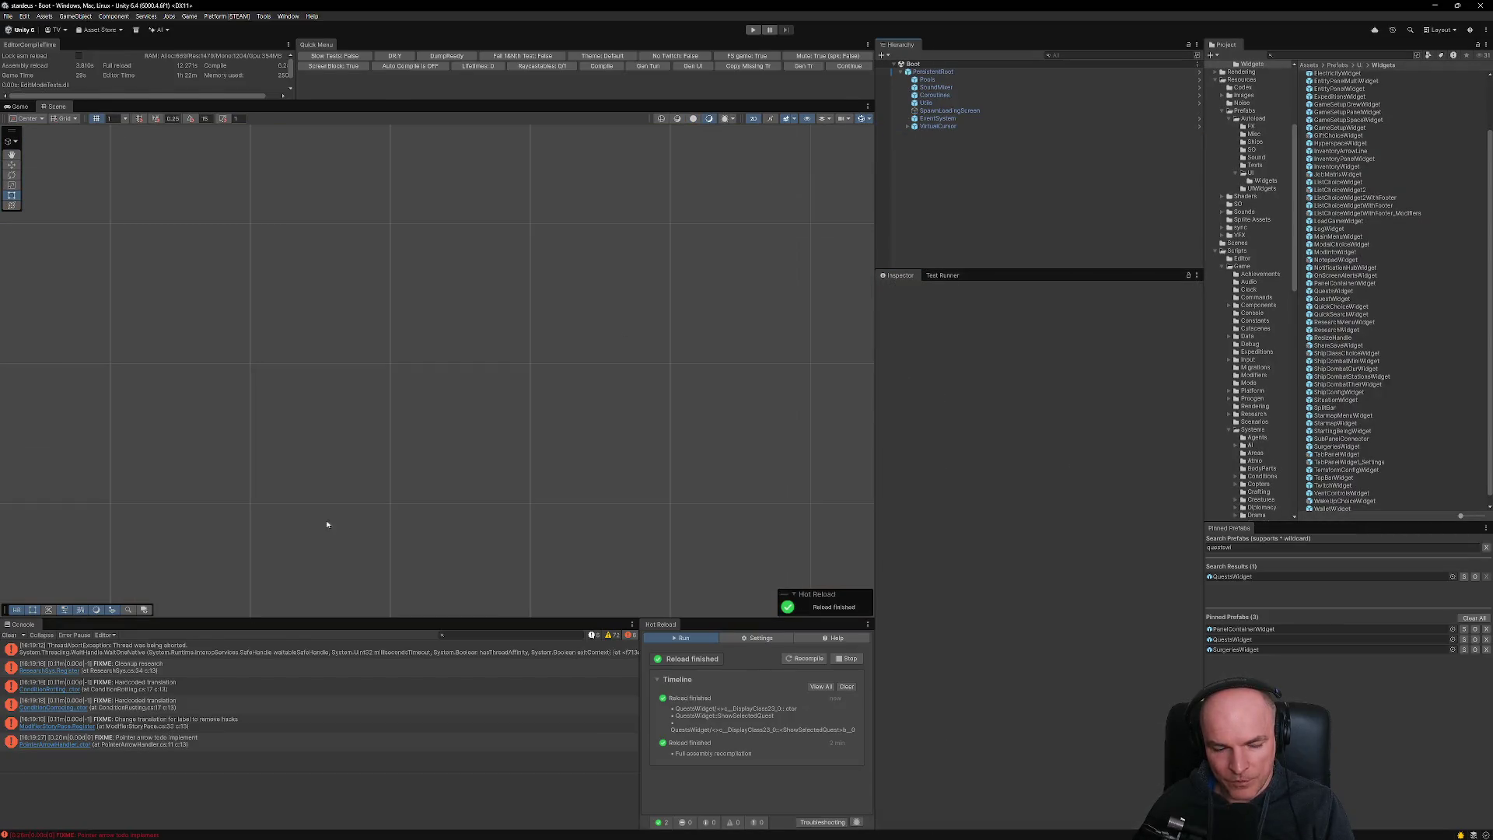
pyautogui.click(9, 636)
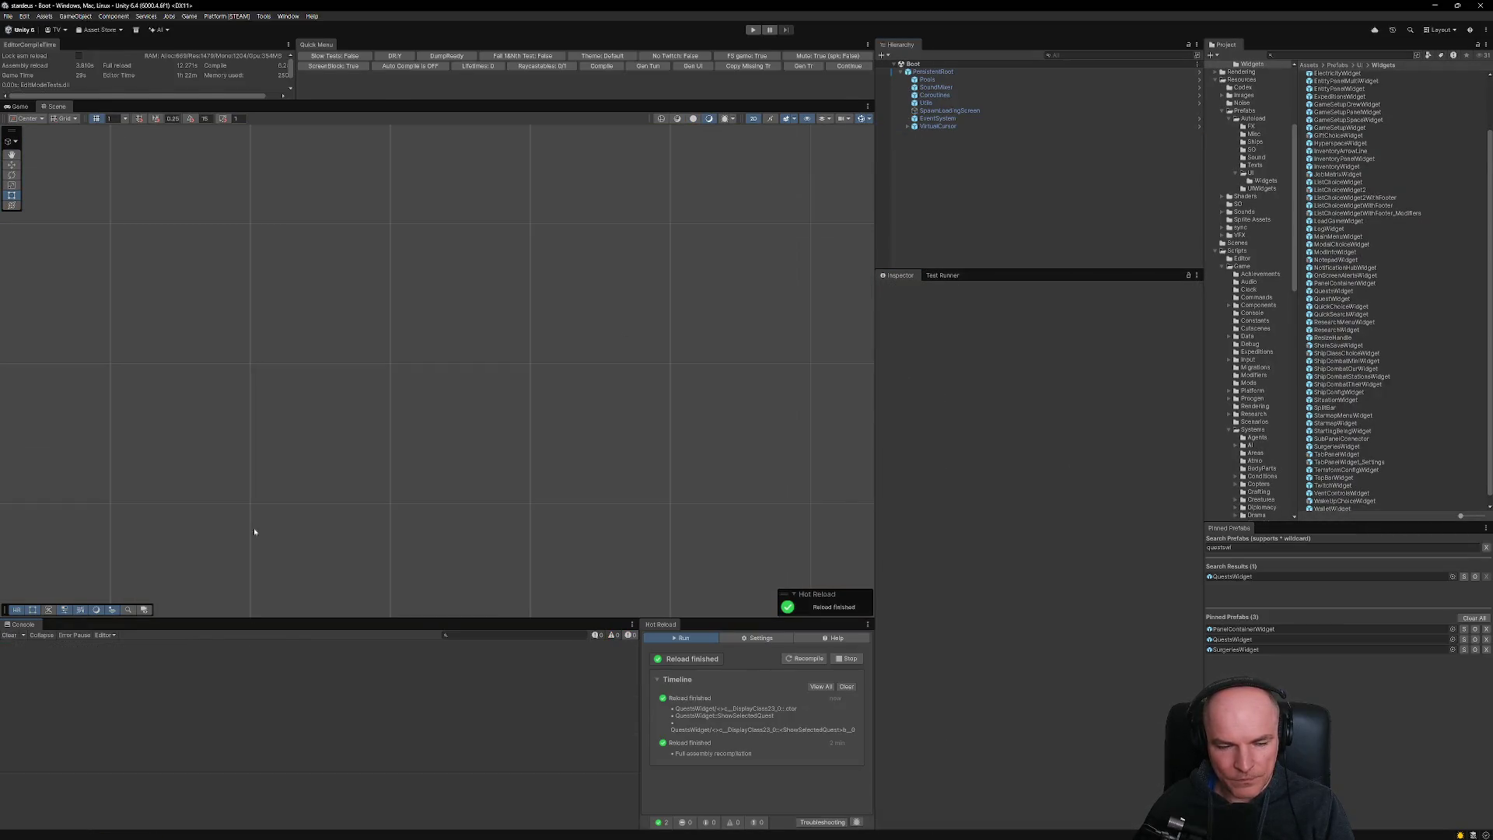
pyautogui.click(850, 67)
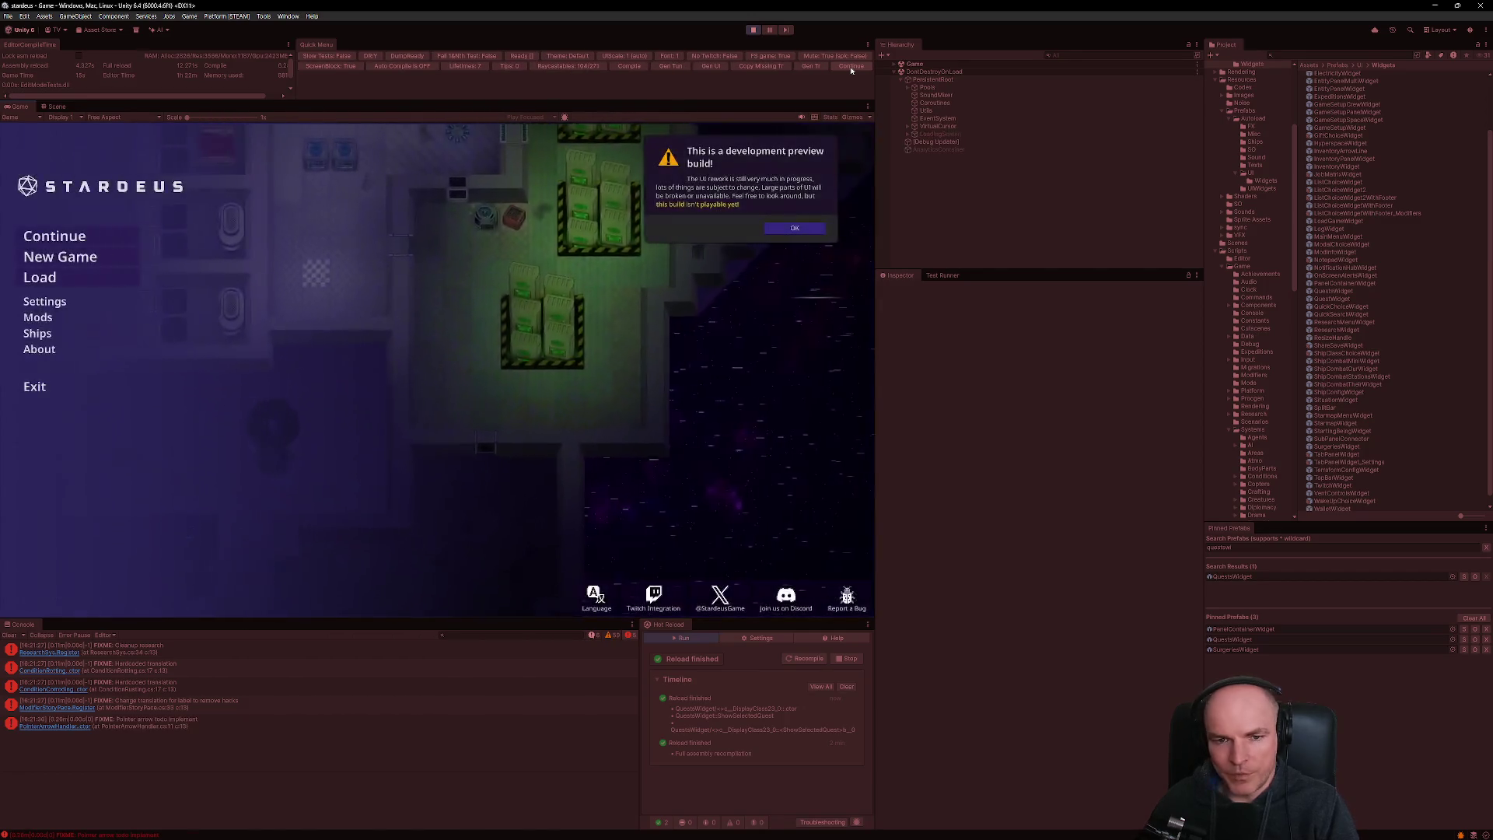
# - Dismiss the dev-preview notice, continue into the colony game and open the Quests window
pyautogui.click(793, 228)
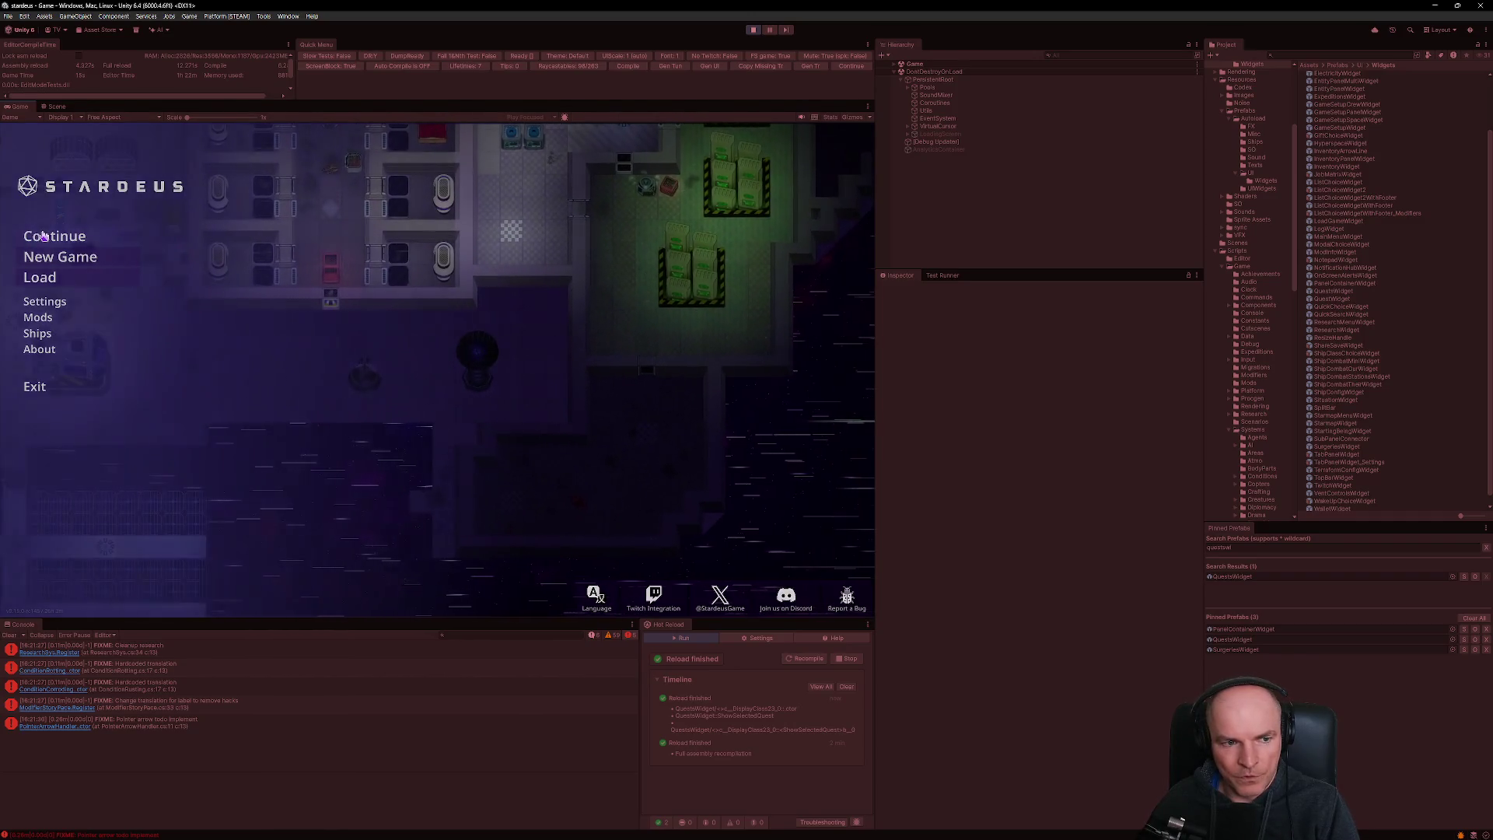
pyautogui.press('Escape')
pyautogui.click(787, 566)
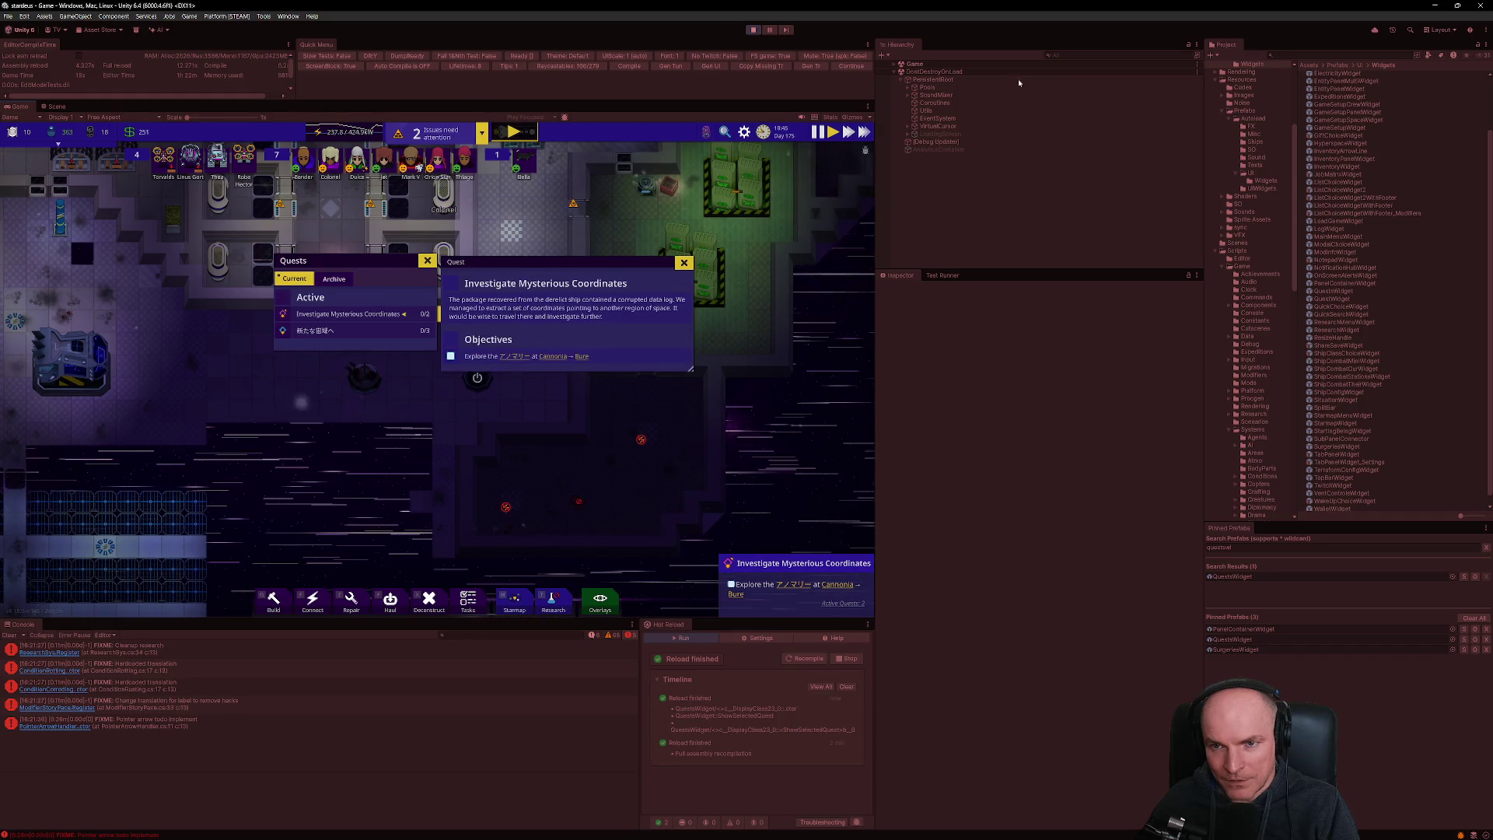
pyautogui.click(1086, 55)
# - Select ListChoiceWidget_SubPanel_Quests via a 'subp' Hierarchy search and toggle its UI Fade On Enable
pyautogui.write('subp')
pyautogui.click(956, 95)
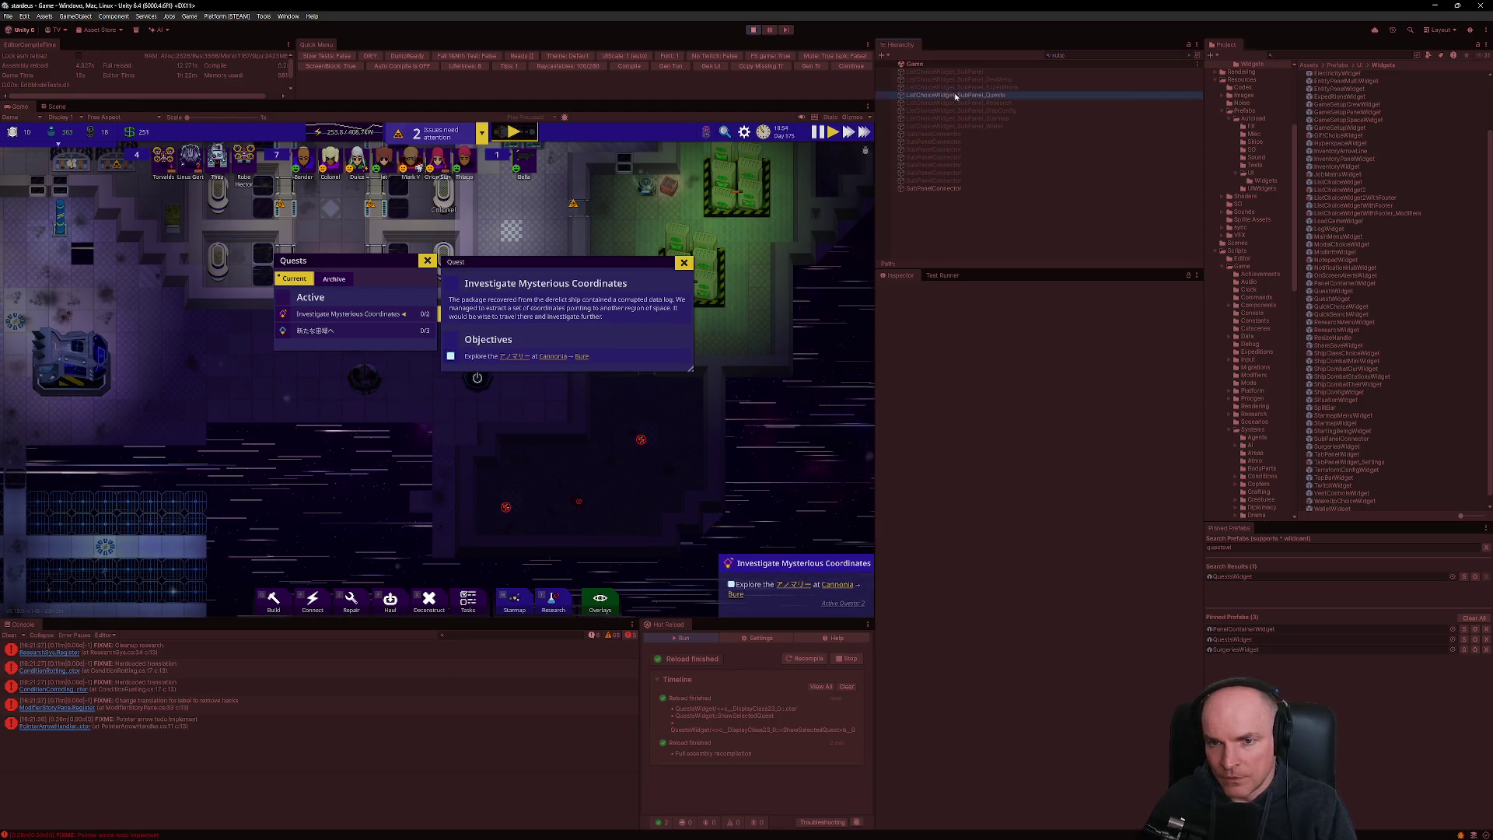
pyautogui.click(1190, 58)
pyautogui.scroll(-3, 945, 700)
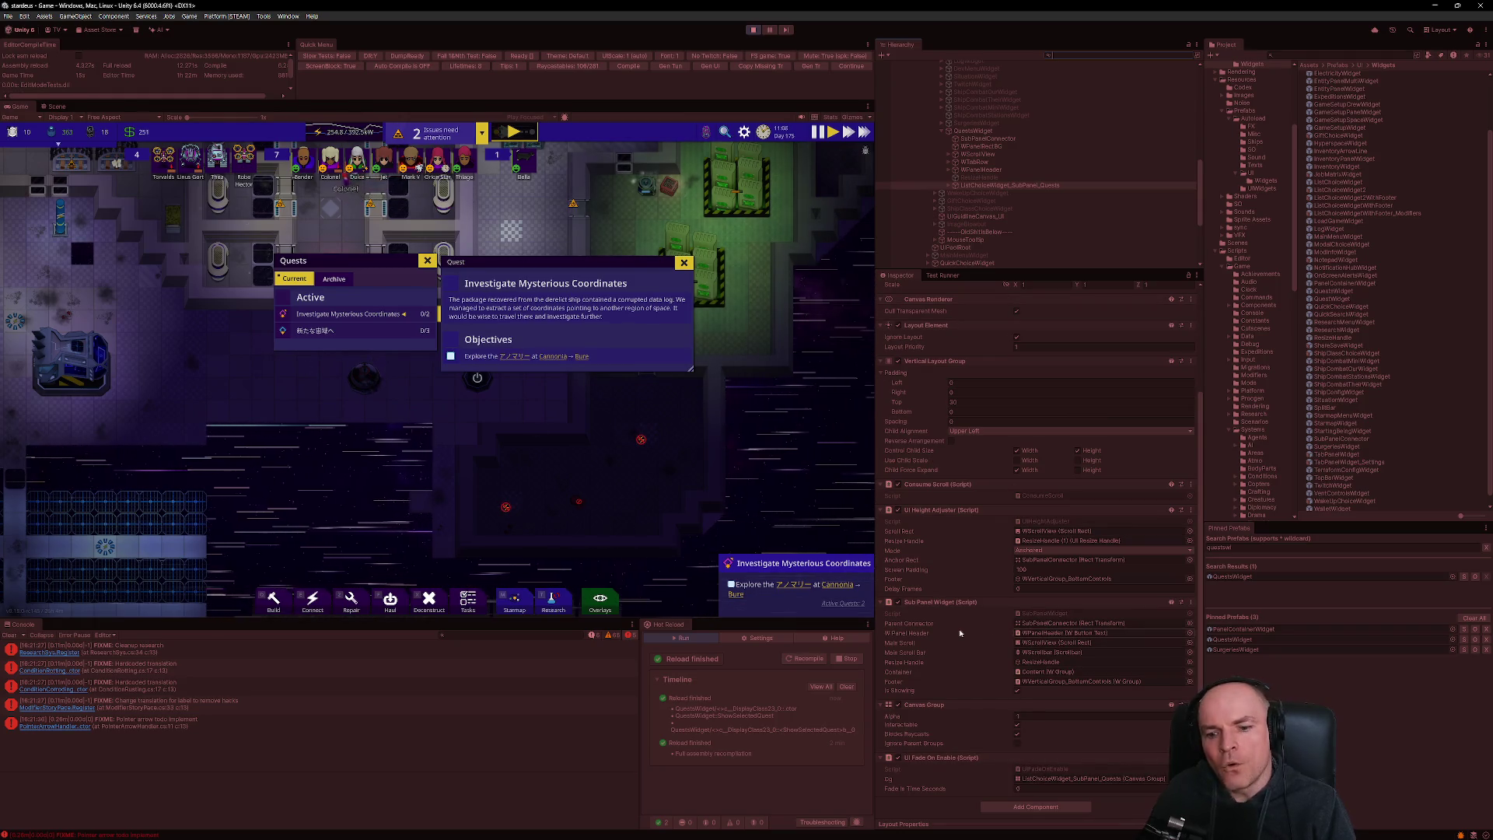
pyautogui.click(898, 758)
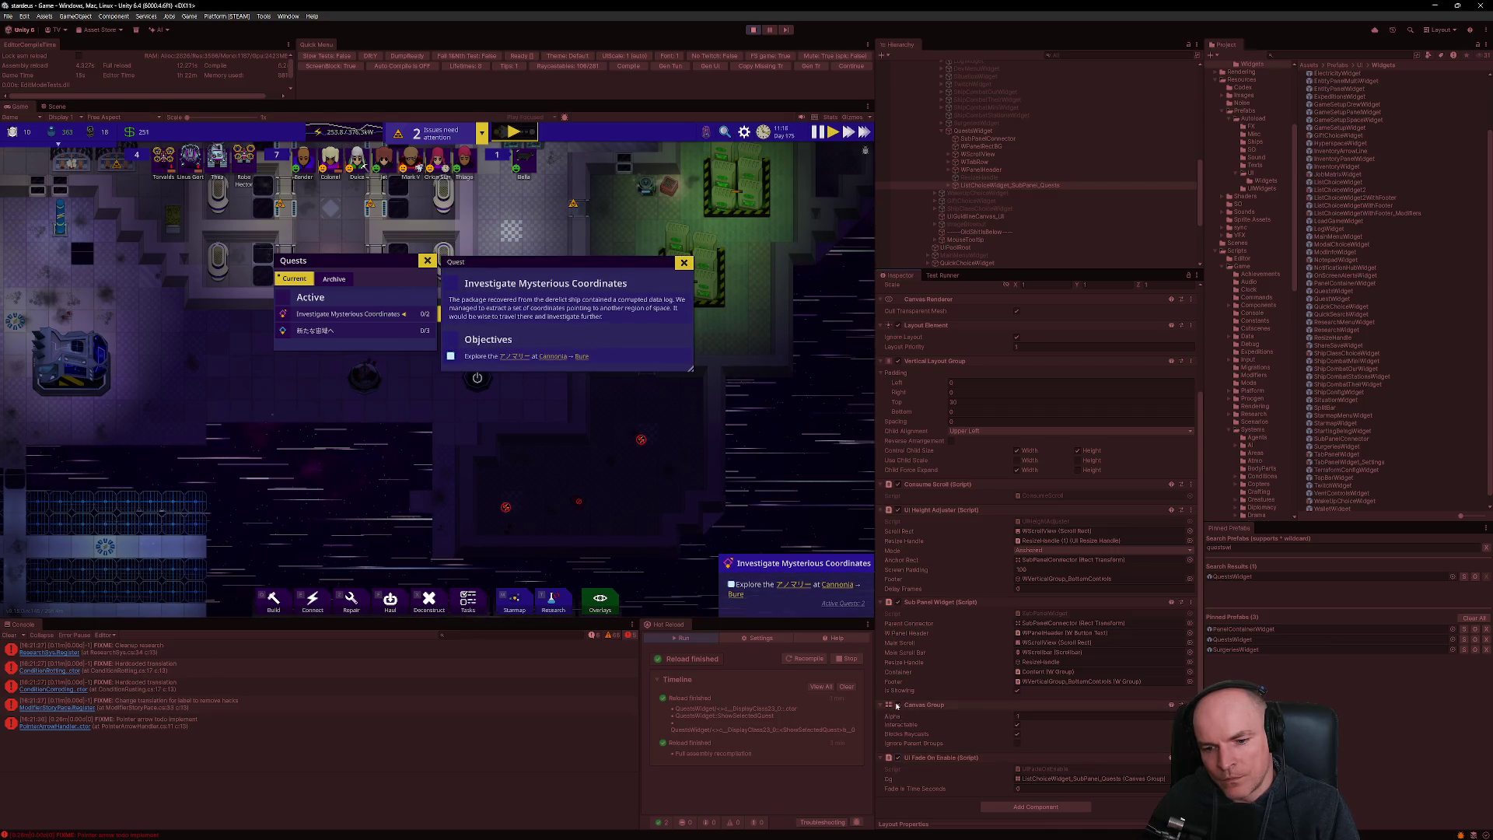
pyautogui.scroll(3, 992, 635)
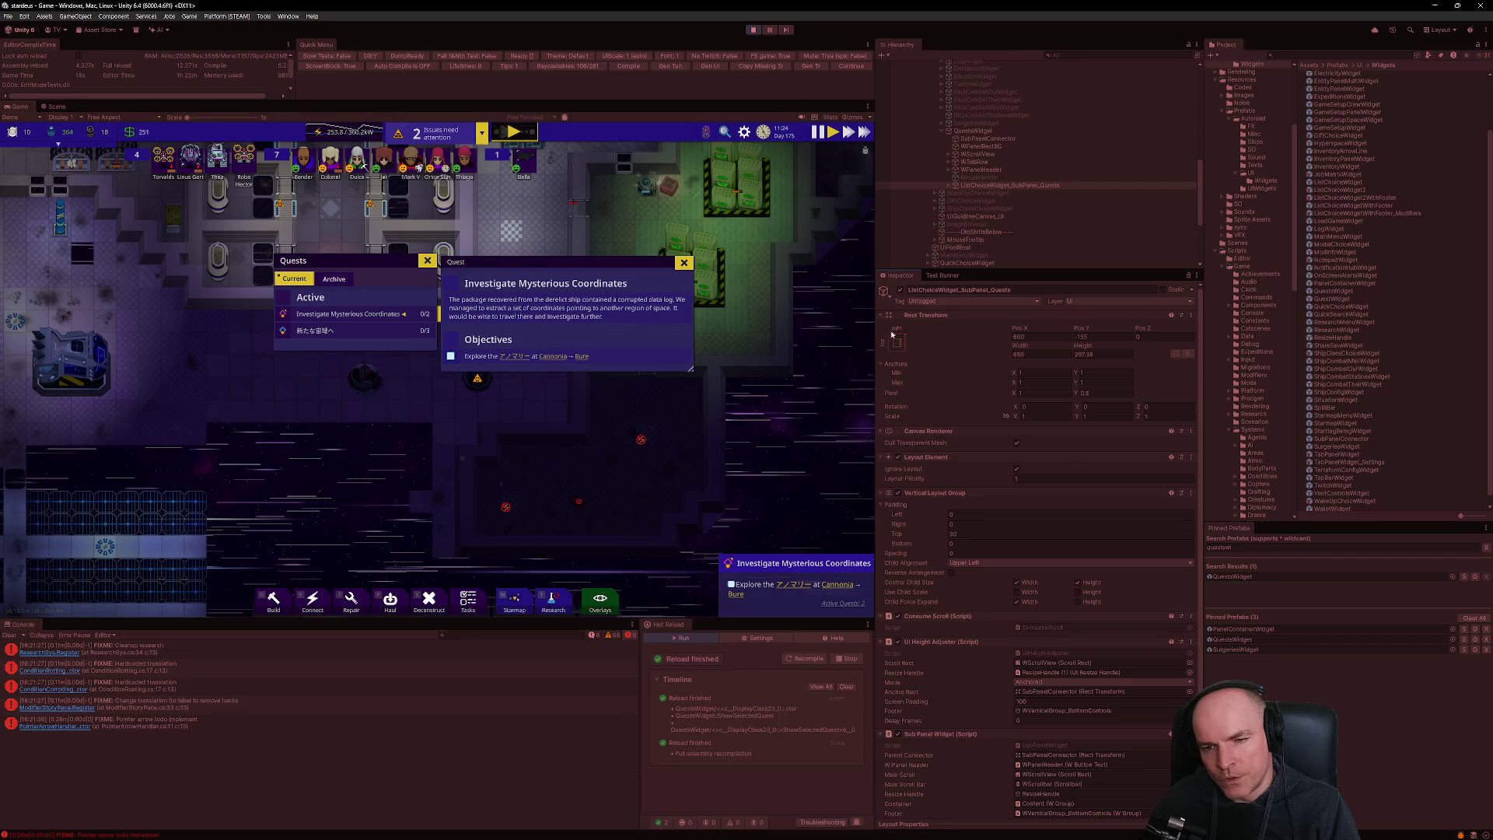
# - Toggle the quests sub-panel off and on several times to test its fade
pyautogui.click(900, 290)
pyautogui.click(901, 290)
pyautogui.click(900, 291)
pyautogui.click(900, 291)
pyautogui.click(900, 291)
pyautogui.click(900, 291)
# - Set UI Fade On Enable's Fade In Time Seconds to 0.25
pyautogui.scroll(-3, 1020, 786)
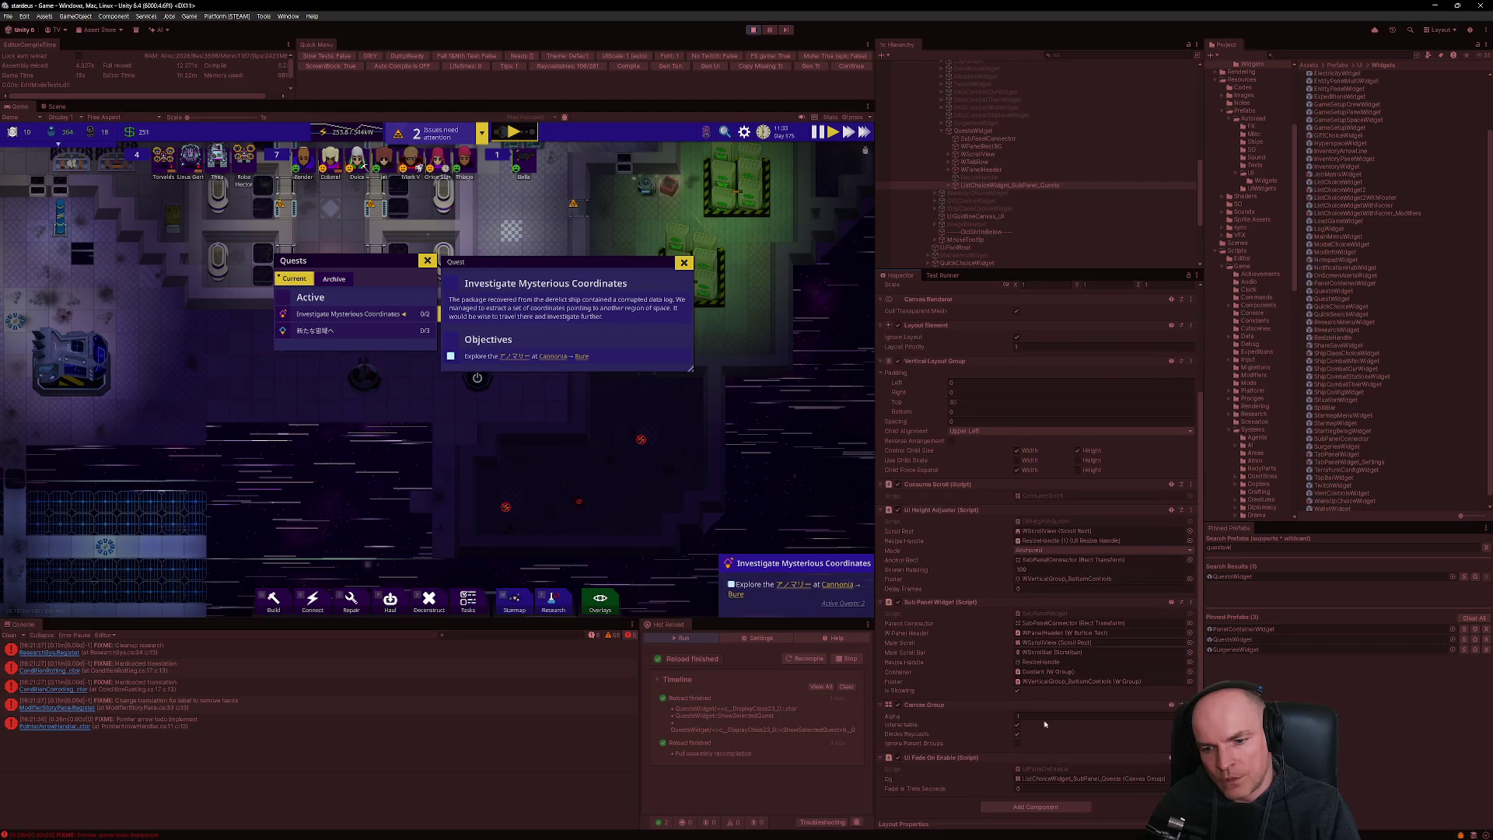
pyautogui.click(1023, 788)
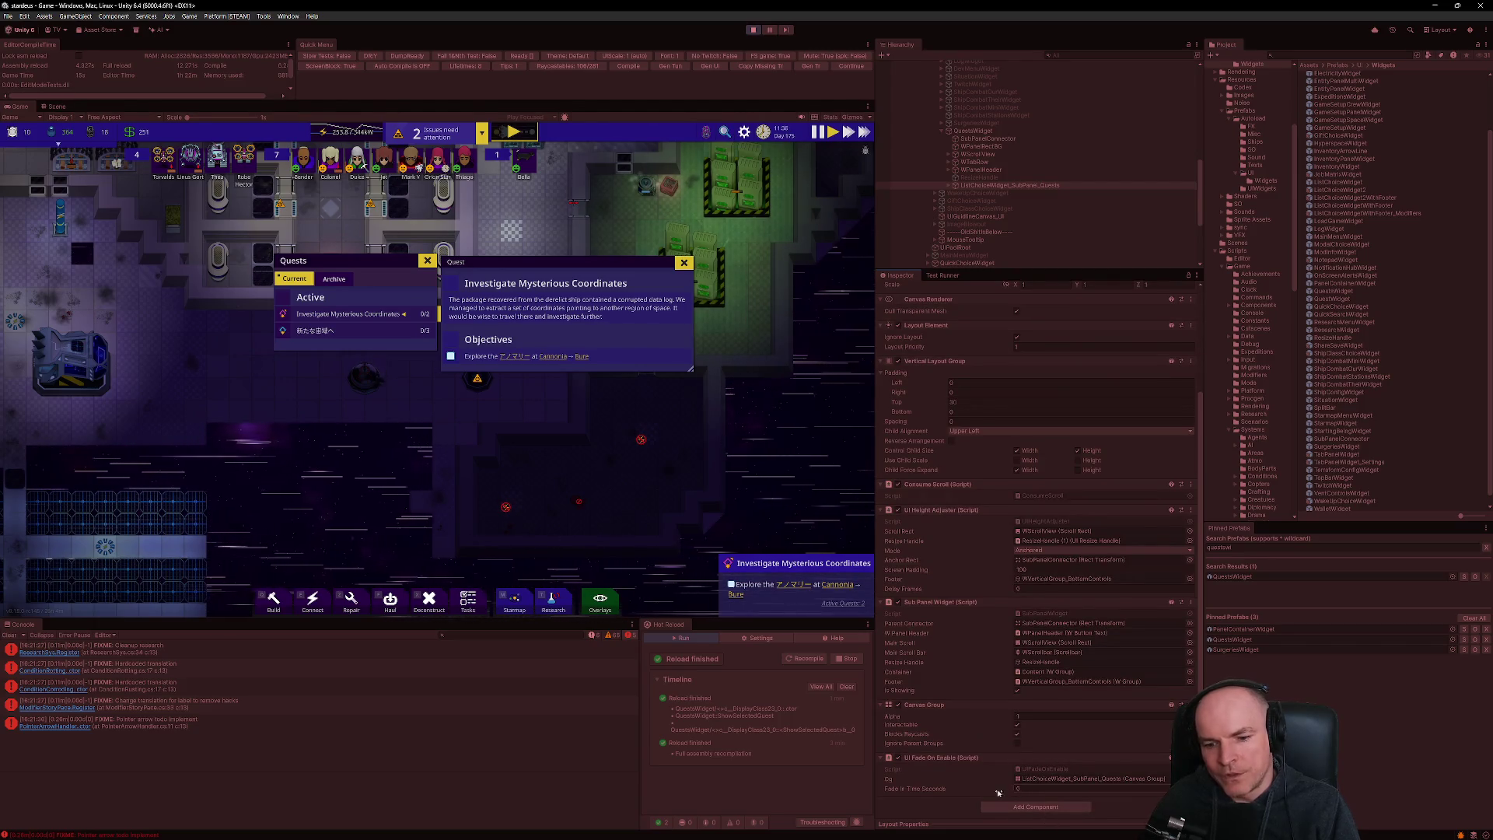
pyautogui.write('0')
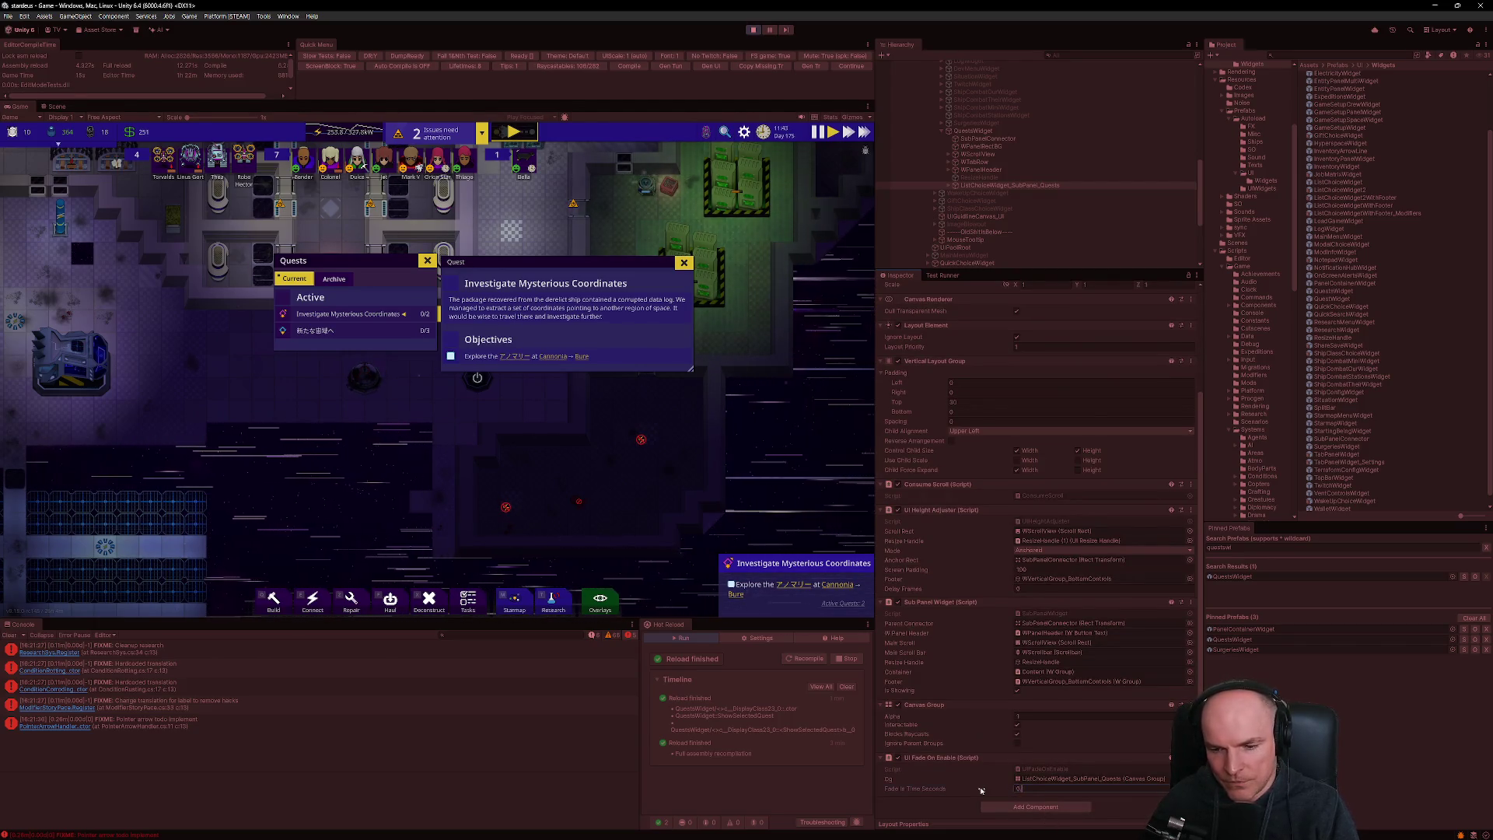
pyautogui.press('Return')
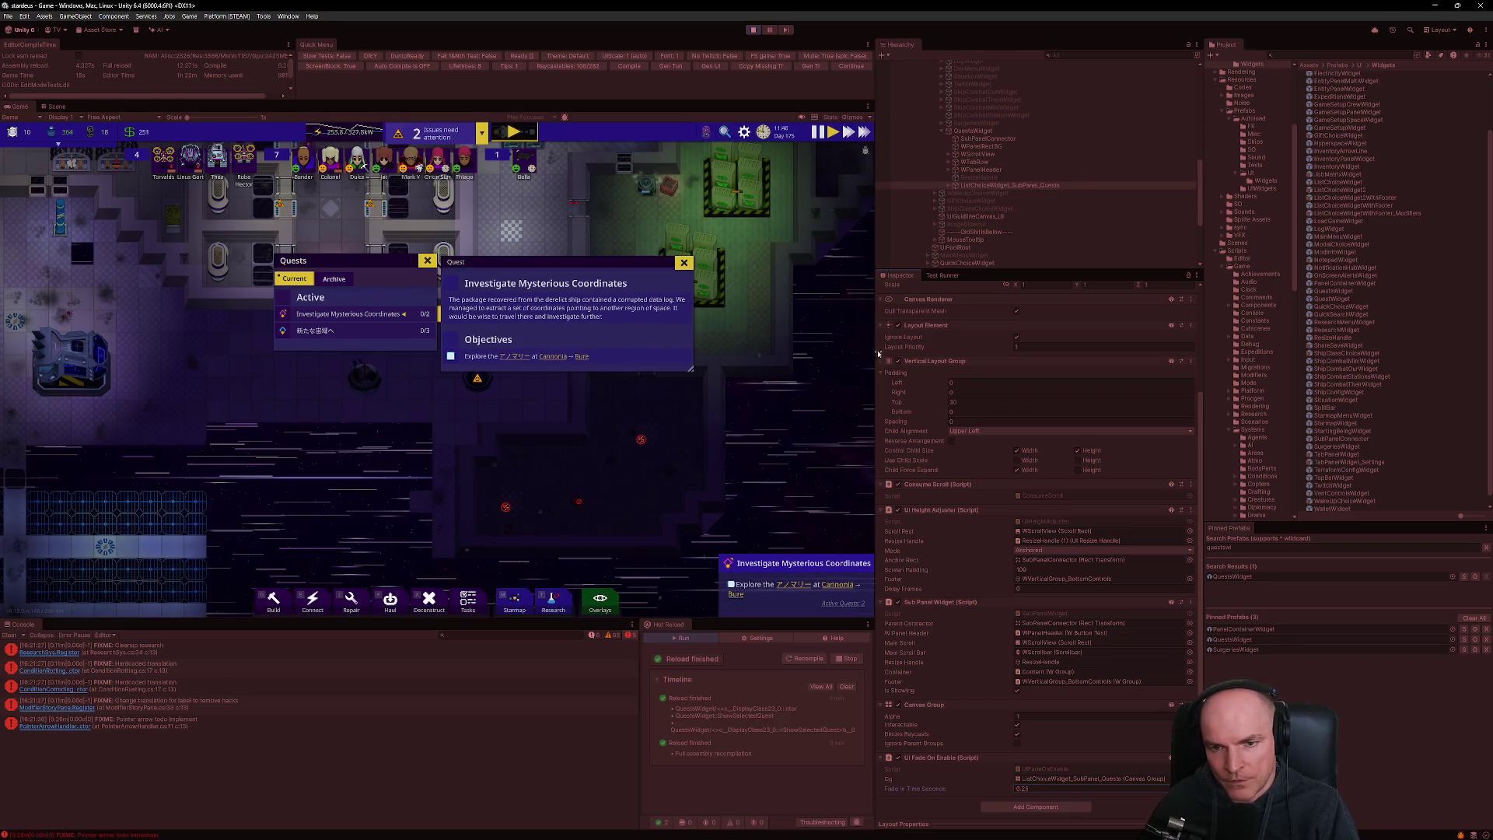
# - Repeatedly close and reopen the quest detail panel to watch the 0.25-second fade-in
pyautogui.click(413, 315)
pyautogui.click(413, 315)
pyautogui.click(414, 315)
pyautogui.click(414, 319)
pyautogui.click(415, 321)
pyautogui.click(416, 324)
pyautogui.click(418, 329)
pyautogui.click(420, 334)
pyautogui.click(419, 332)
pyautogui.click(417, 316)
pyautogui.click(417, 319)
pyautogui.click(418, 315)
pyautogui.click(418, 316)
pyautogui.click(417, 316)
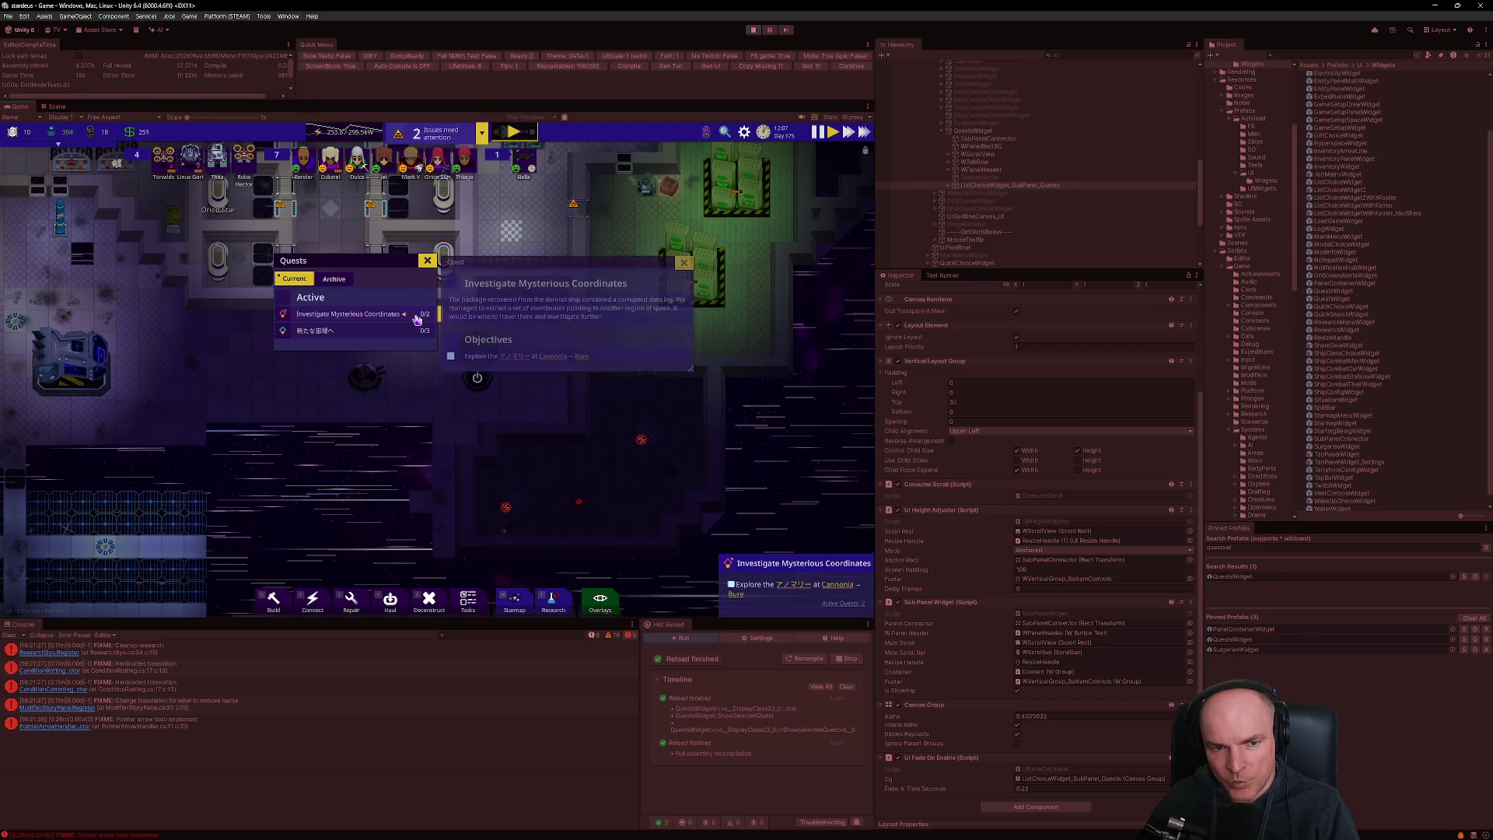
# - Keep toggling the Investigate Mysterious Coordinates details to watch the fade
pyautogui.click(417, 317)
pyautogui.click(418, 317)
pyautogui.click(417, 317)
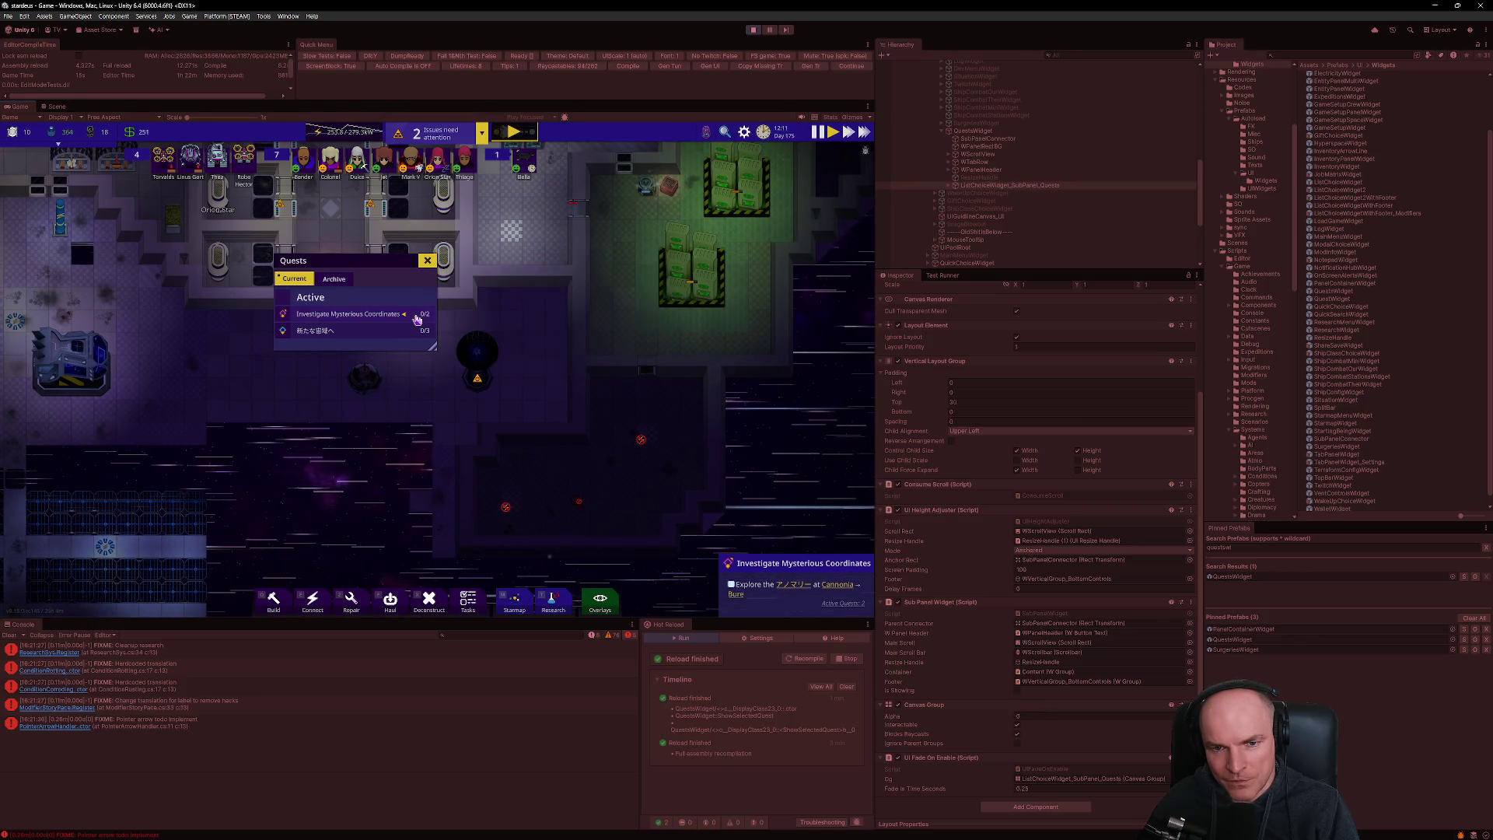
pyautogui.click(417, 318)
pyautogui.click(417, 317)
pyautogui.click(417, 317)
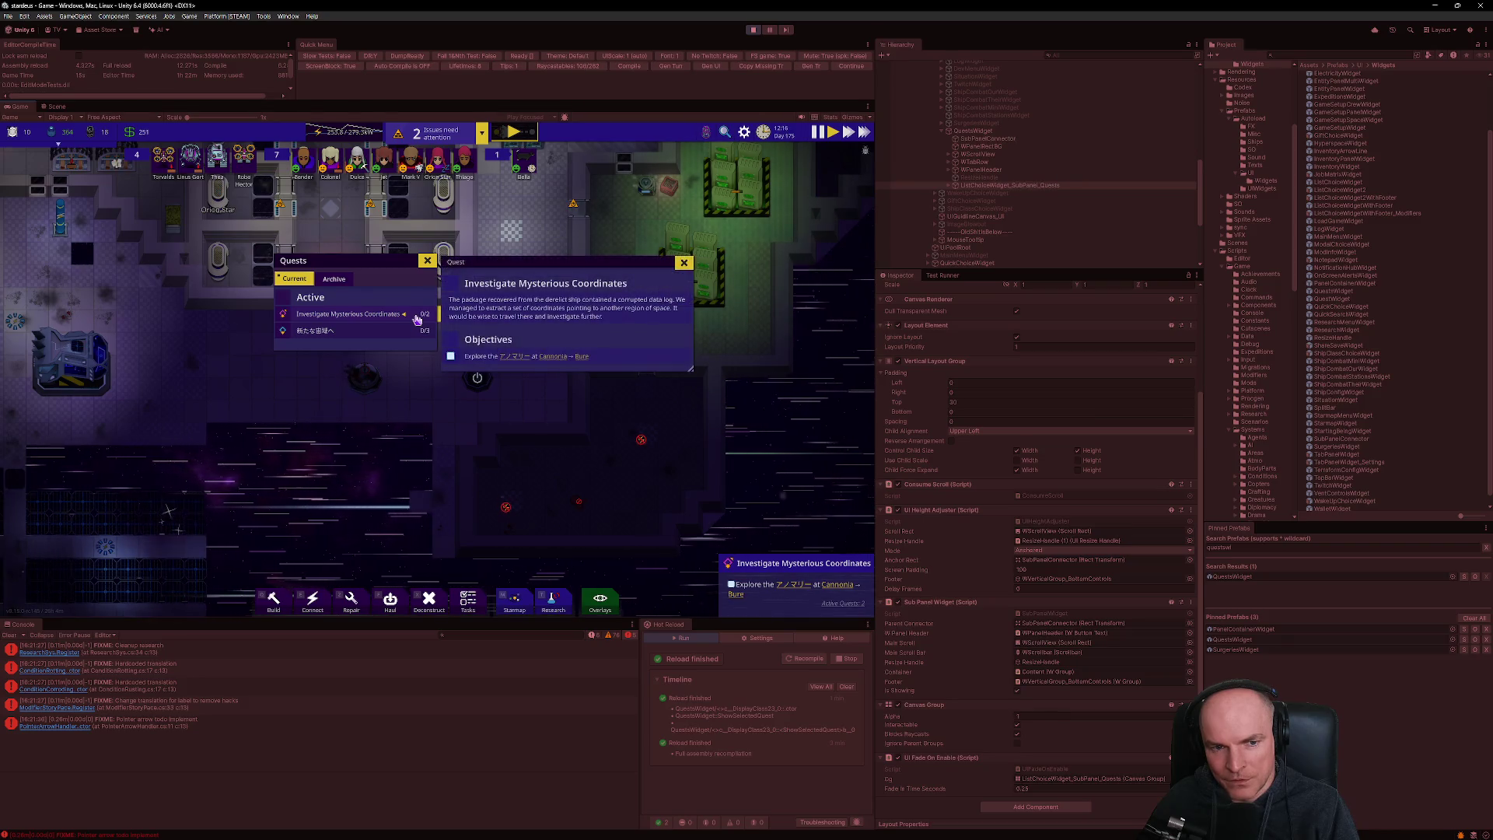
pyautogui.click(418, 317)
pyautogui.click(417, 317)
pyautogui.click(417, 317)
pyautogui.click(417, 317)
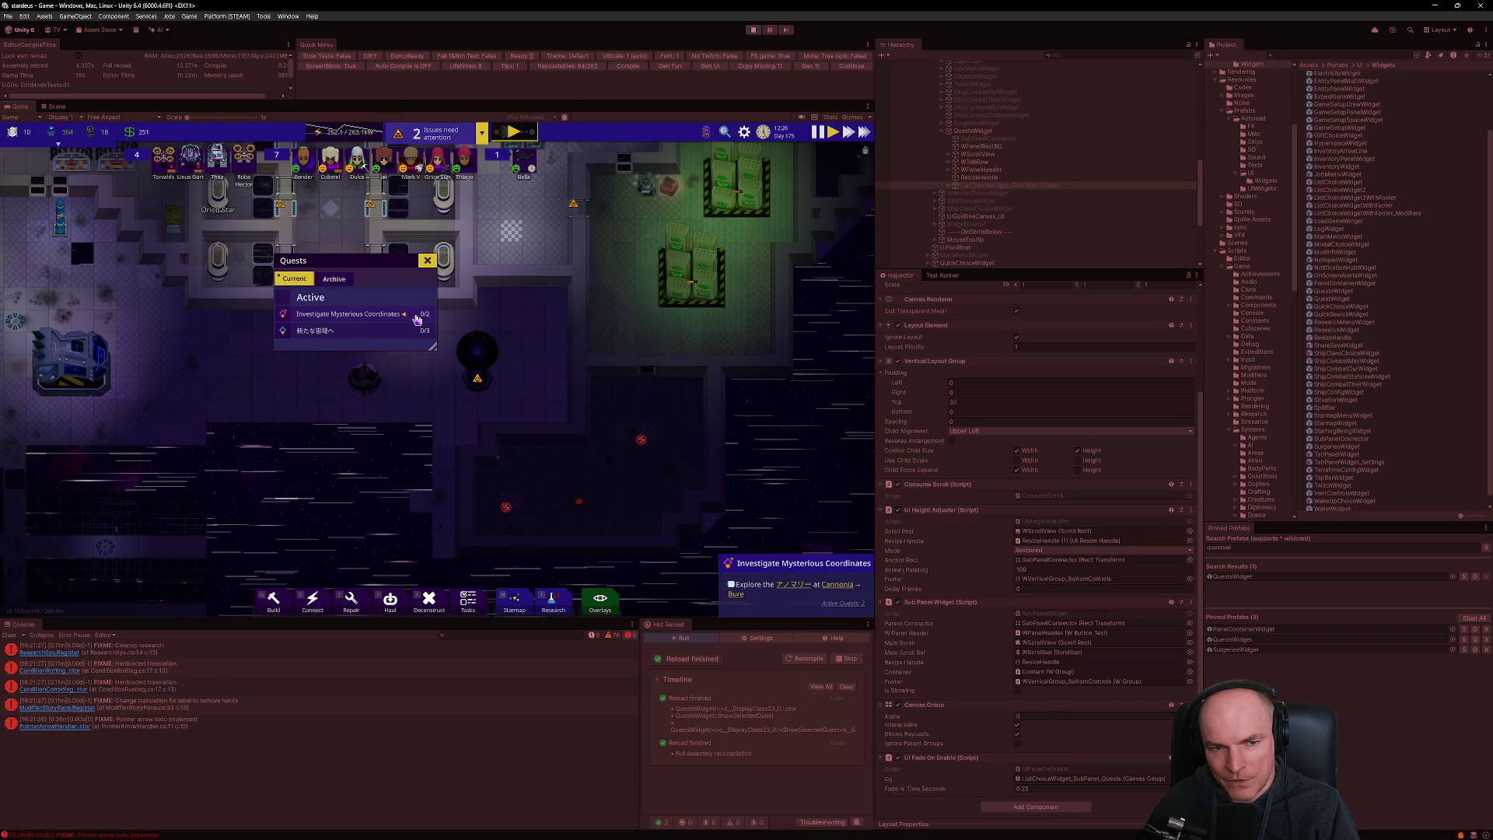
# - Toggle the details mid-fade a few more times, then scale the Game view to 2.5x
pyautogui.click(418, 319)
pyautogui.click(420, 319)
pyautogui.click(422, 318)
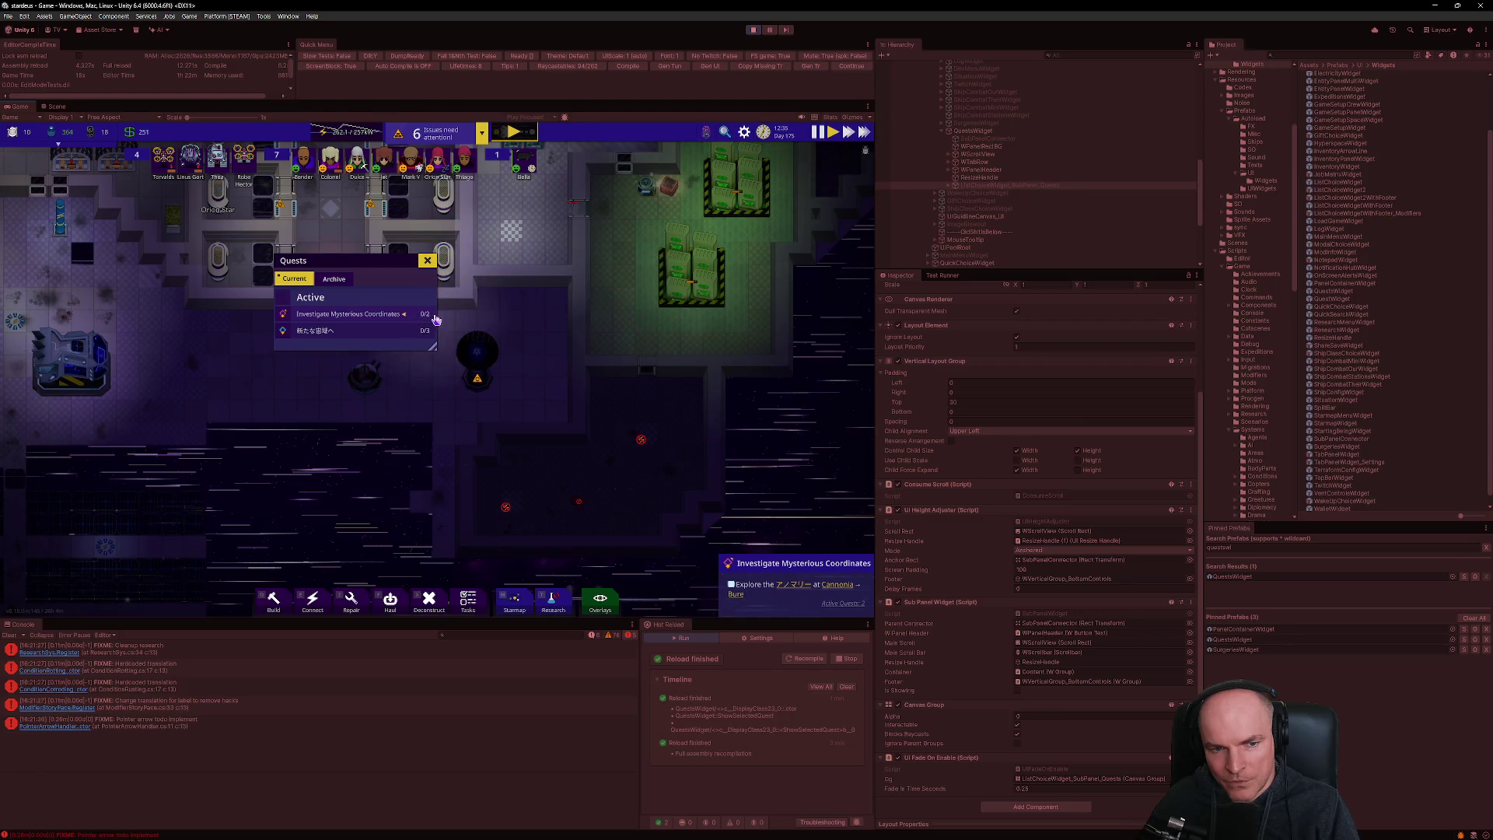
pyautogui.click(410, 319)
pyautogui.click(424, 318)
pyautogui.click(426, 317)
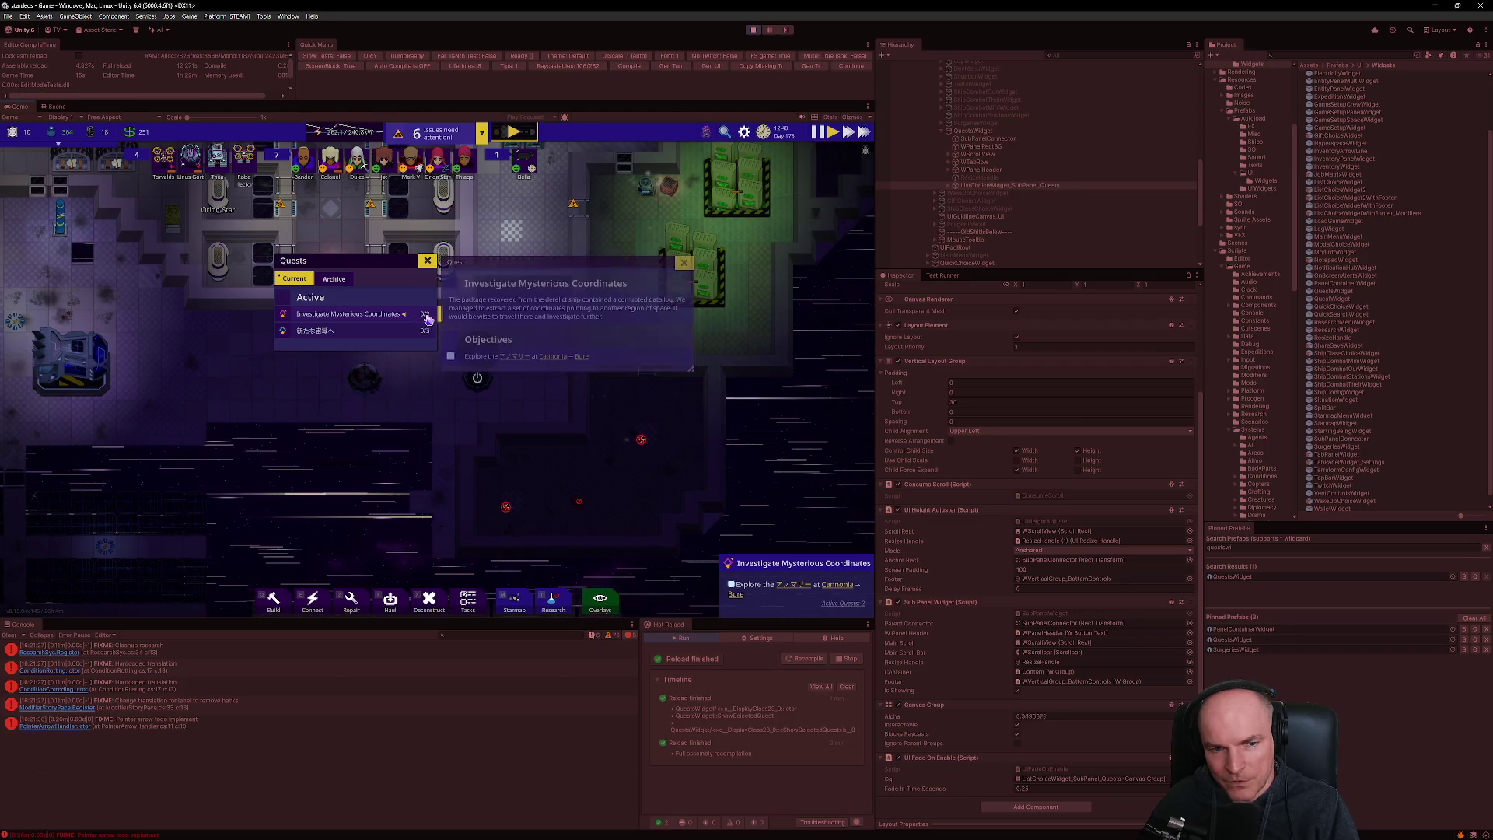
pyautogui.click(409, 316)
pyautogui.click(412, 317)
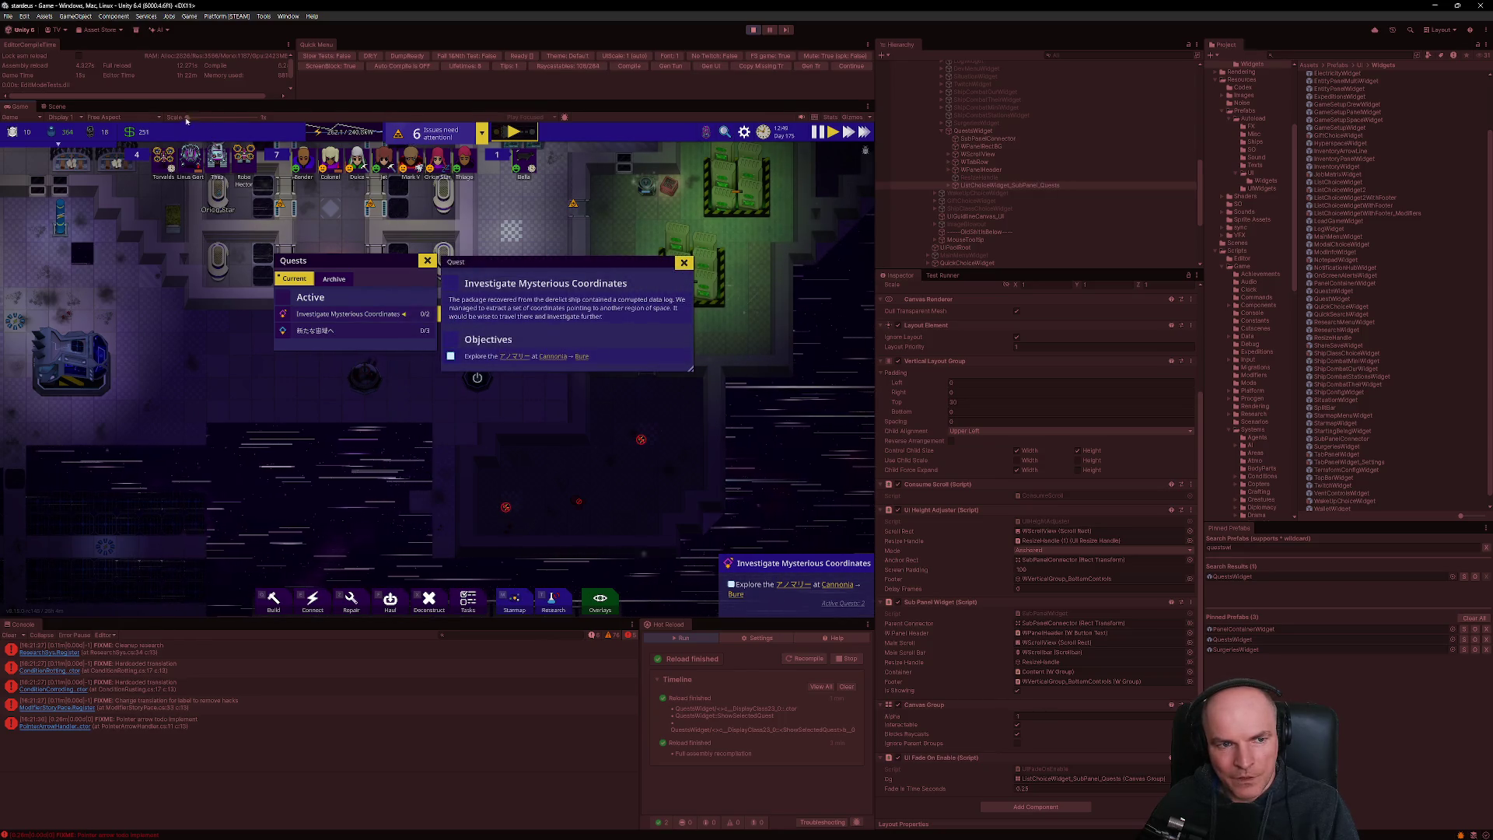
pyautogui.moveTo(197, 119); pyautogui.dragTo(221, 118)
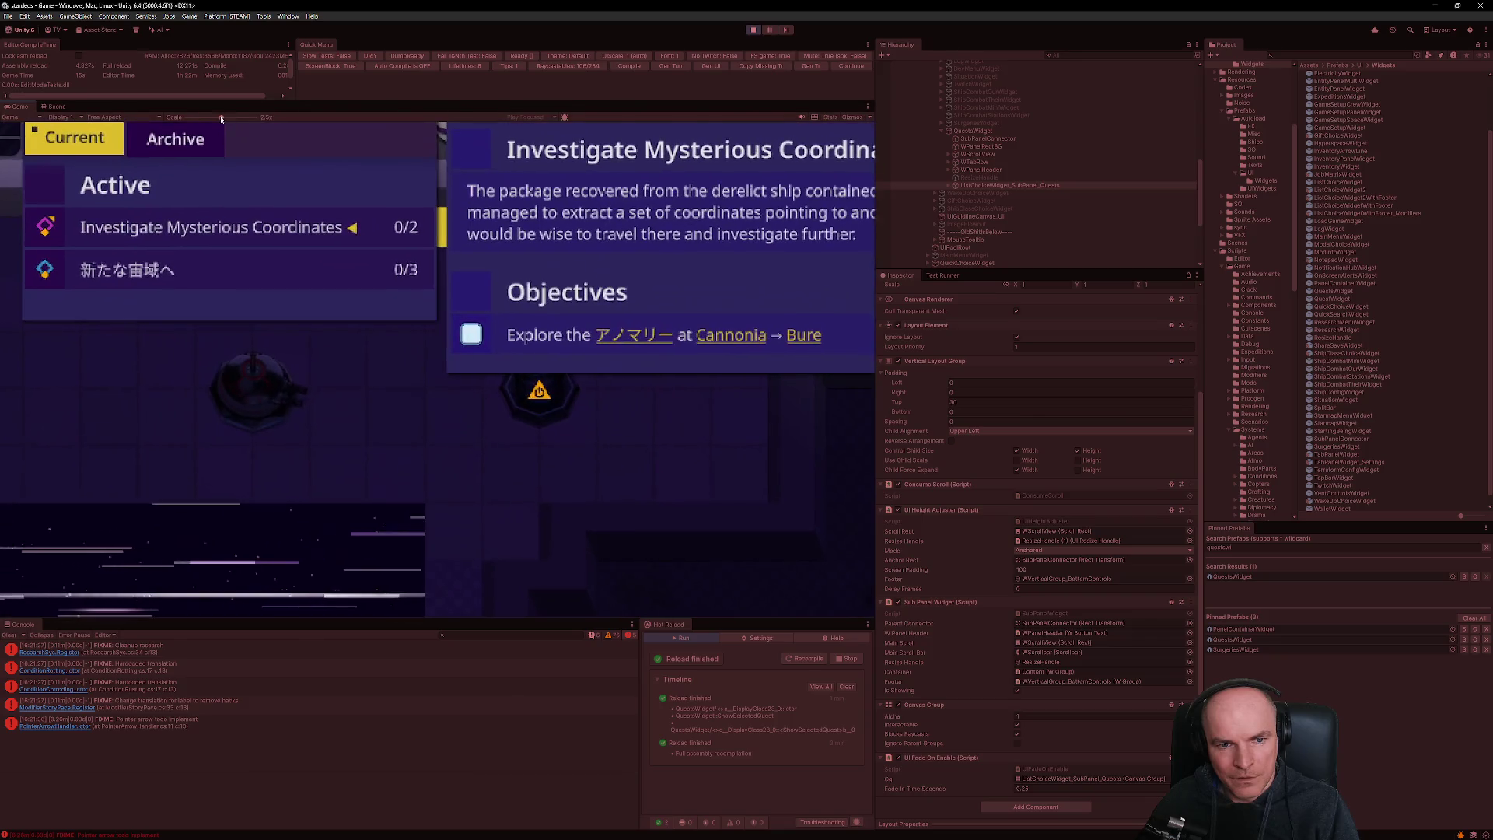
# - Toggle the magnified quest details repeatedly, ending with Investigate Mysterious Coordinates shown
pyautogui.click(334, 233)
pyautogui.click(335, 233)
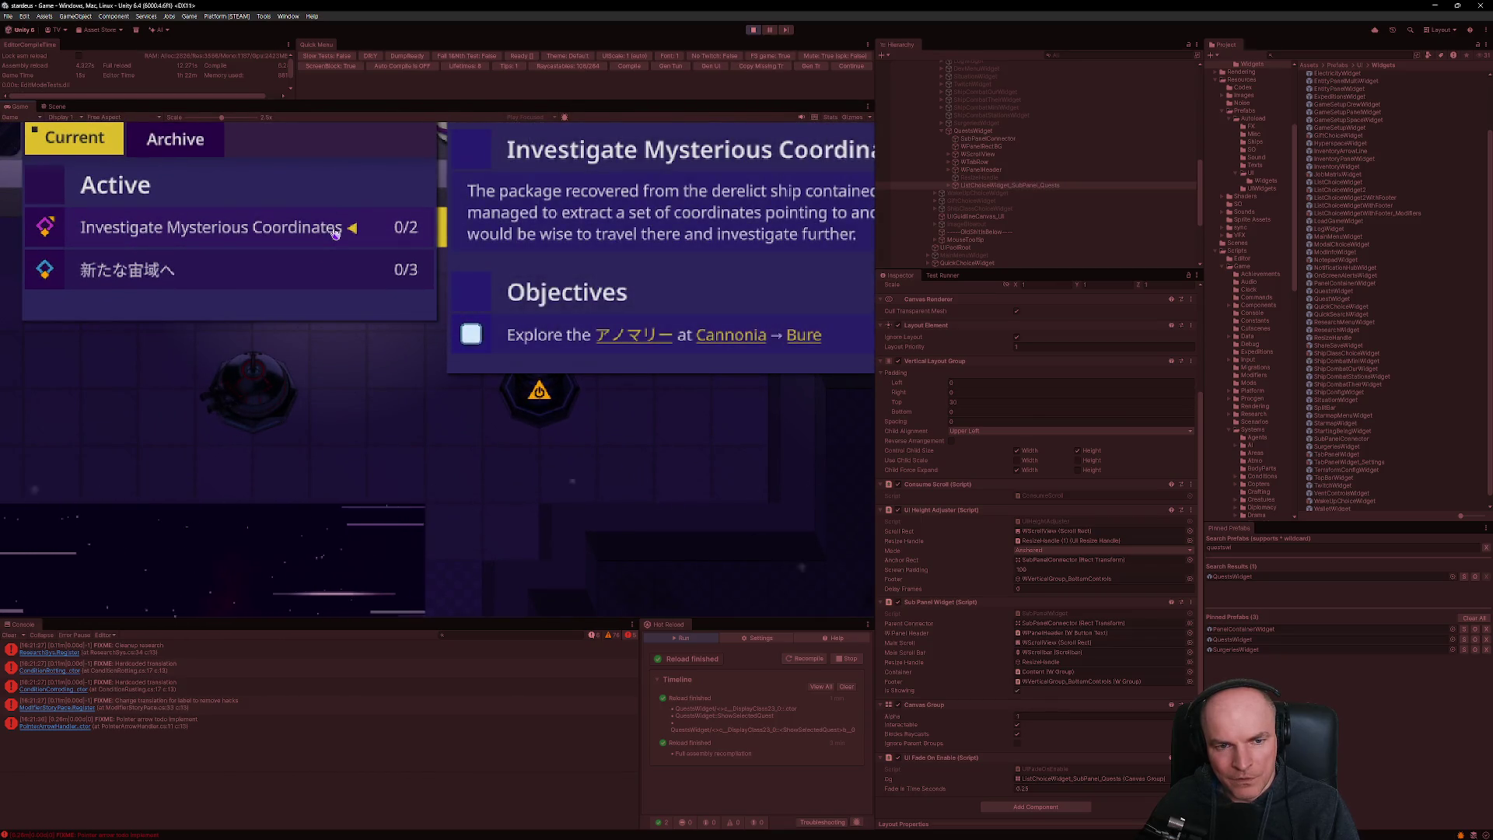
pyautogui.click(330, 231)
pyautogui.click(324, 231)
pyautogui.click(324, 230)
pyautogui.click(324, 230)
pyautogui.click(324, 230)
pyautogui.click(324, 230)
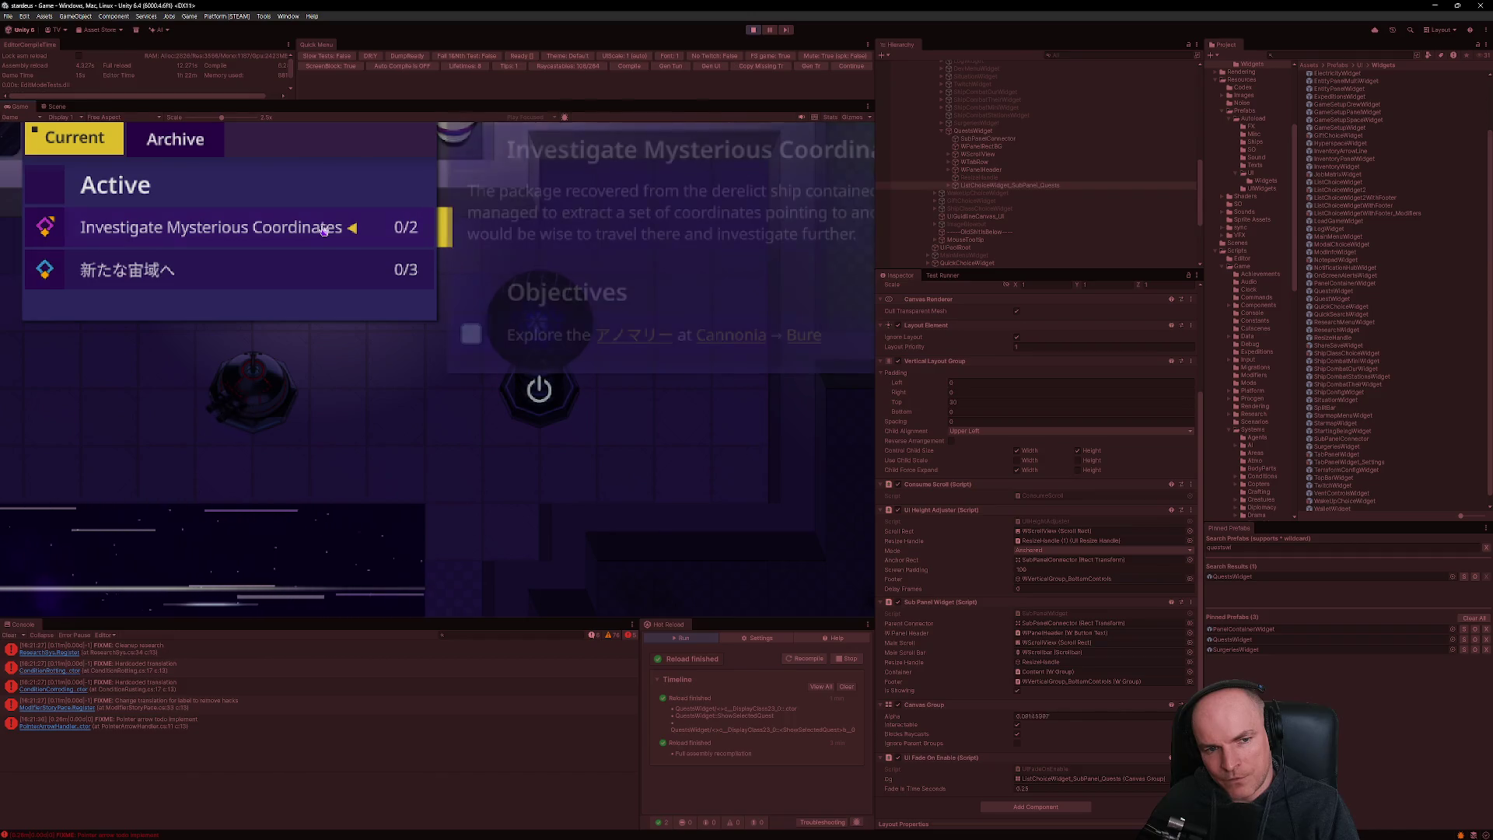
pyautogui.click(324, 230)
pyautogui.click(325, 230)
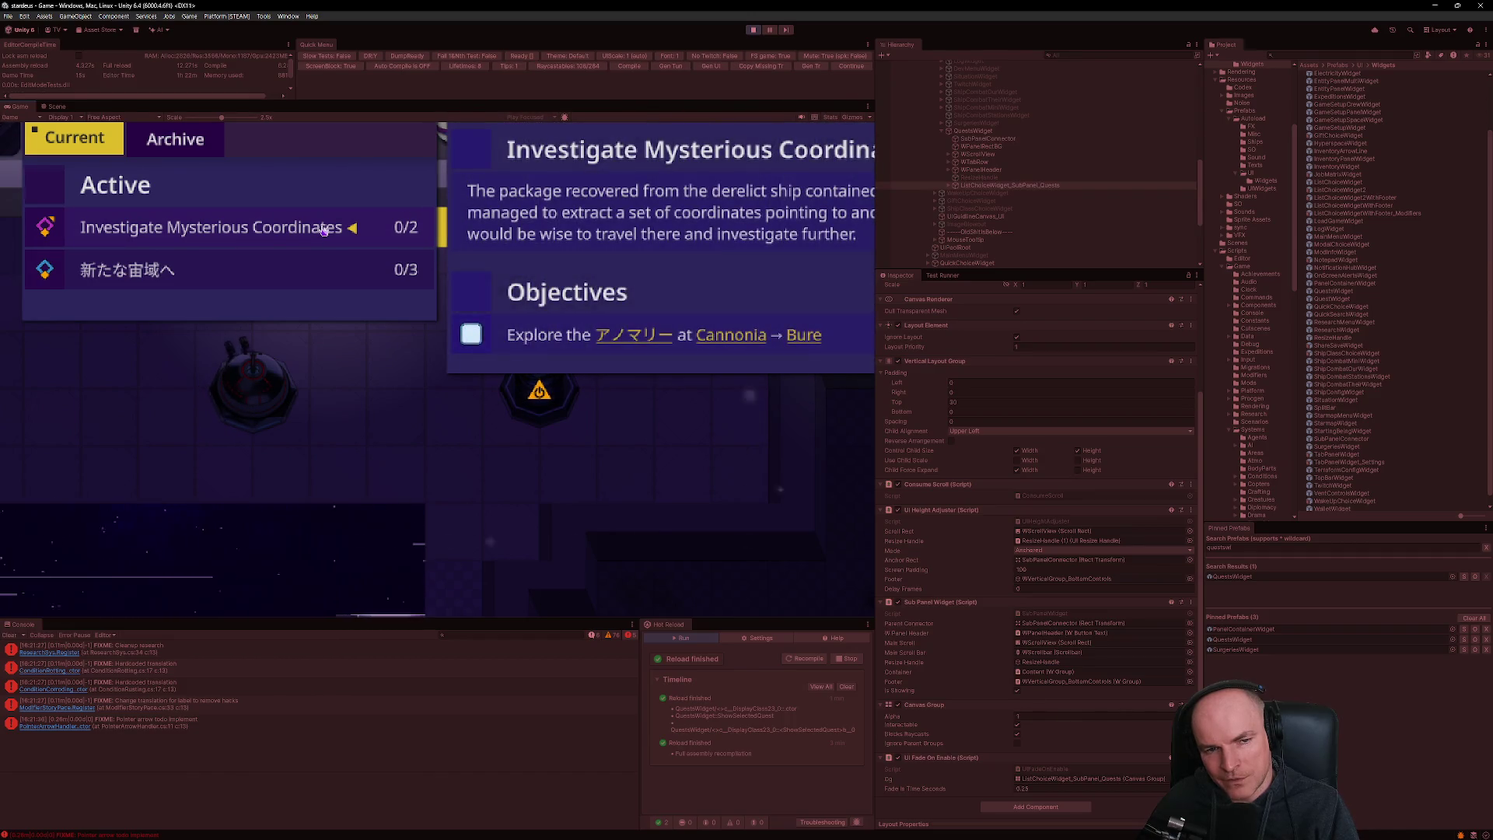
pyautogui.click(325, 230)
pyautogui.click(324, 230)
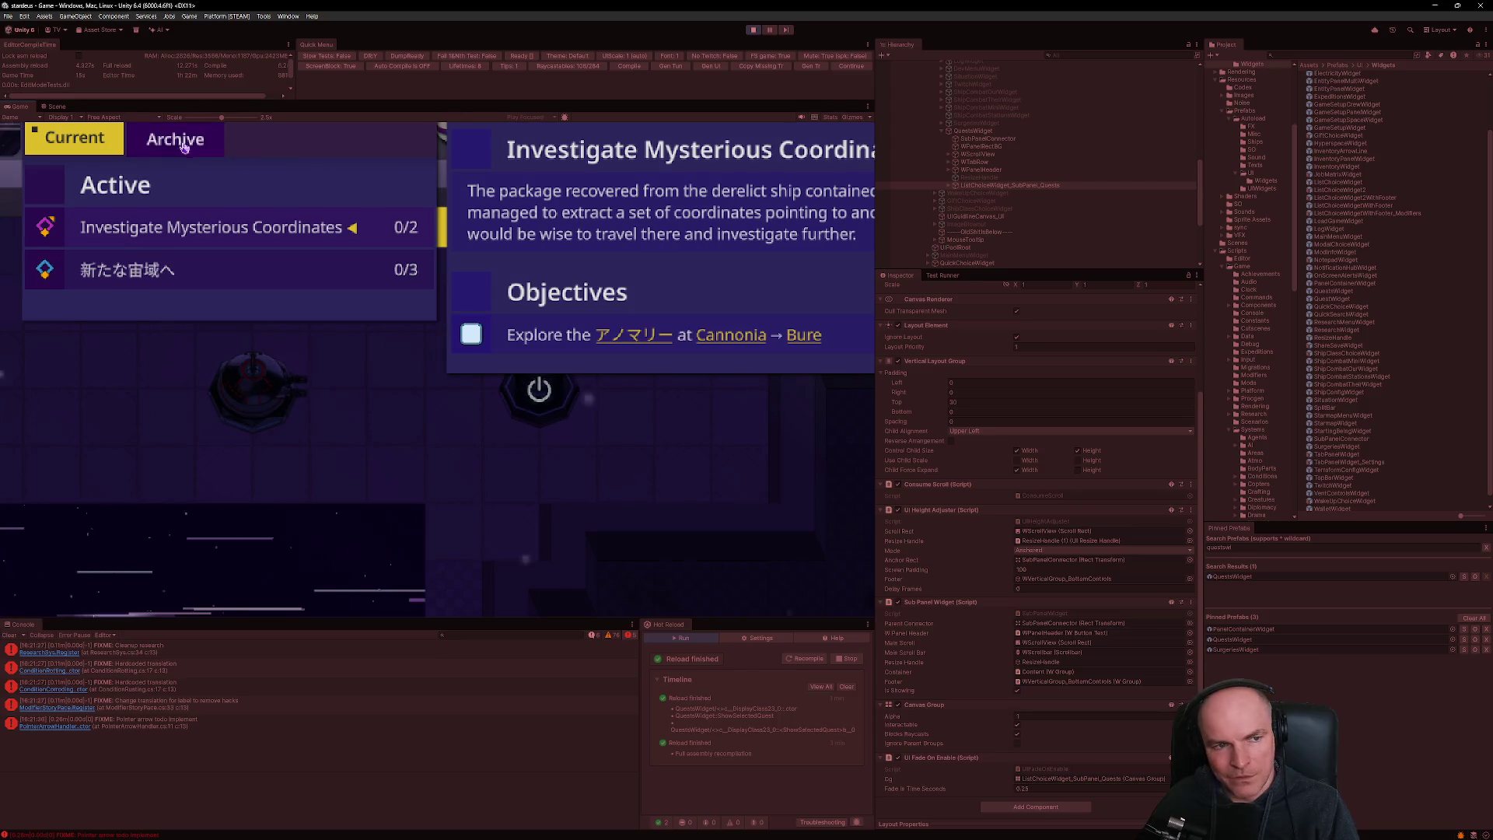
# - Return the Game view to 1x and switch between 新たな宙域へ and Investigate Mysterious Coordinates details
pyautogui.scroll(-5, 220, 130)
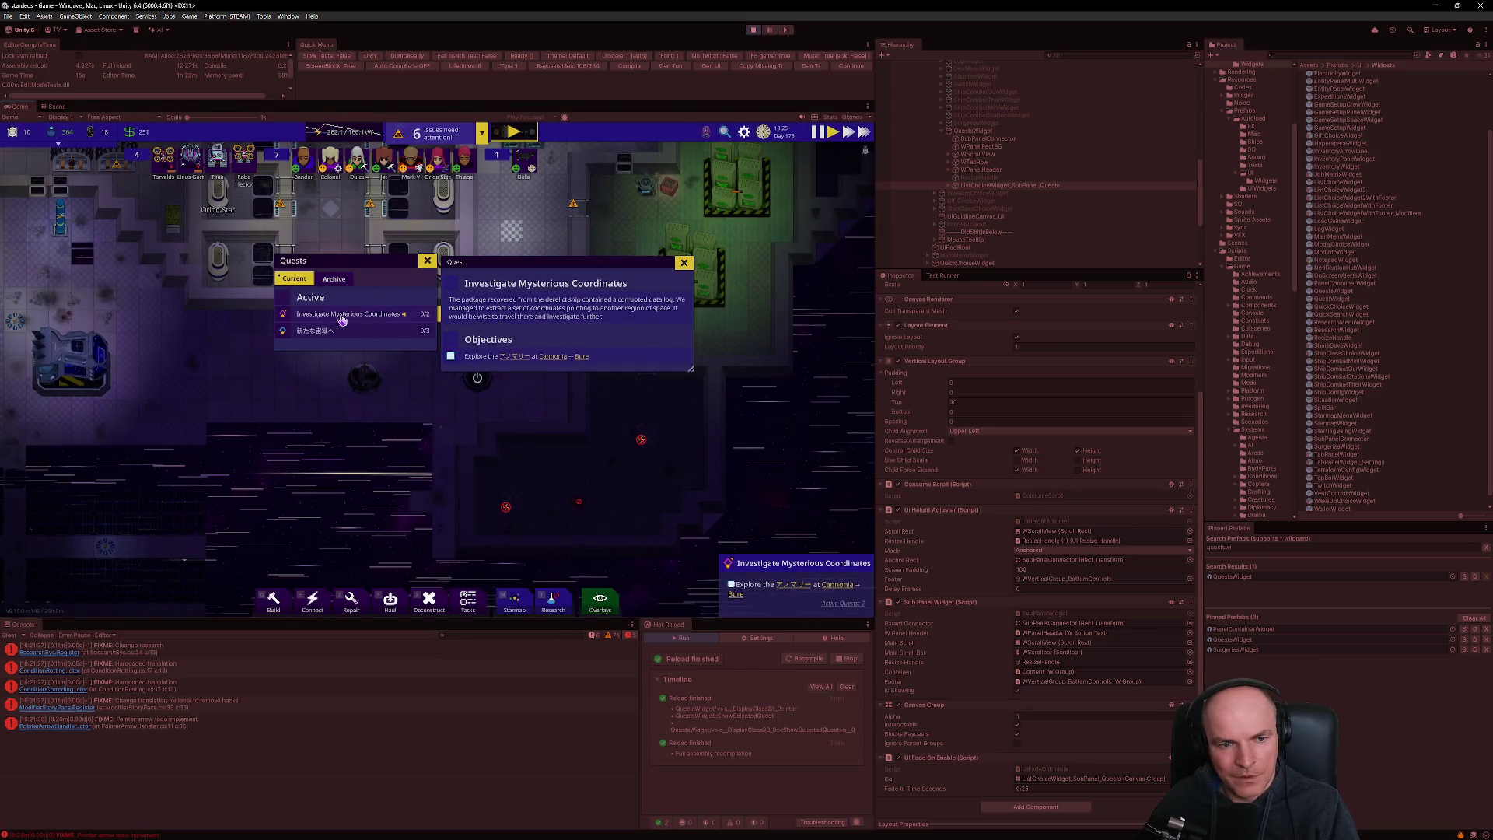
pyautogui.click(340, 319)
pyautogui.click(340, 319)
pyautogui.click(356, 330)
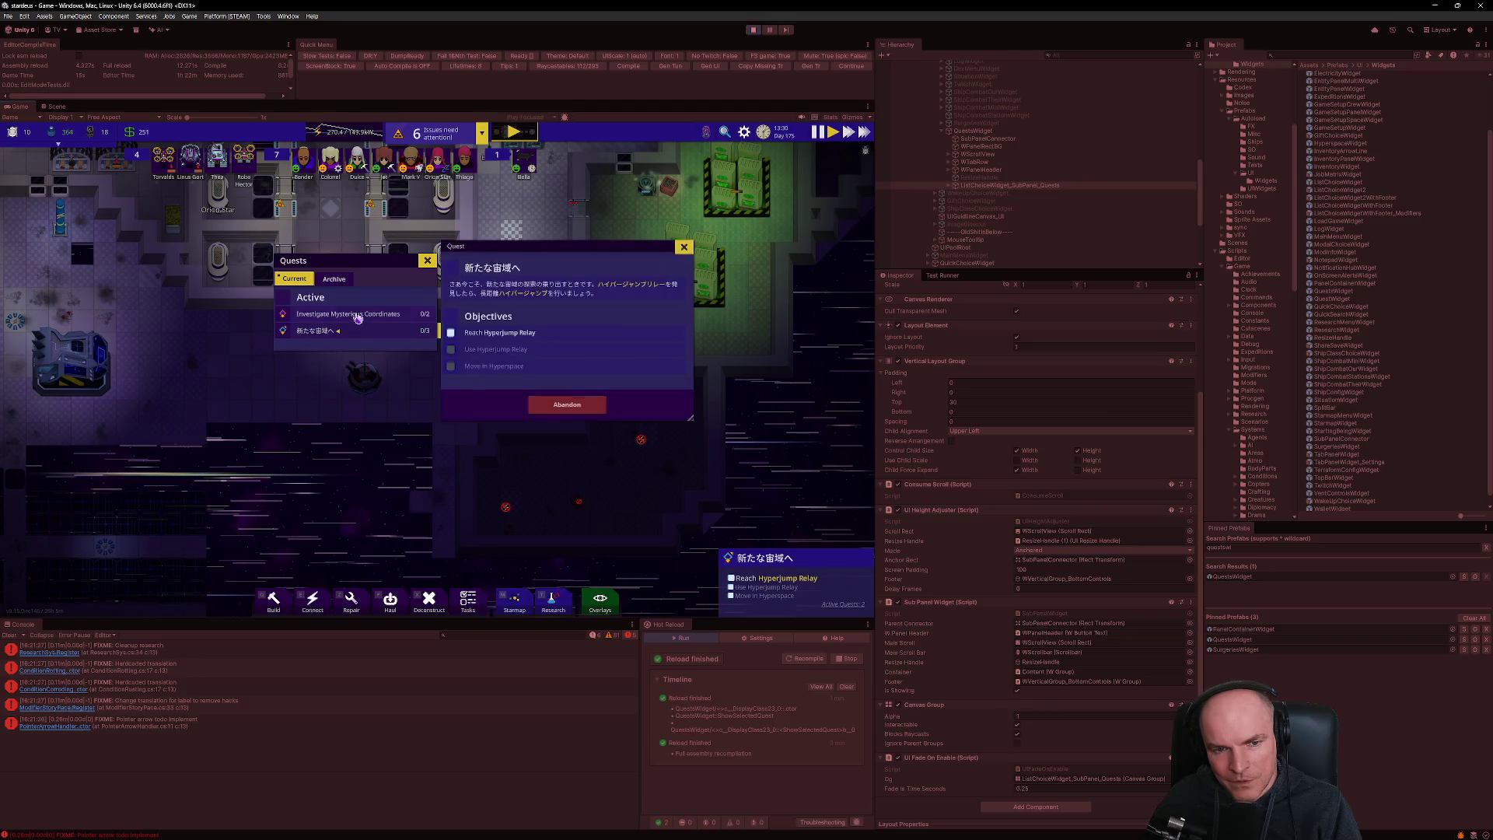
pyautogui.click(359, 330)
pyautogui.click(364, 314)
pyautogui.click(362, 330)
pyautogui.click(368, 314)
pyautogui.click(375, 332)
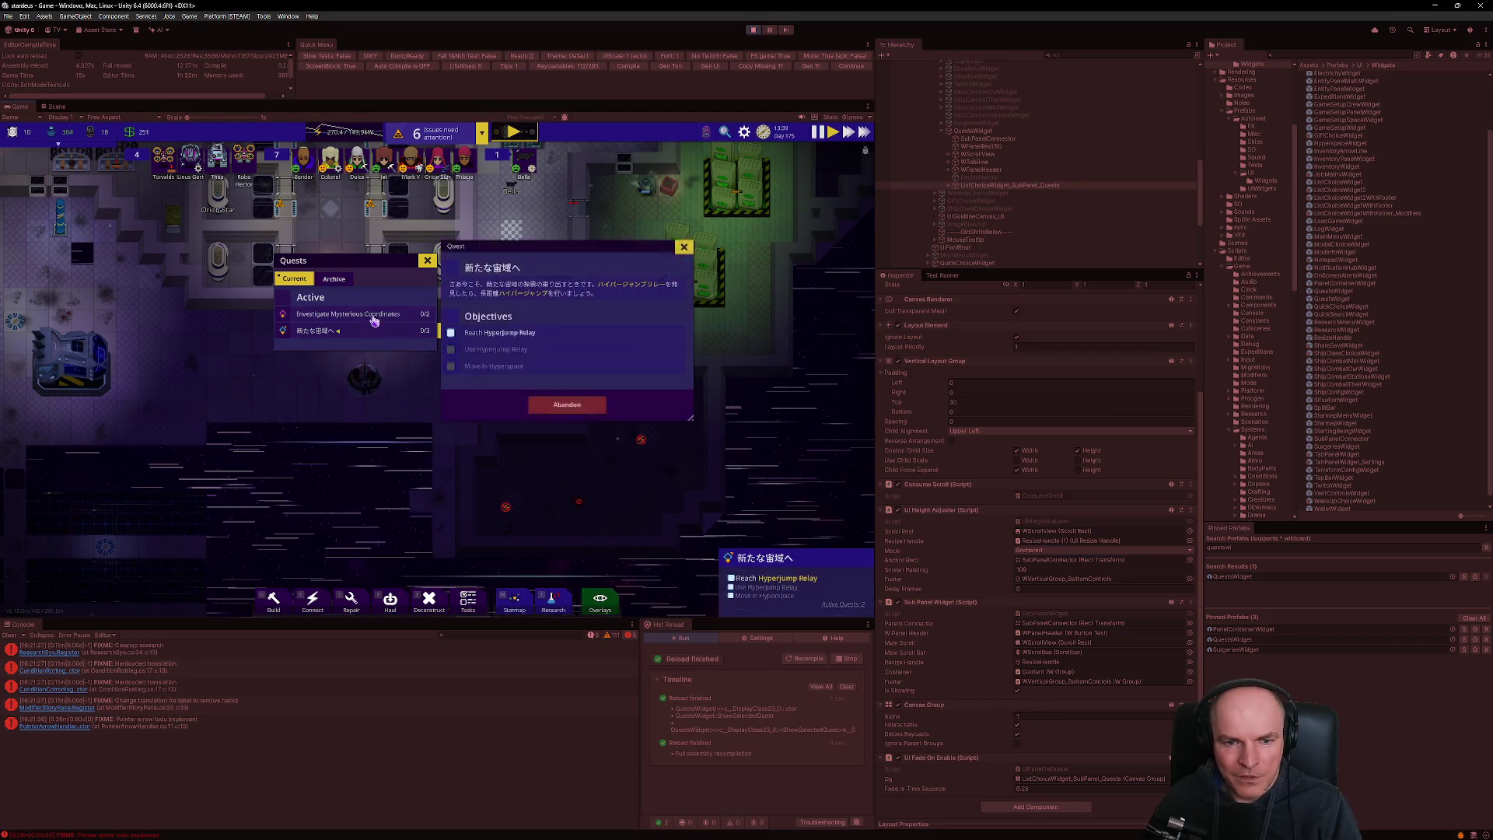
pyautogui.click(374, 332)
pyautogui.click(374, 316)
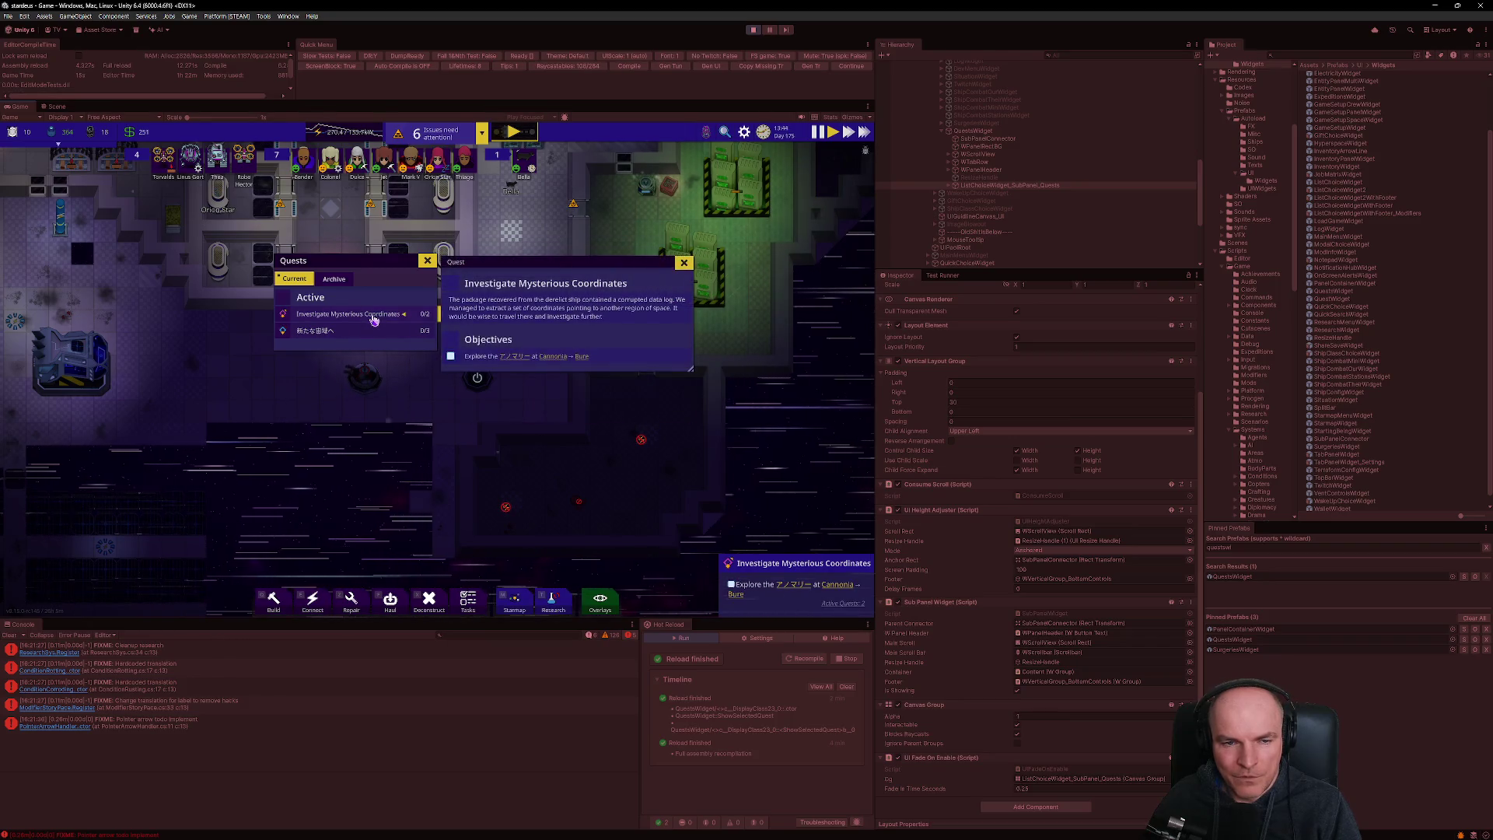
# - Close the quest windows and select the Shield Emitter to view its stats
pyautogui.click(429, 262)
pyautogui.click(477, 352)
pyautogui.click(73, 310)
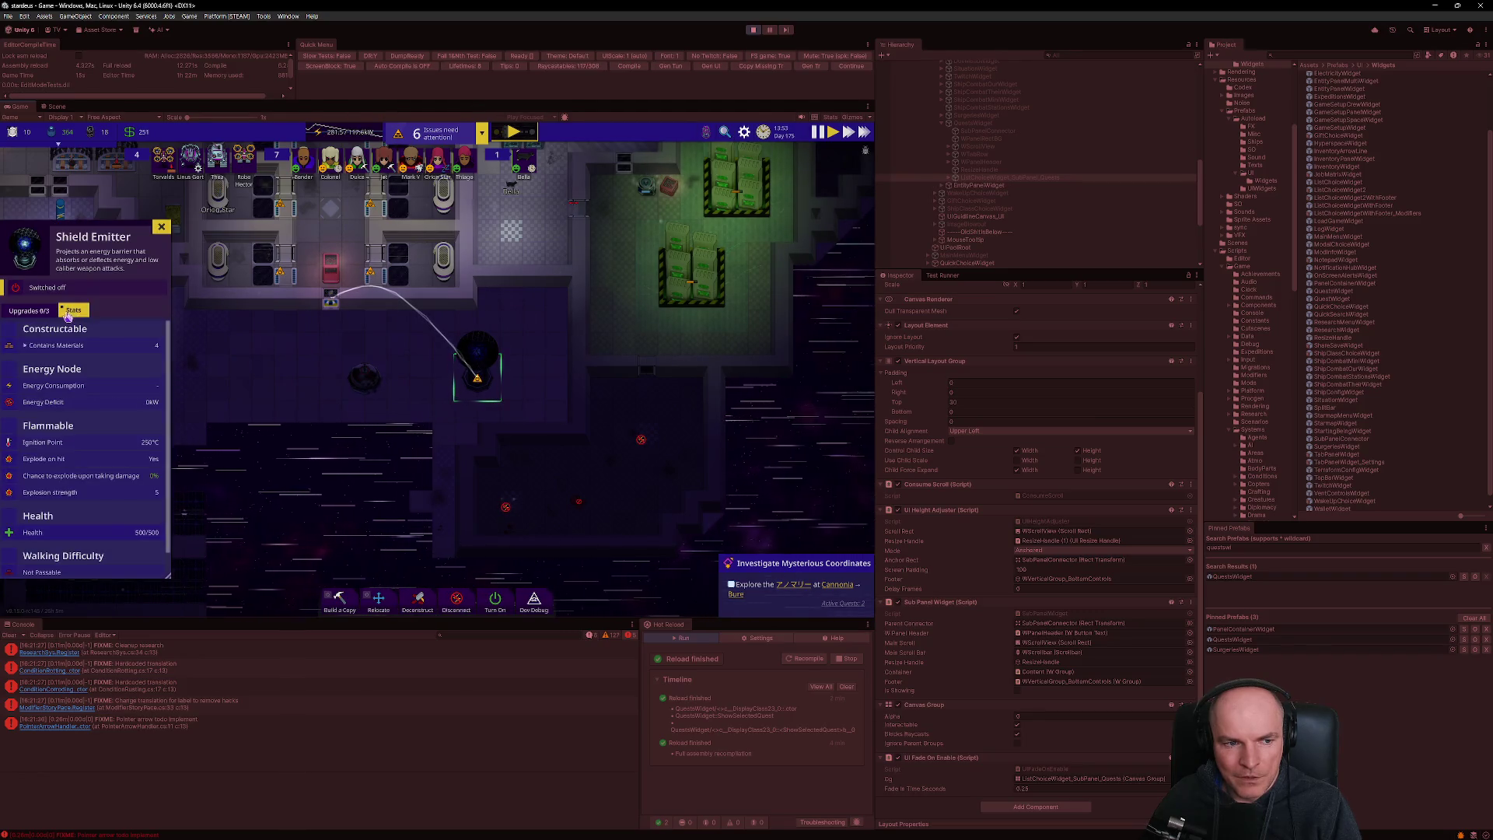
# - Check robot Thea's eye, shoulder and implant part options on the Body tab, then stop play mode
pyautogui.click(218, 159)
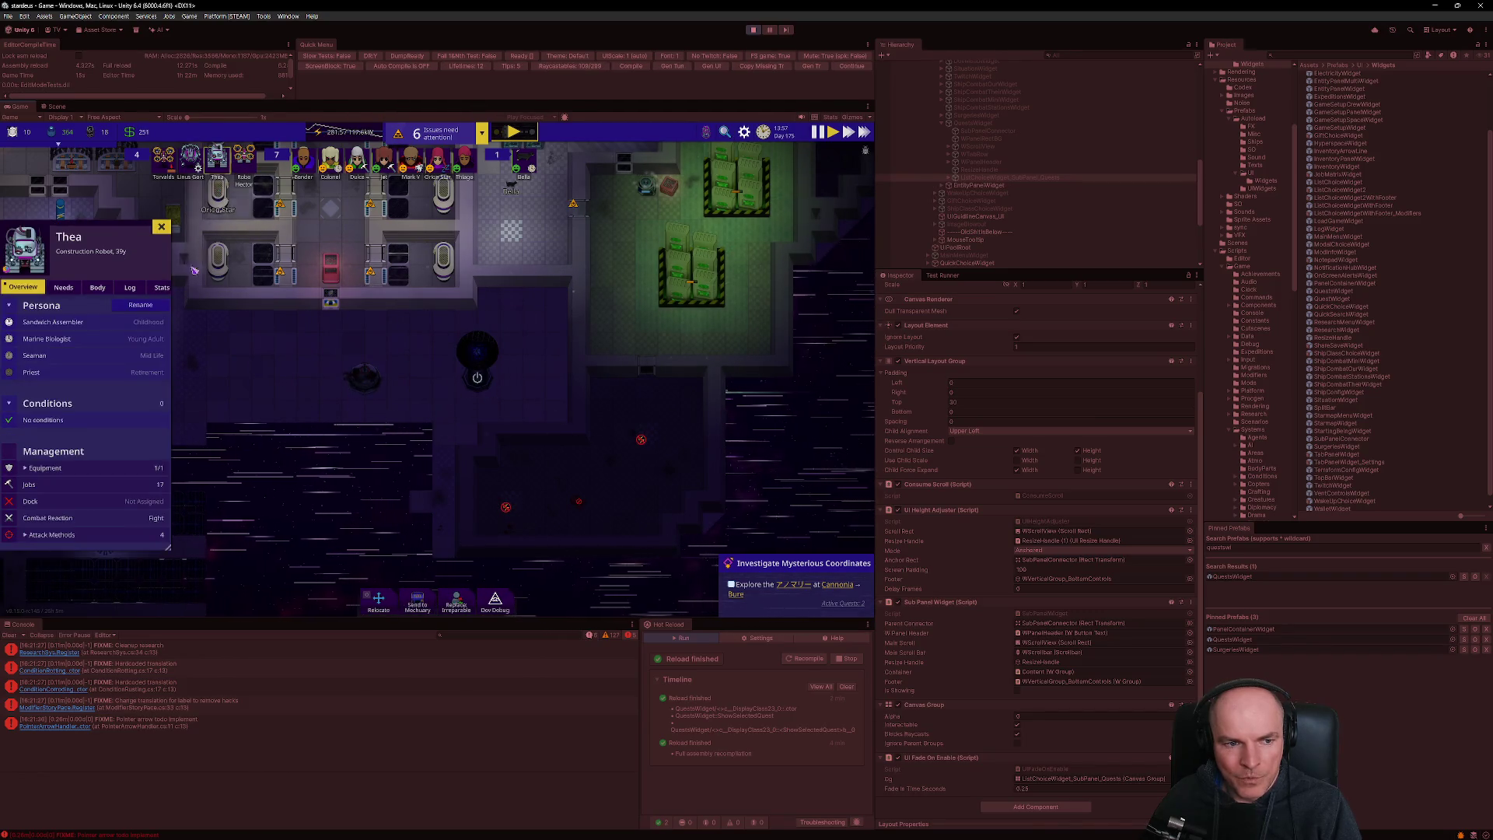
pyautogui.click(98, 288)
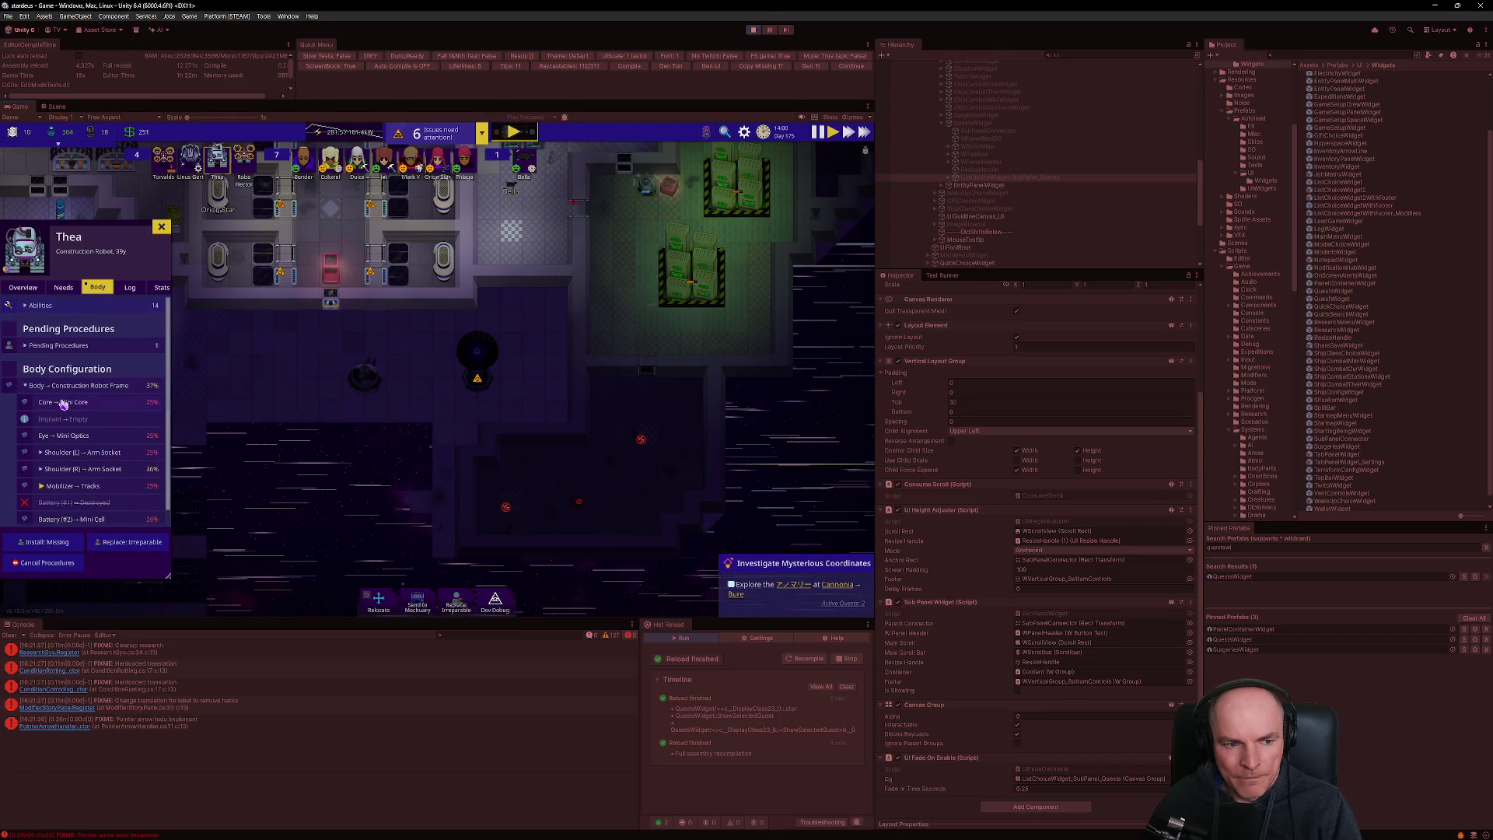
pyautogui.click(71, 435)
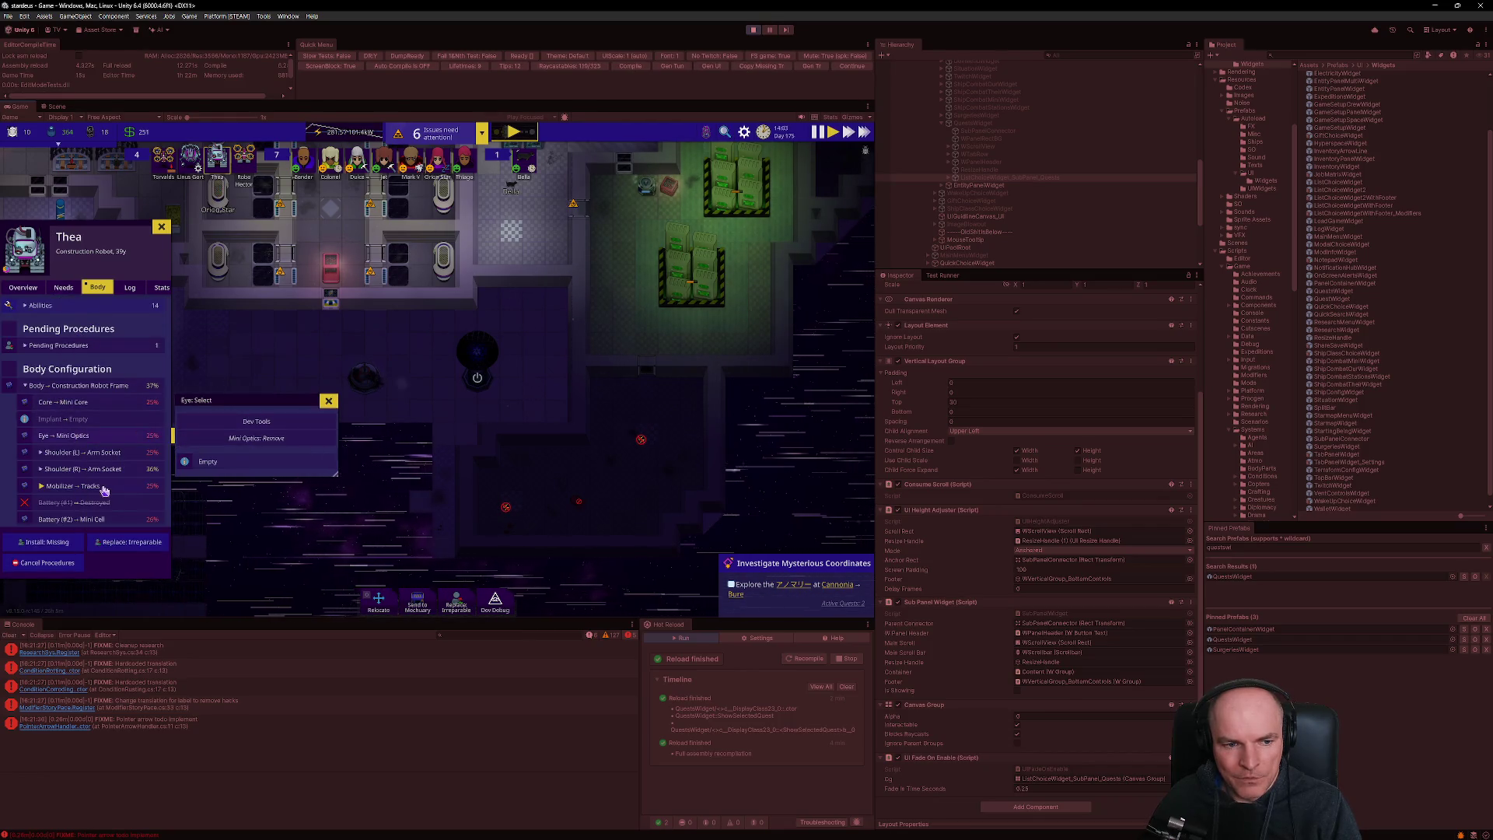
pyautogui.click(93, 469)
pyautogui.click(77, 436)
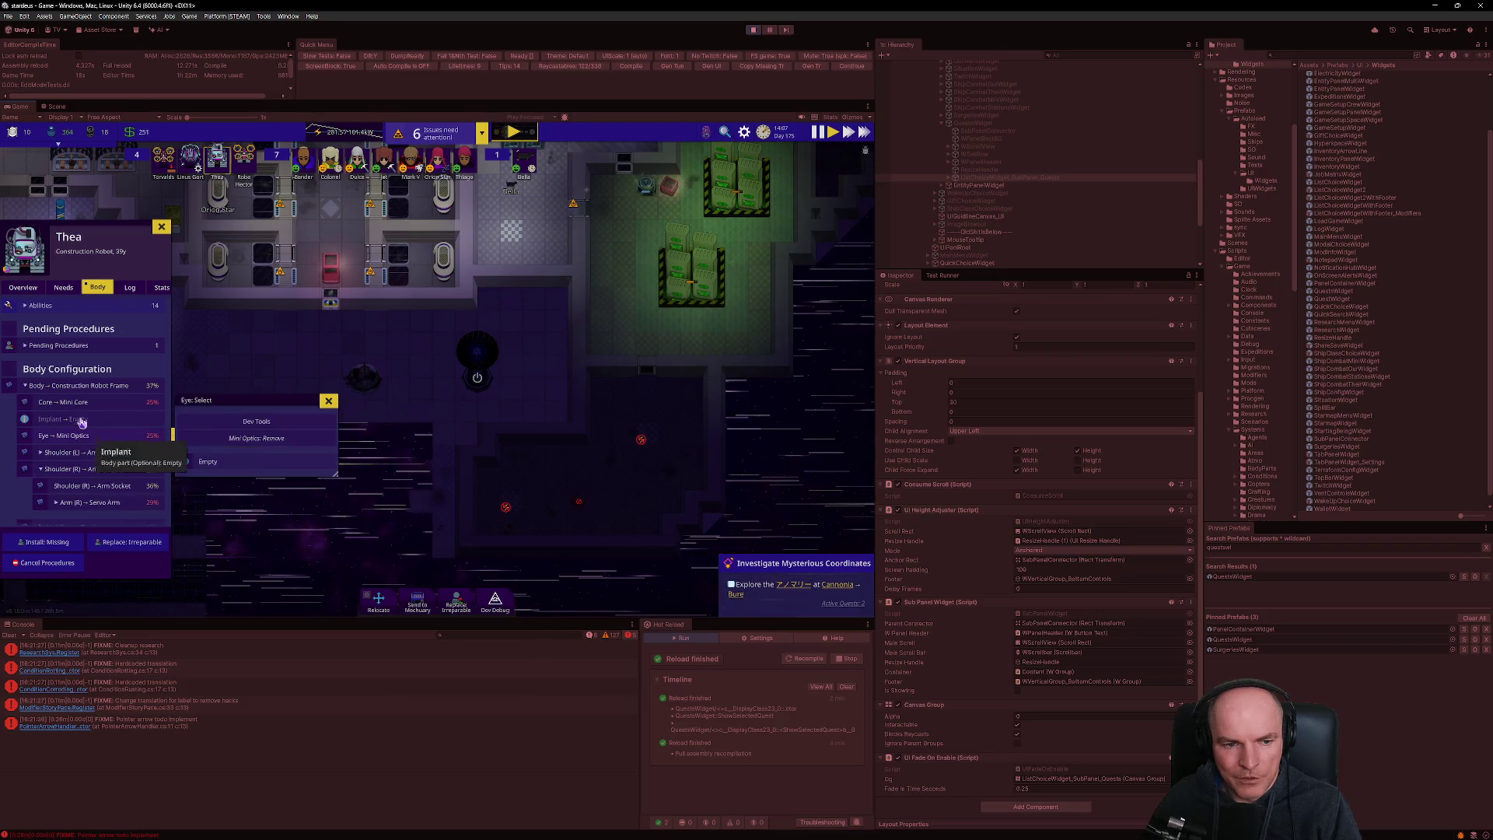
pyautogui.click(70, 419)
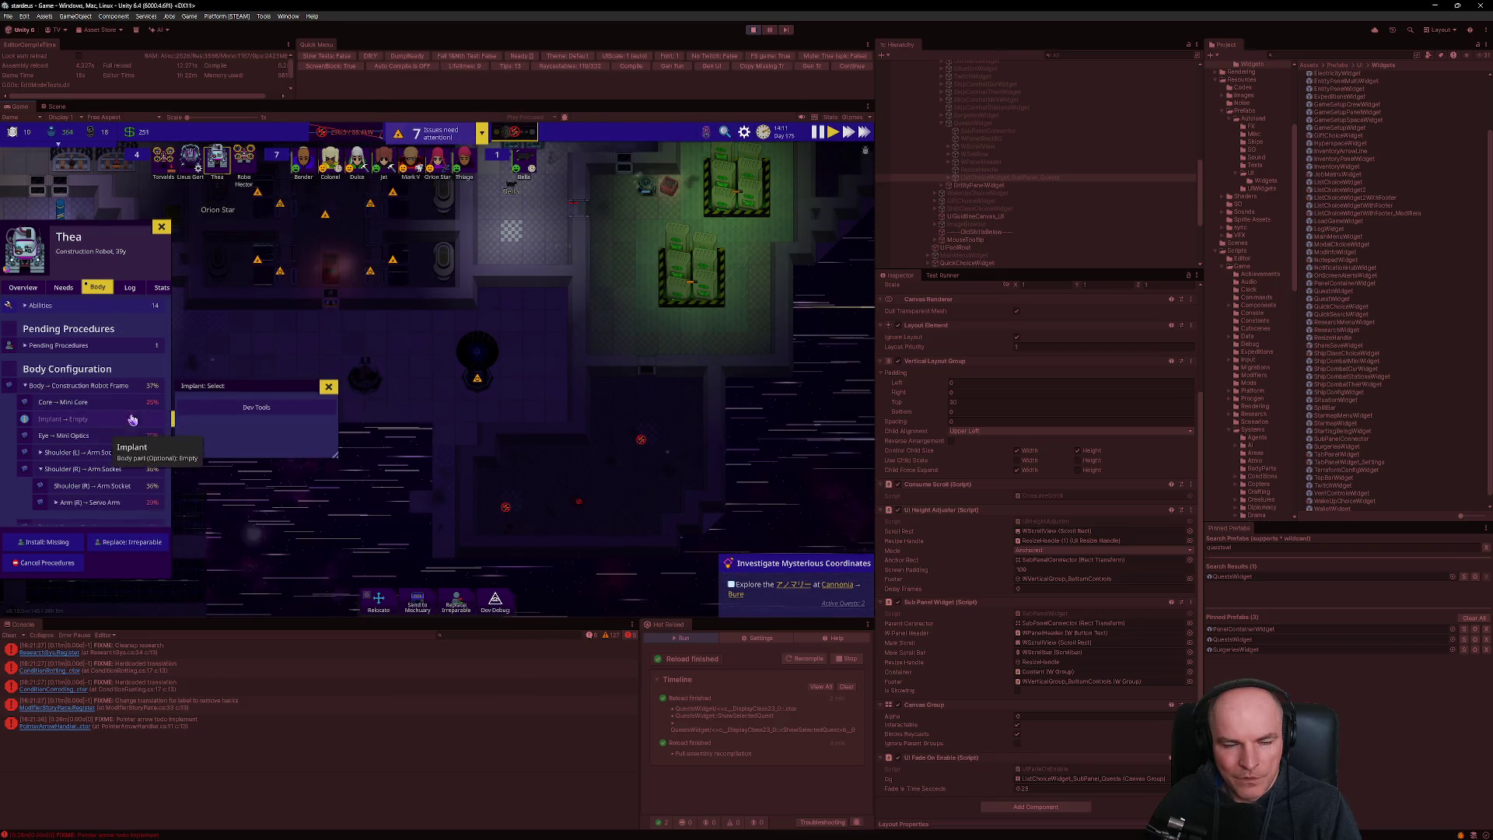
pyautogui.click(753, 31)
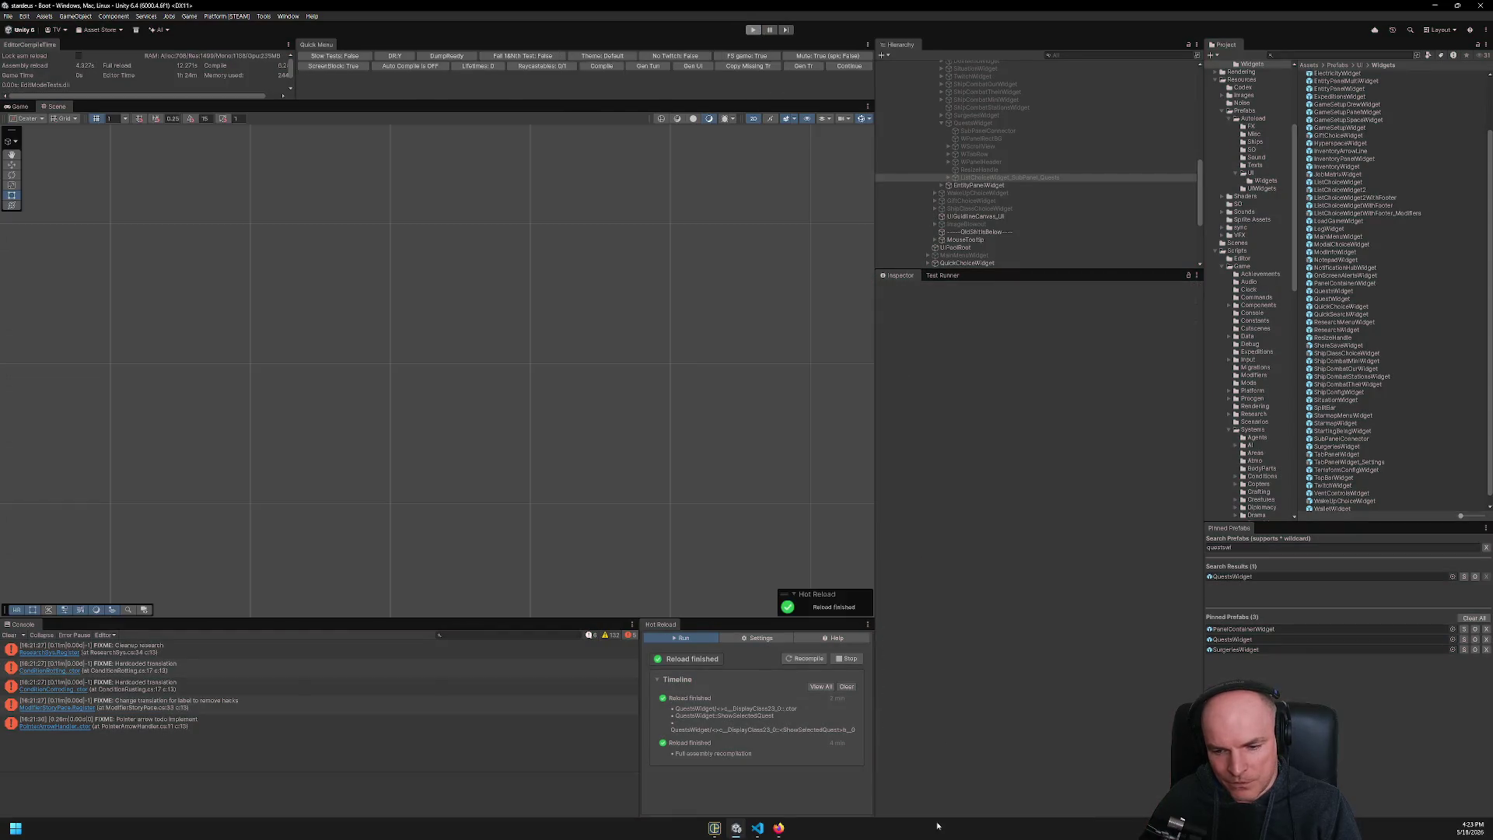
# - Default fadeInTimeSeconds to 0.25f in UIFadeOnEnable.cs and save the file
pyautogui.click(757, 827)
pyautogui.hotkey('ctrl', 'p')
pyautogui.write('fadeon')
pyautogui.press('Return')
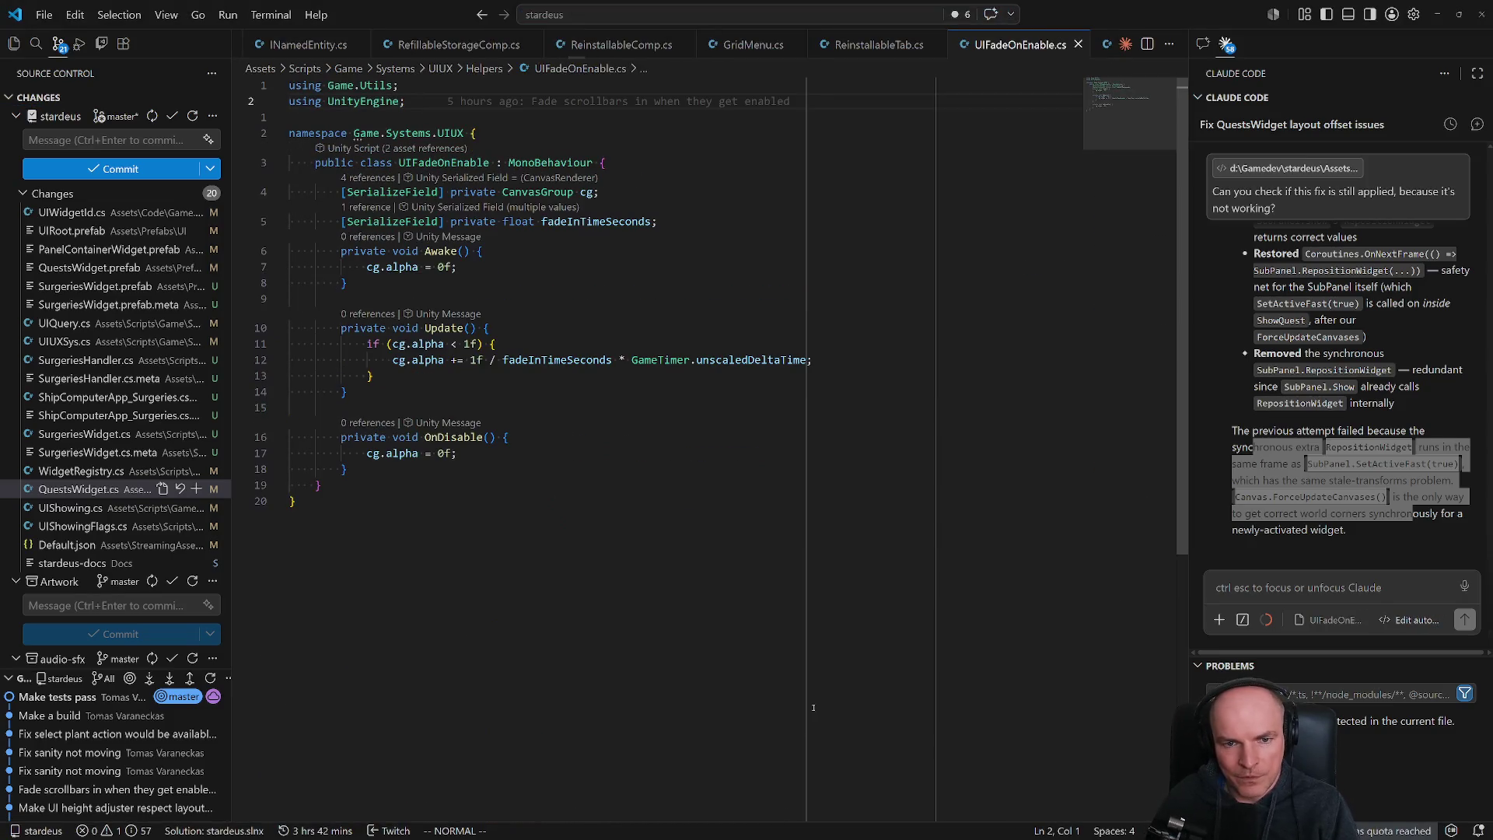
pyautogui.click(644, 221)
pyautogui.write('a = 0.25')
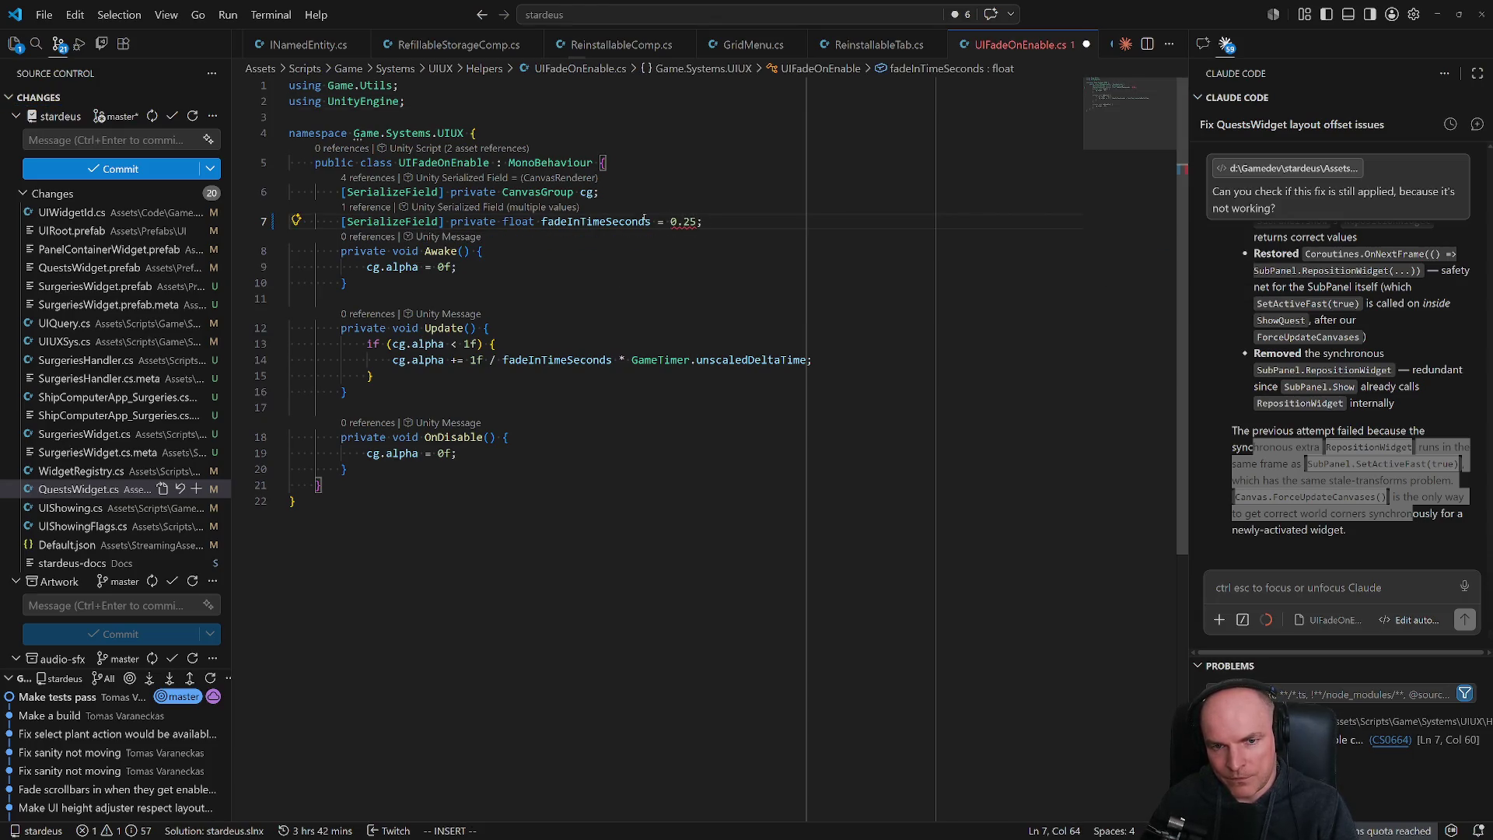
pyautogui.hotkey('ctrl', 's')
pyautogui.press('Escape')
# - Clear Unity's Console and force a script recompile through Hot Reload
pyautogui.hotkey('alt', 'Tab')
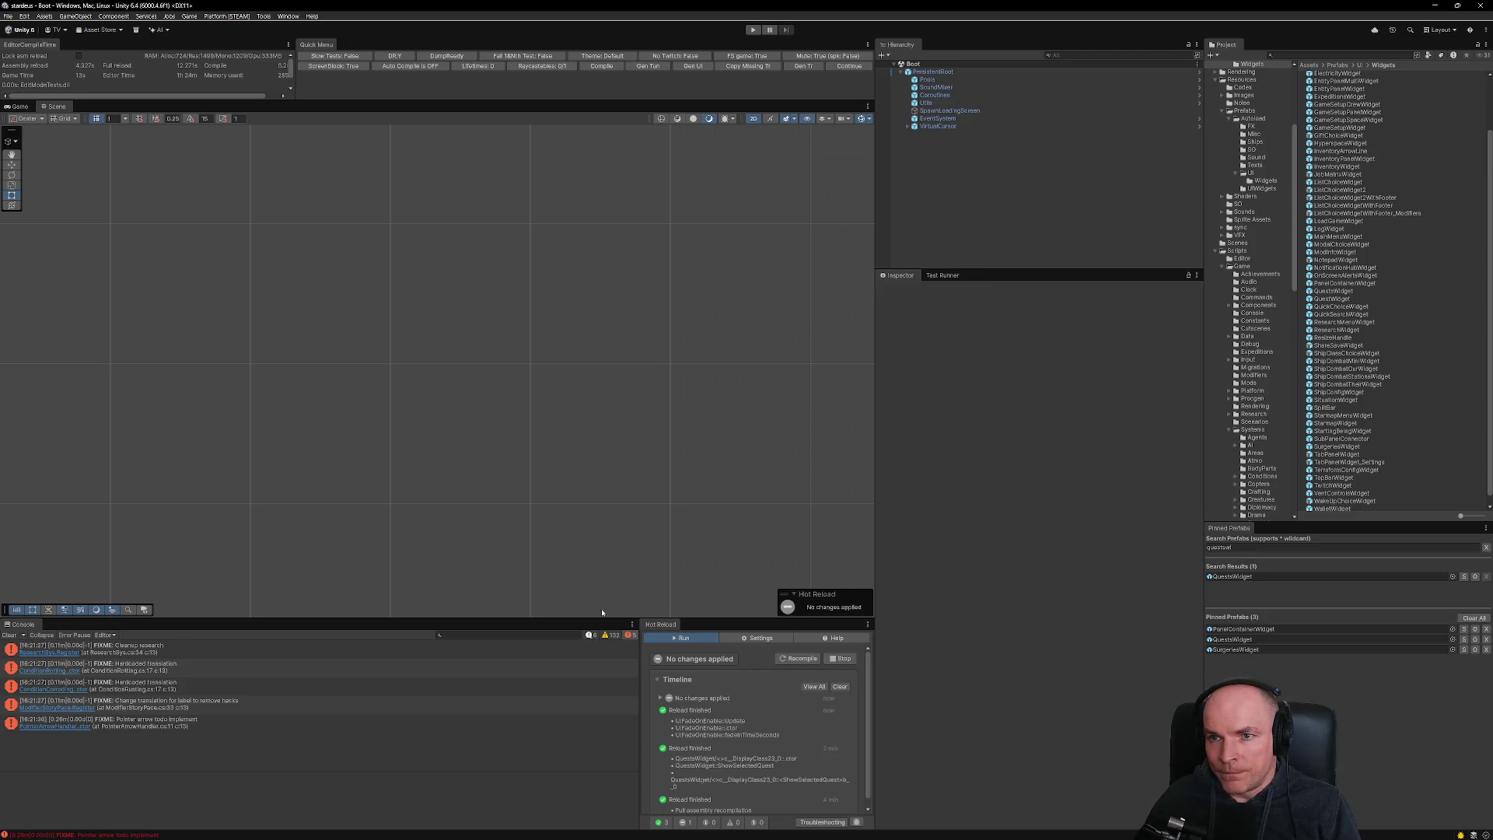
pyautogui.click(9, 636)
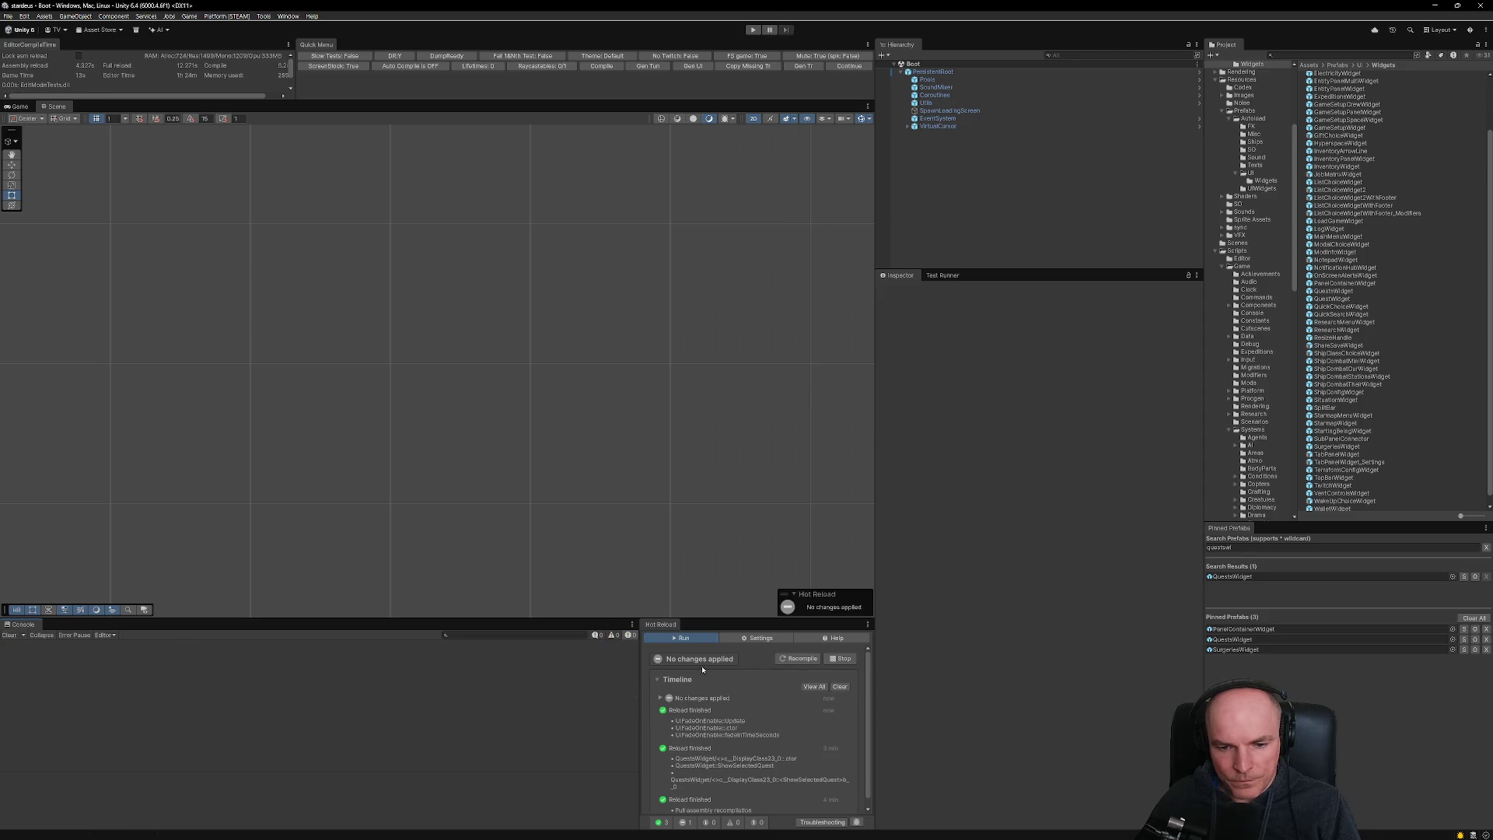
pyautogui.click(799, 659)
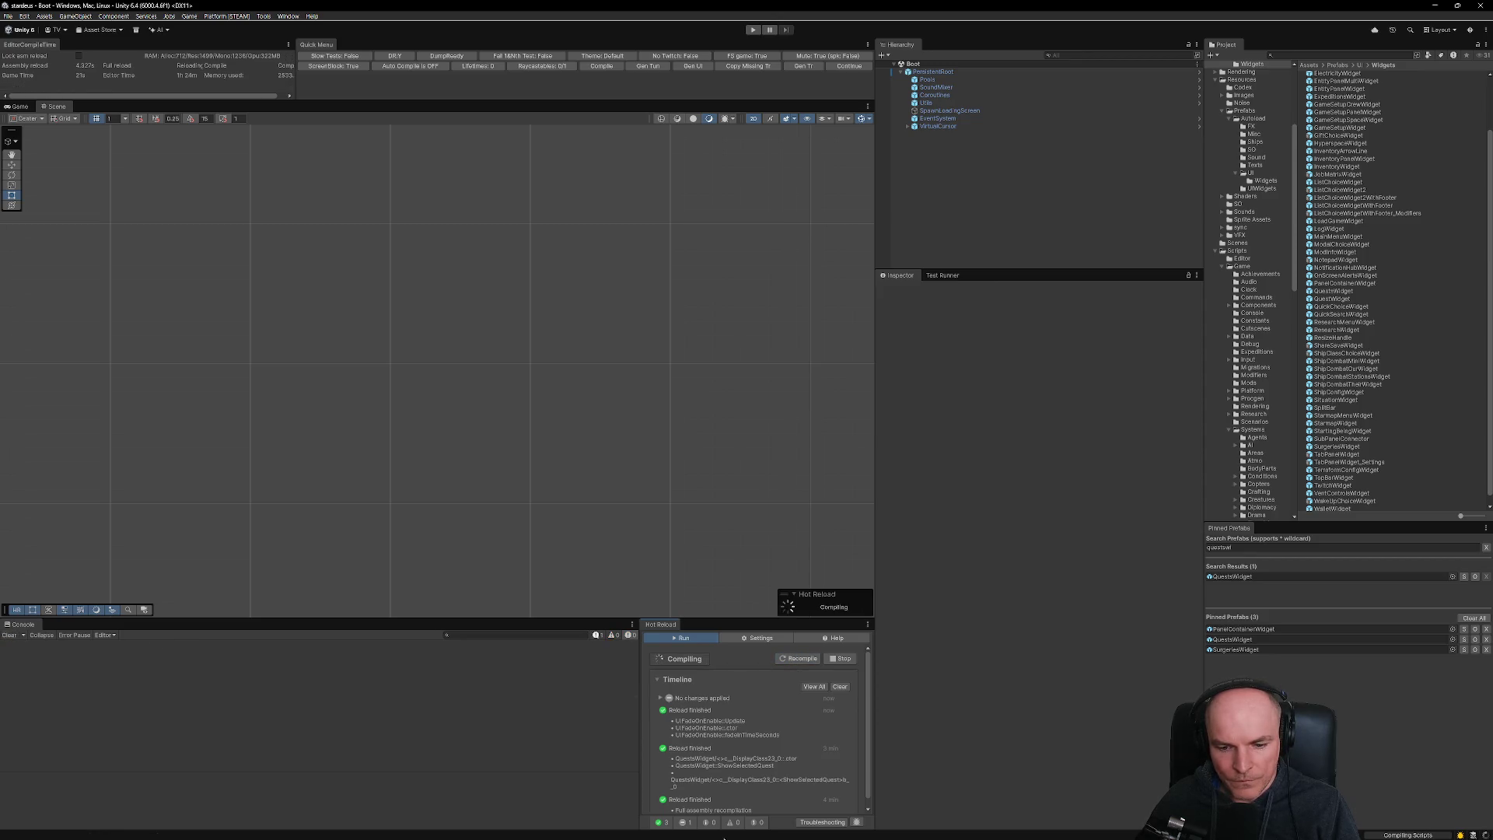
pyautogui.click(758, 828)
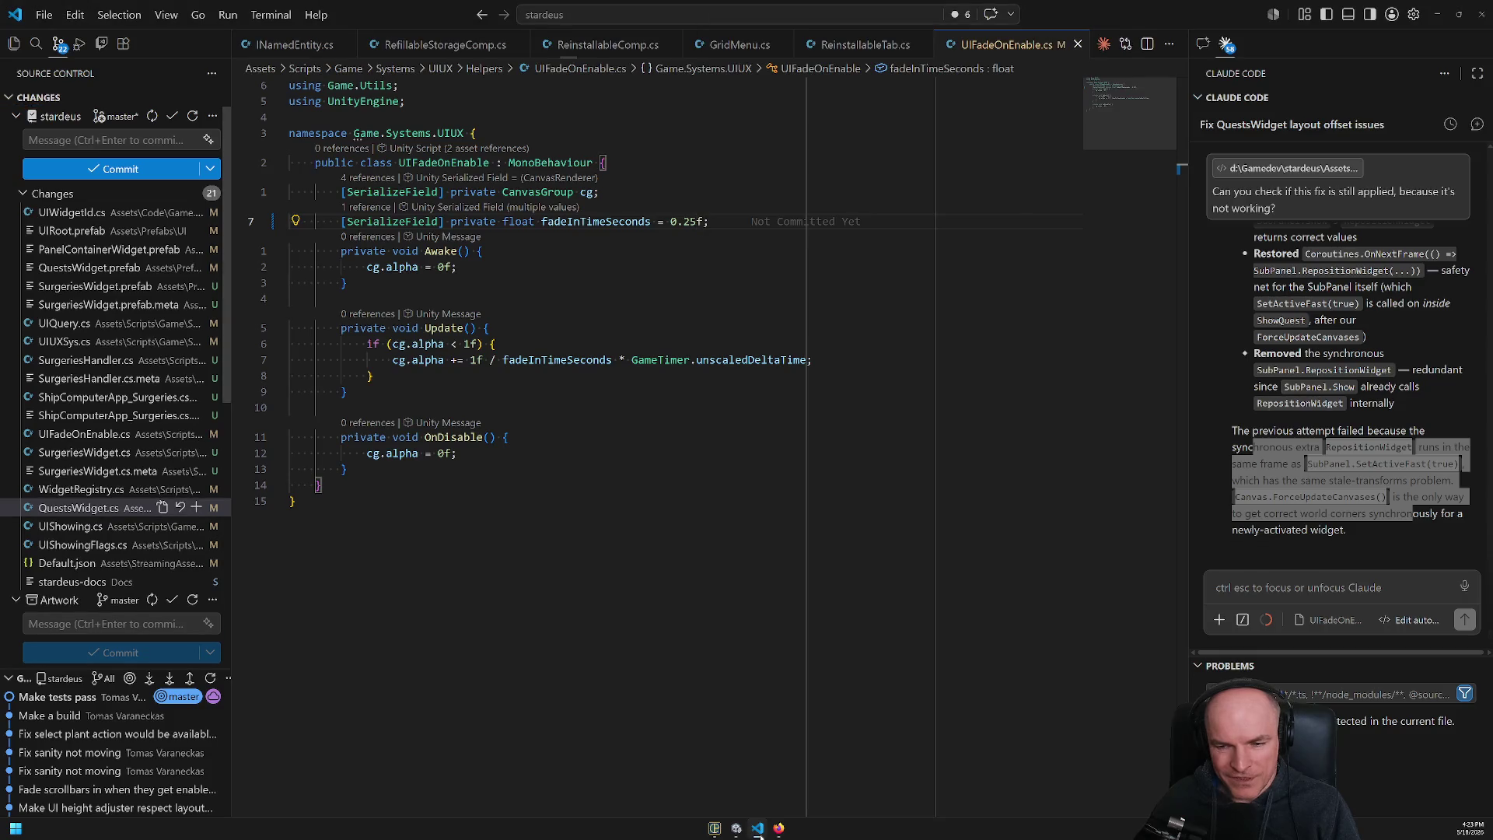
# - Focus the Claude chat input, then bring the Unity editor back to finish reloading
pyautogui.click(1330, 464)
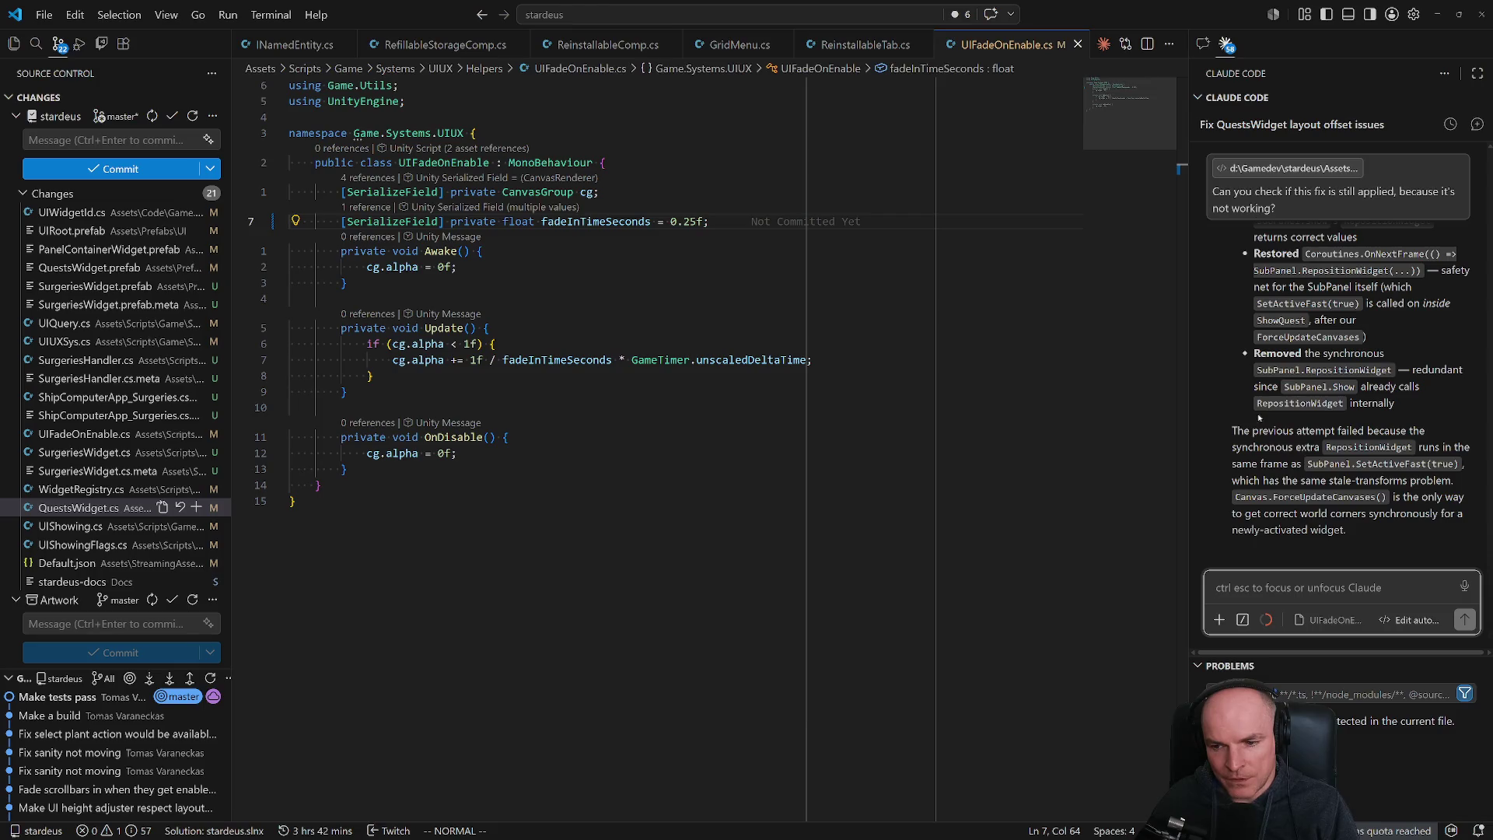
pyautogui.click(755, 829)
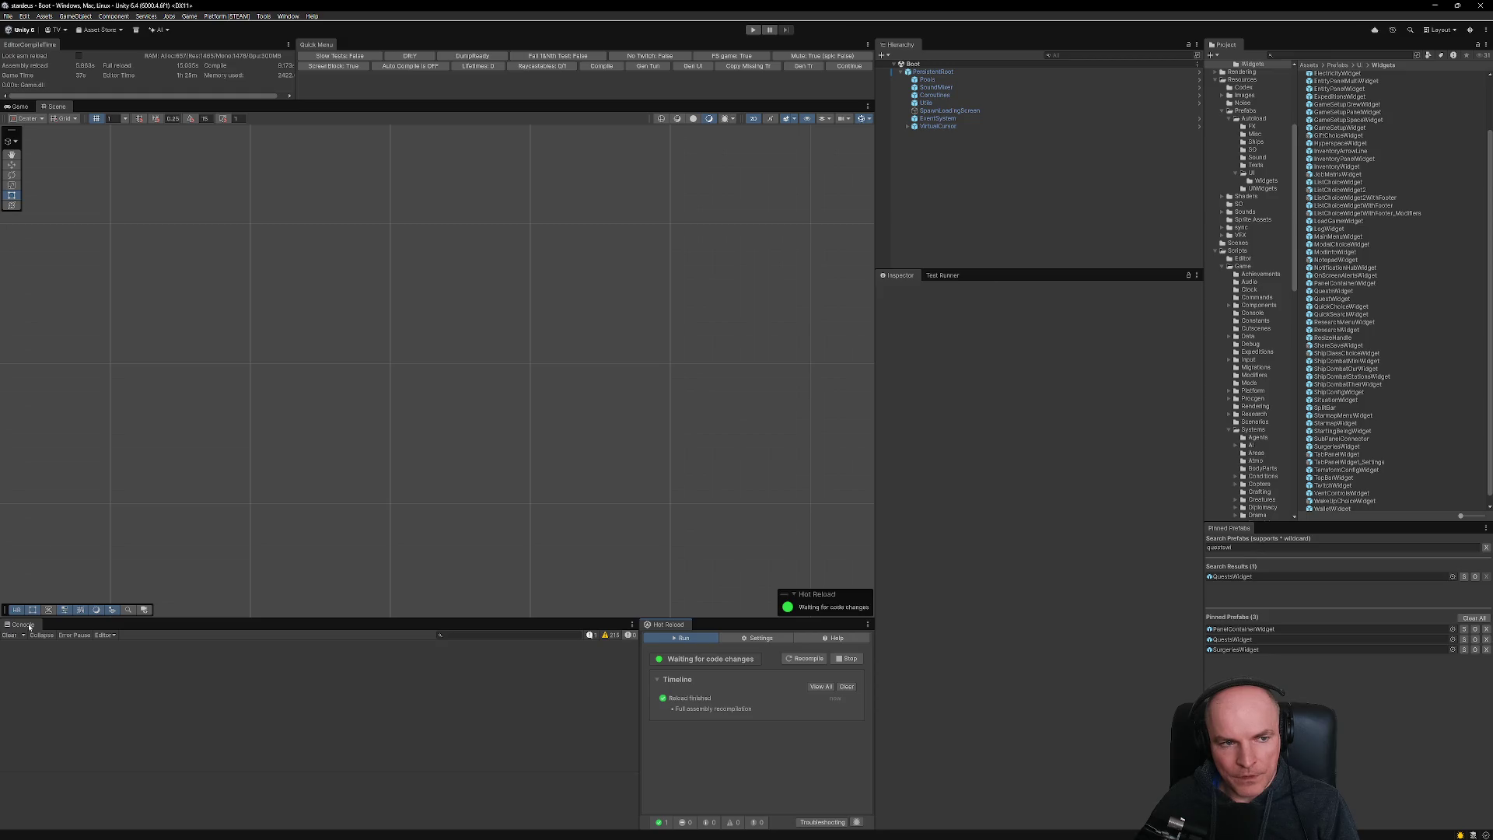
pyautogui.click(18, 107)
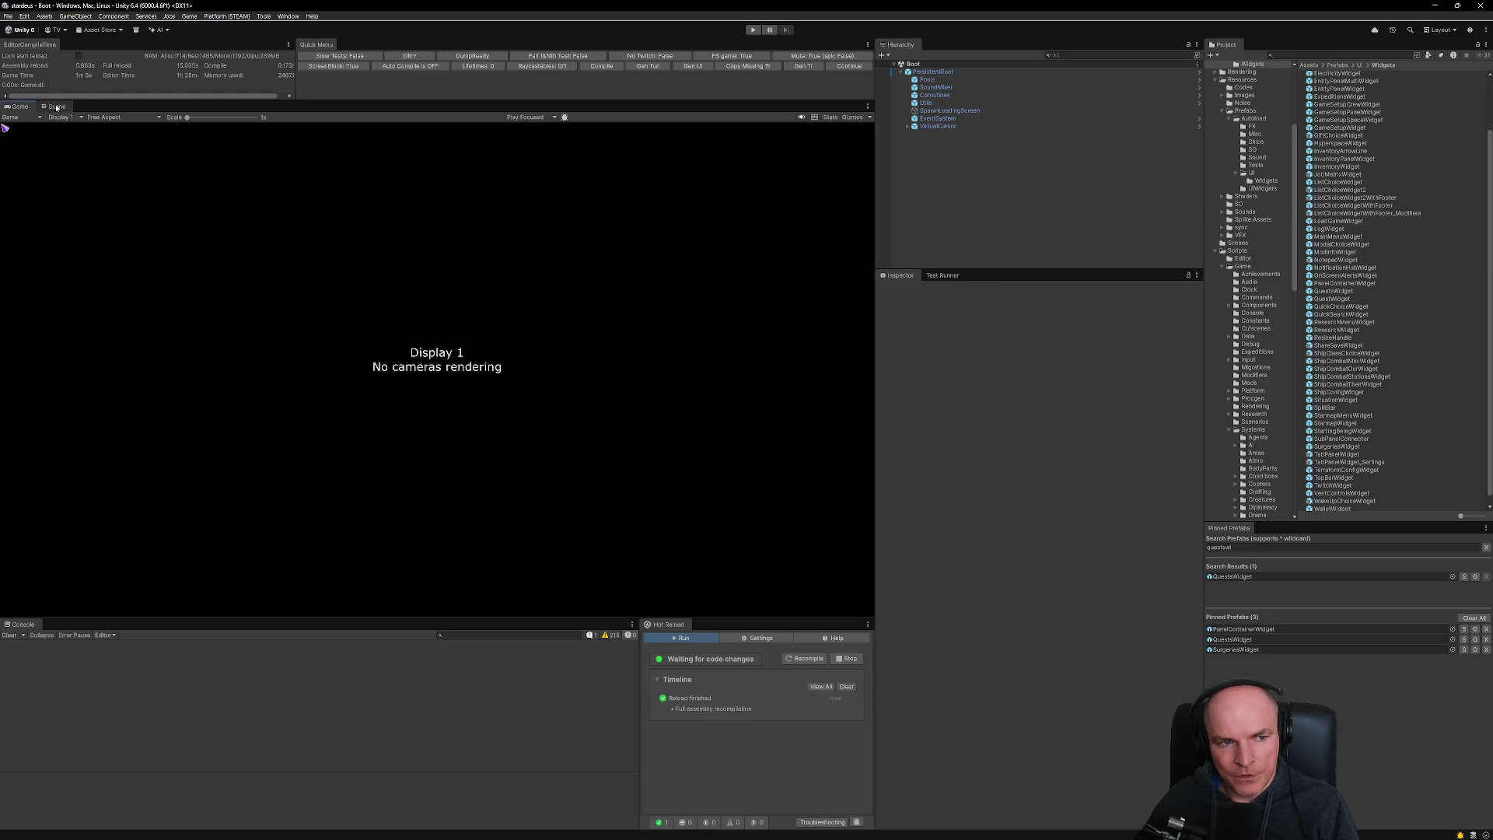
pyautogui.click(58, 107)
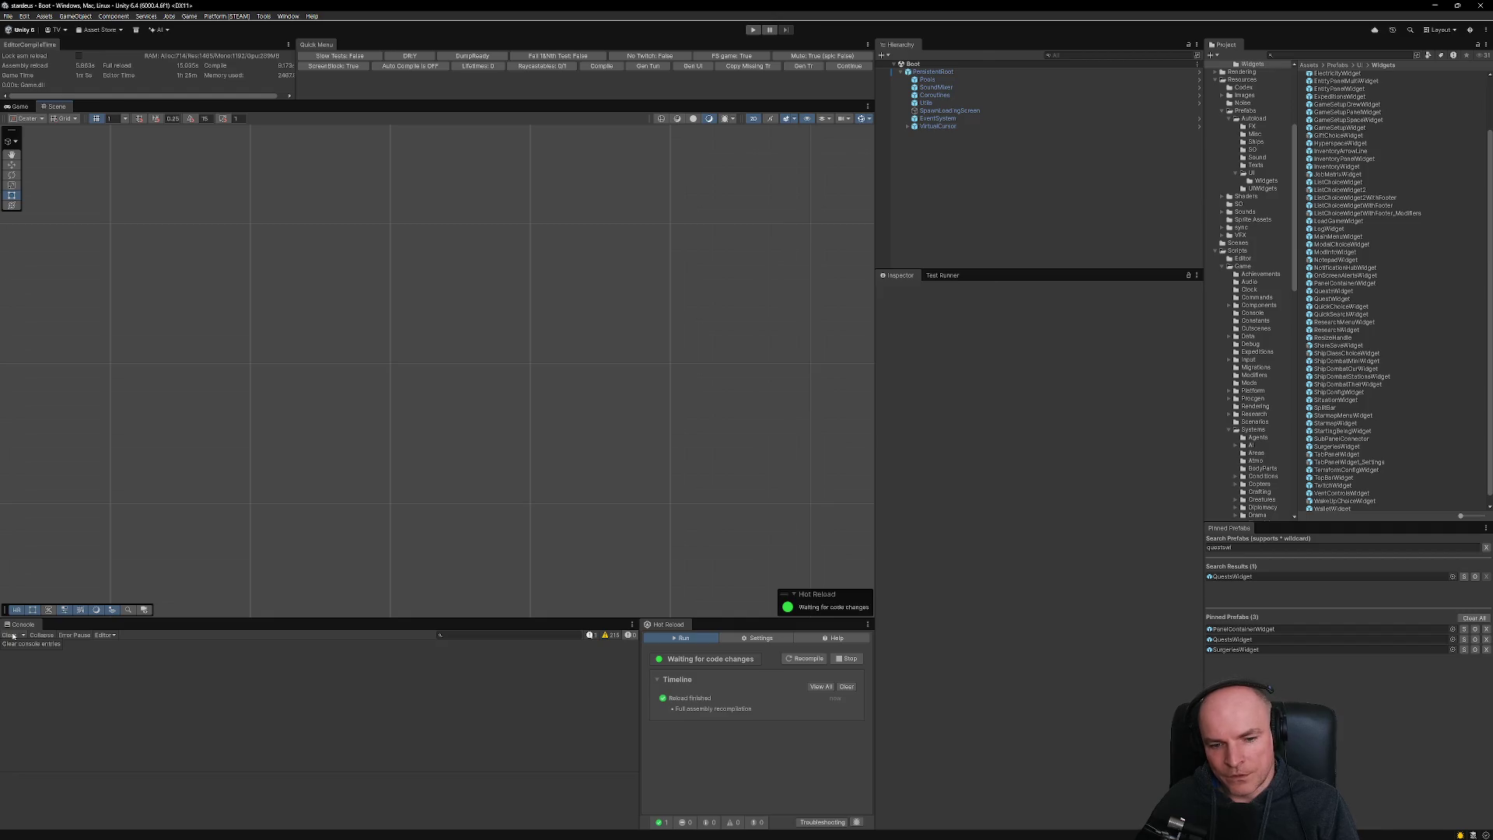
pyautogui.click(611, 635)
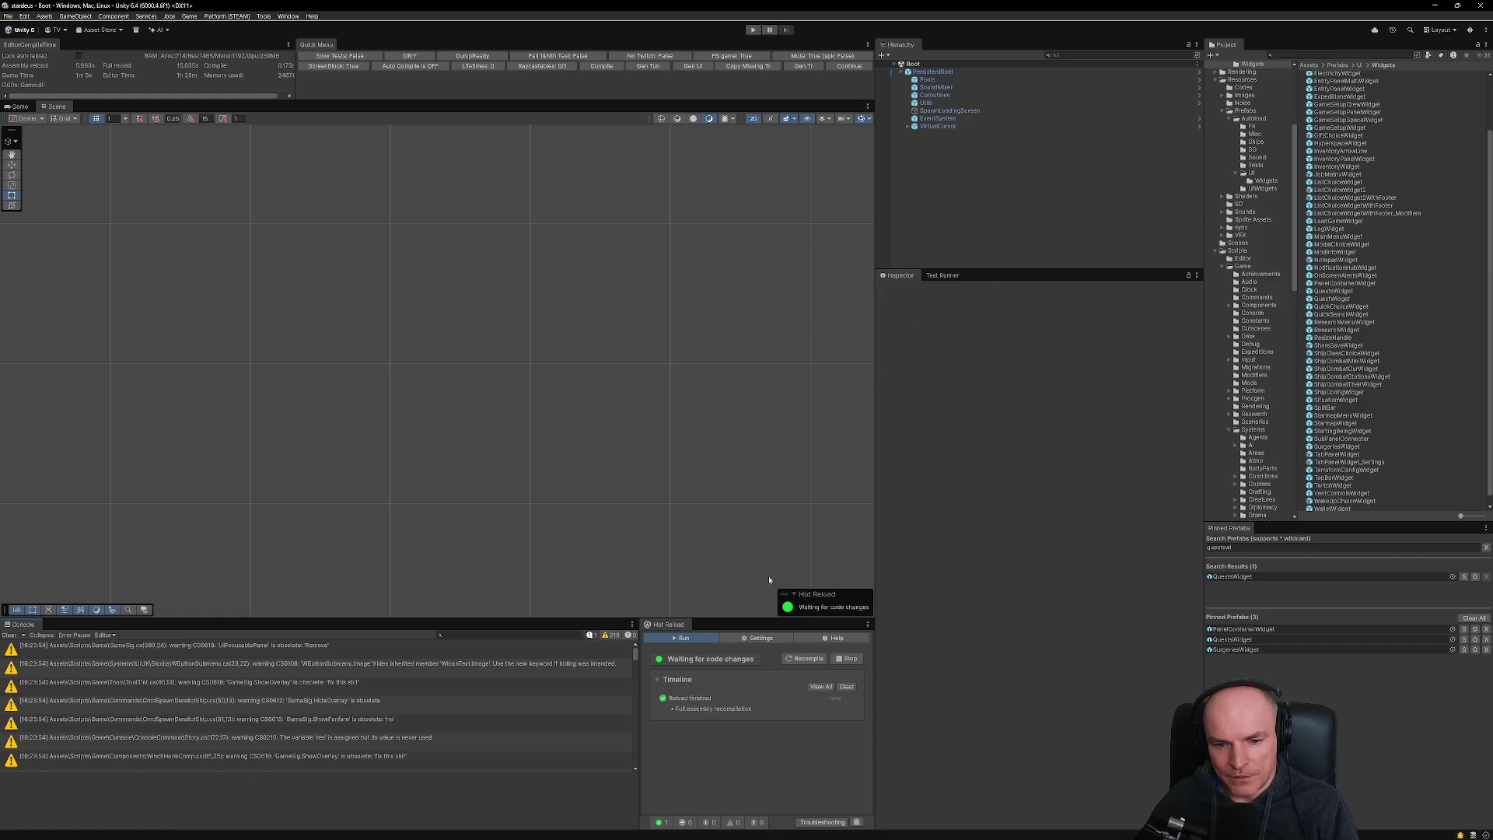
pyautogui.click(612, 635)
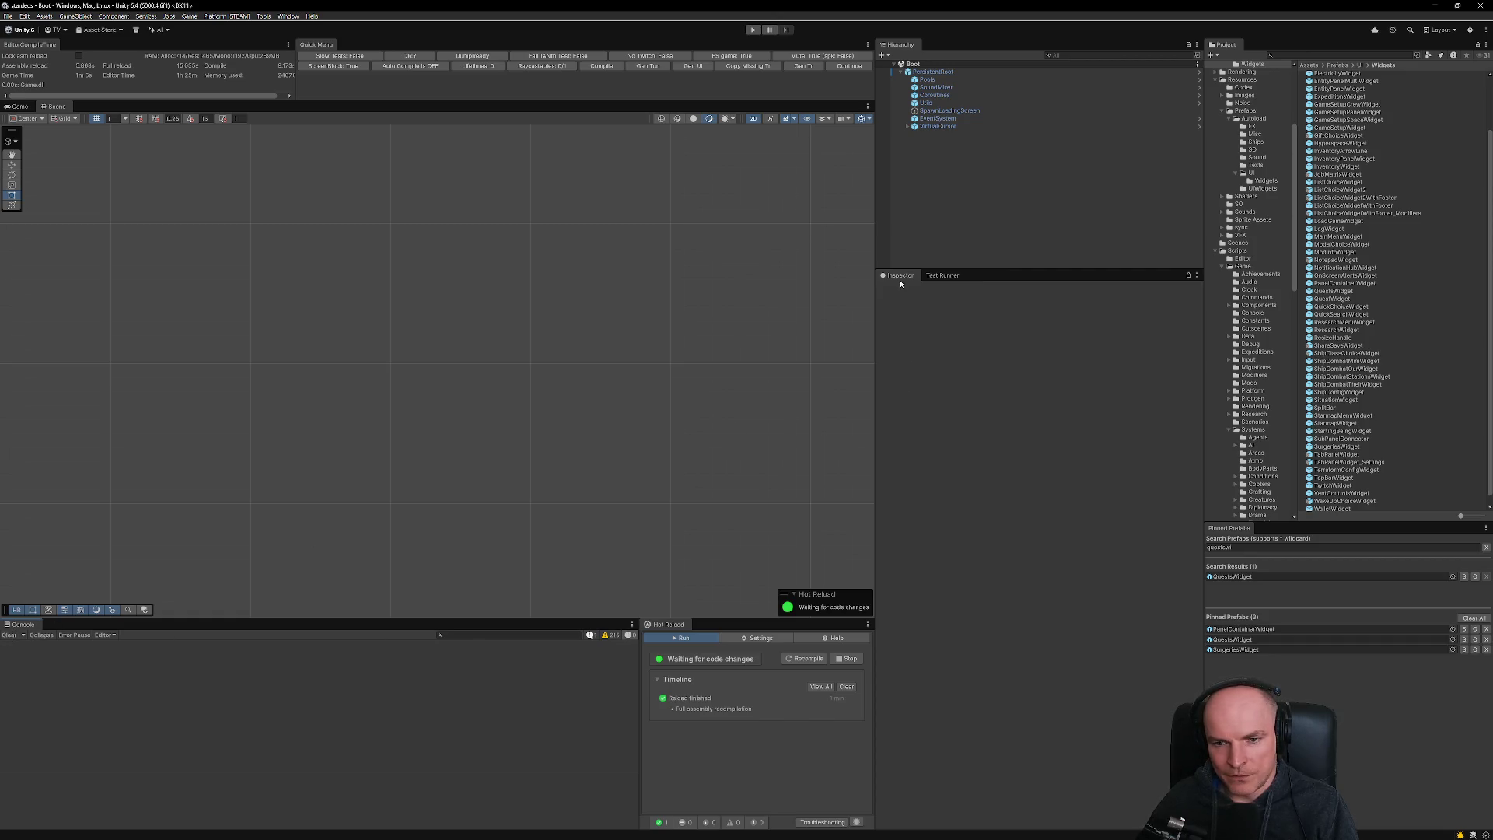
# - Show the Test Runner's passing results, then the Console's warning messages
pyautogui.click(939, 278)
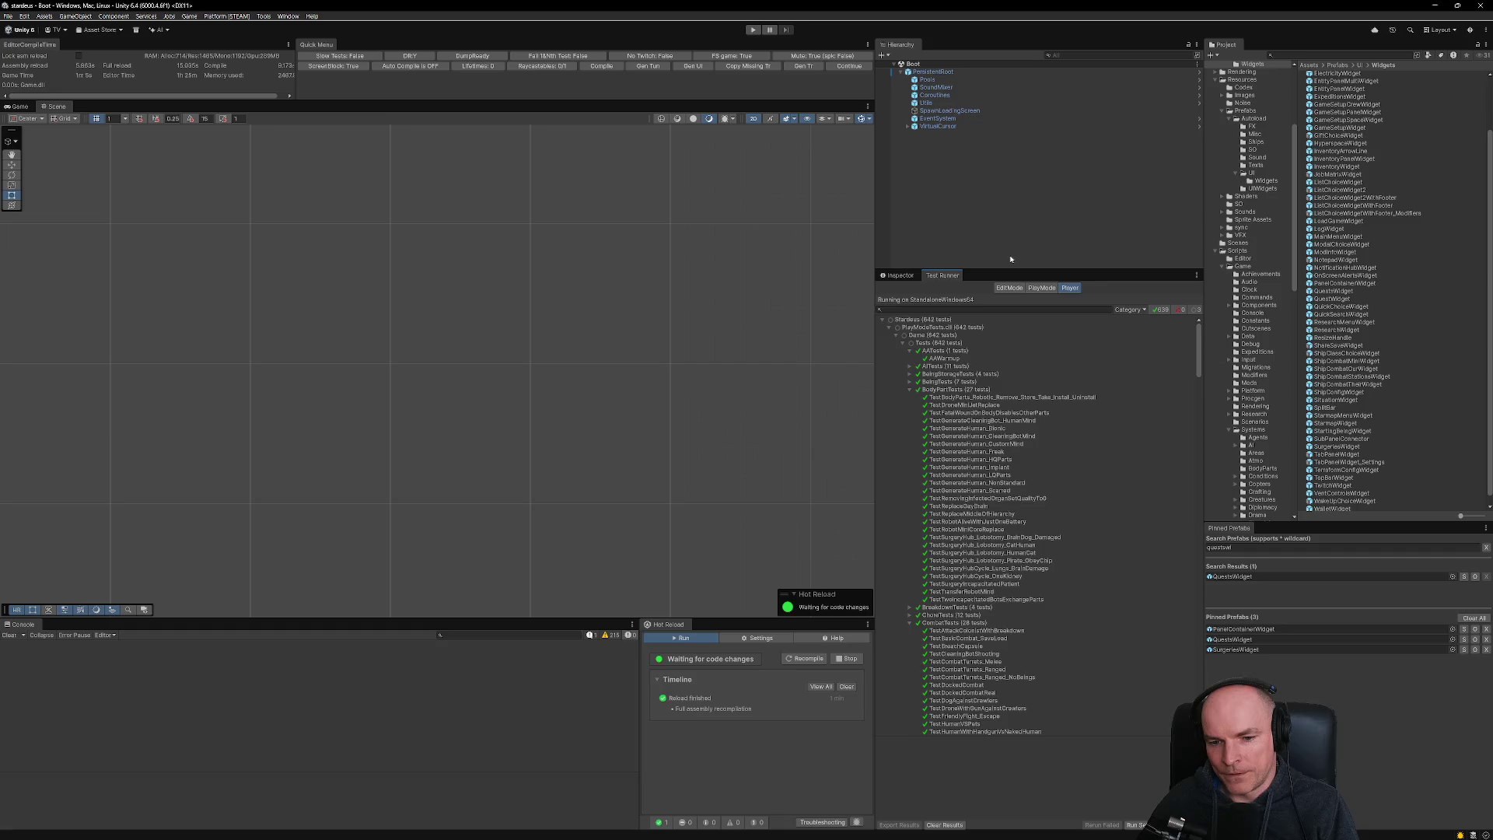
pyautogui.click(614, 635)
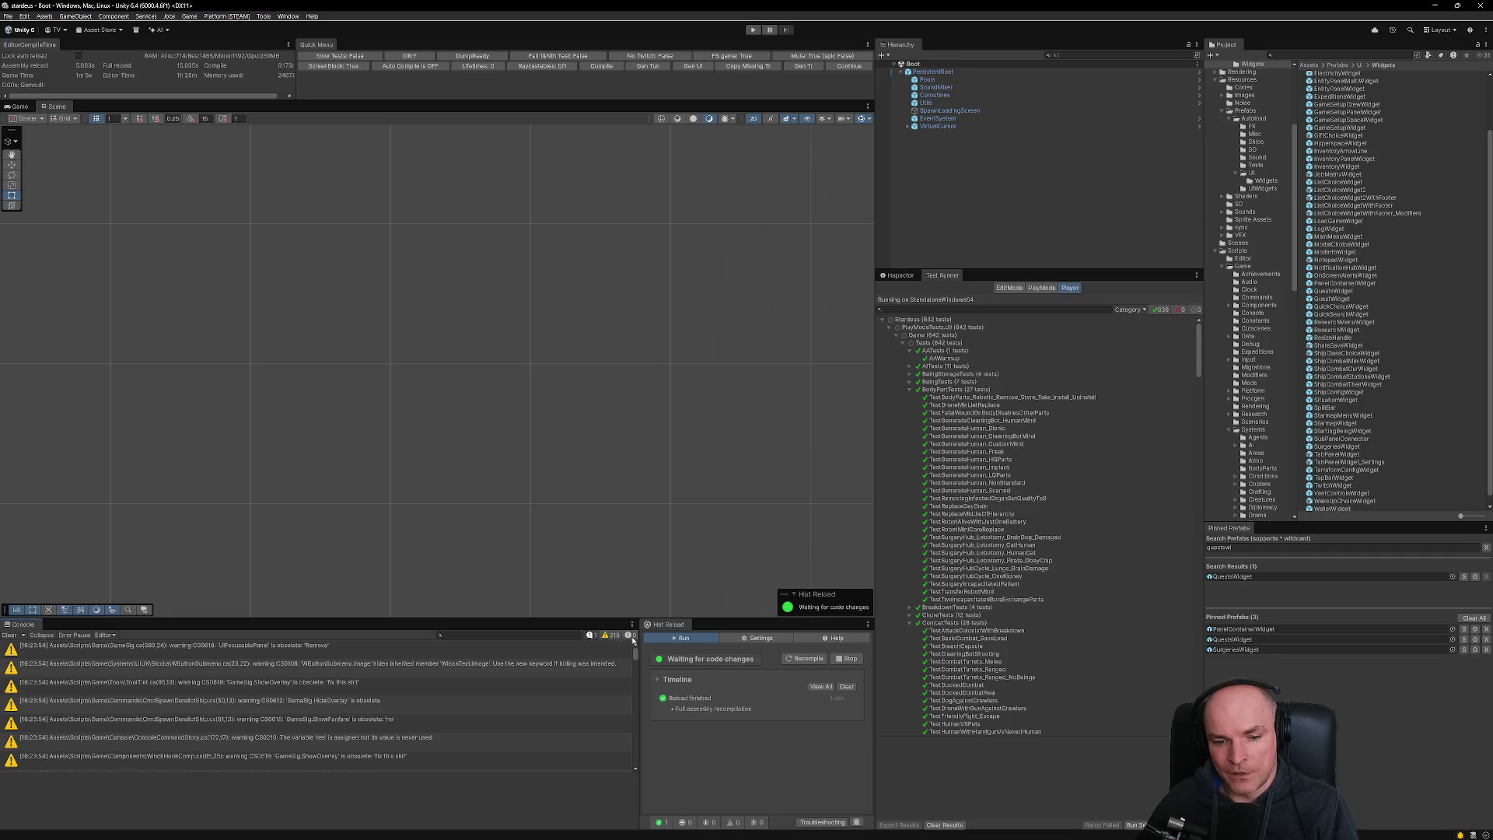
pyautogui.click(590, 635)
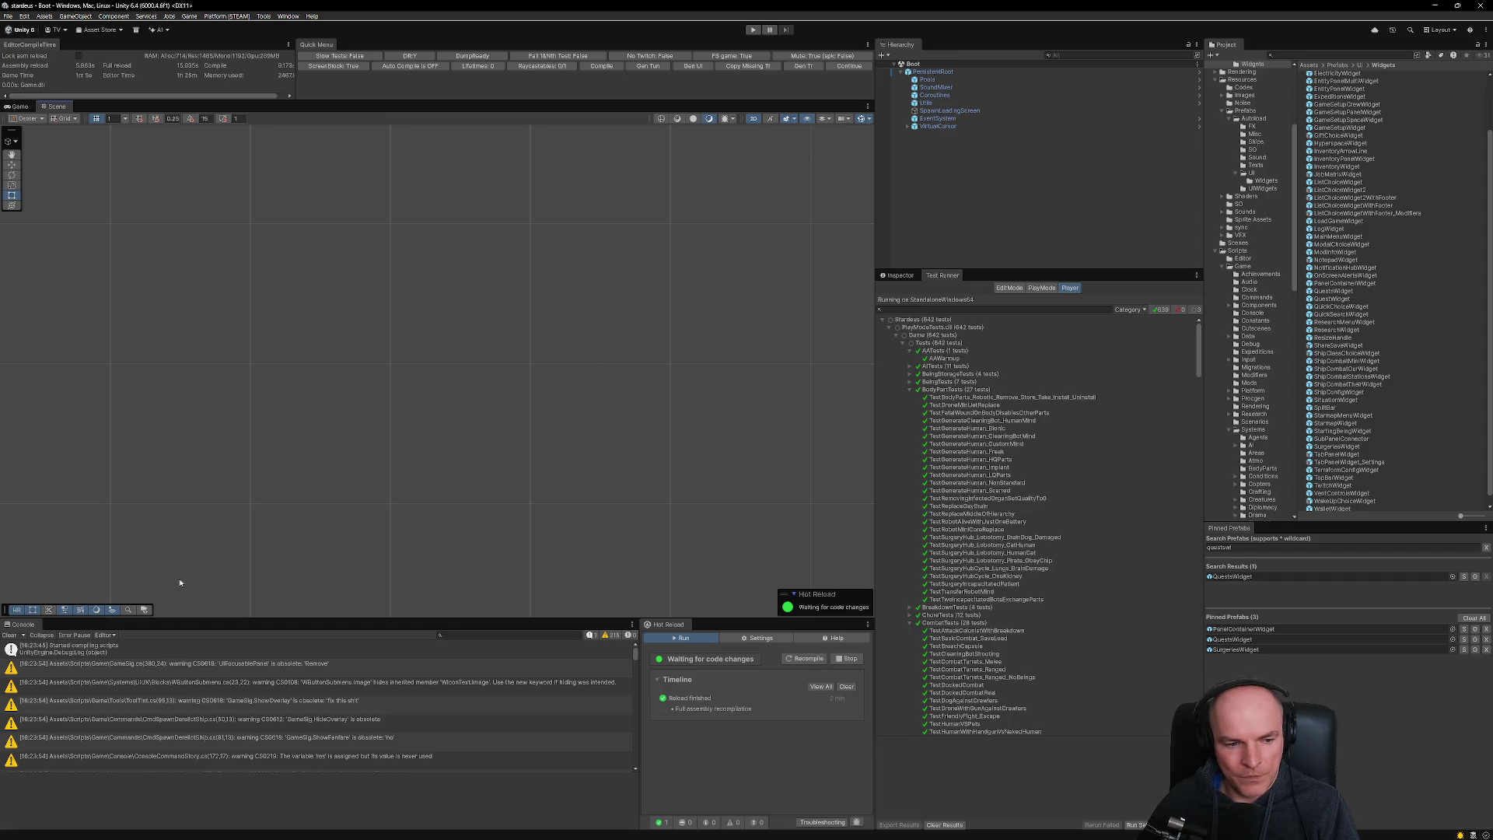
pyautogui.click(10, 635)
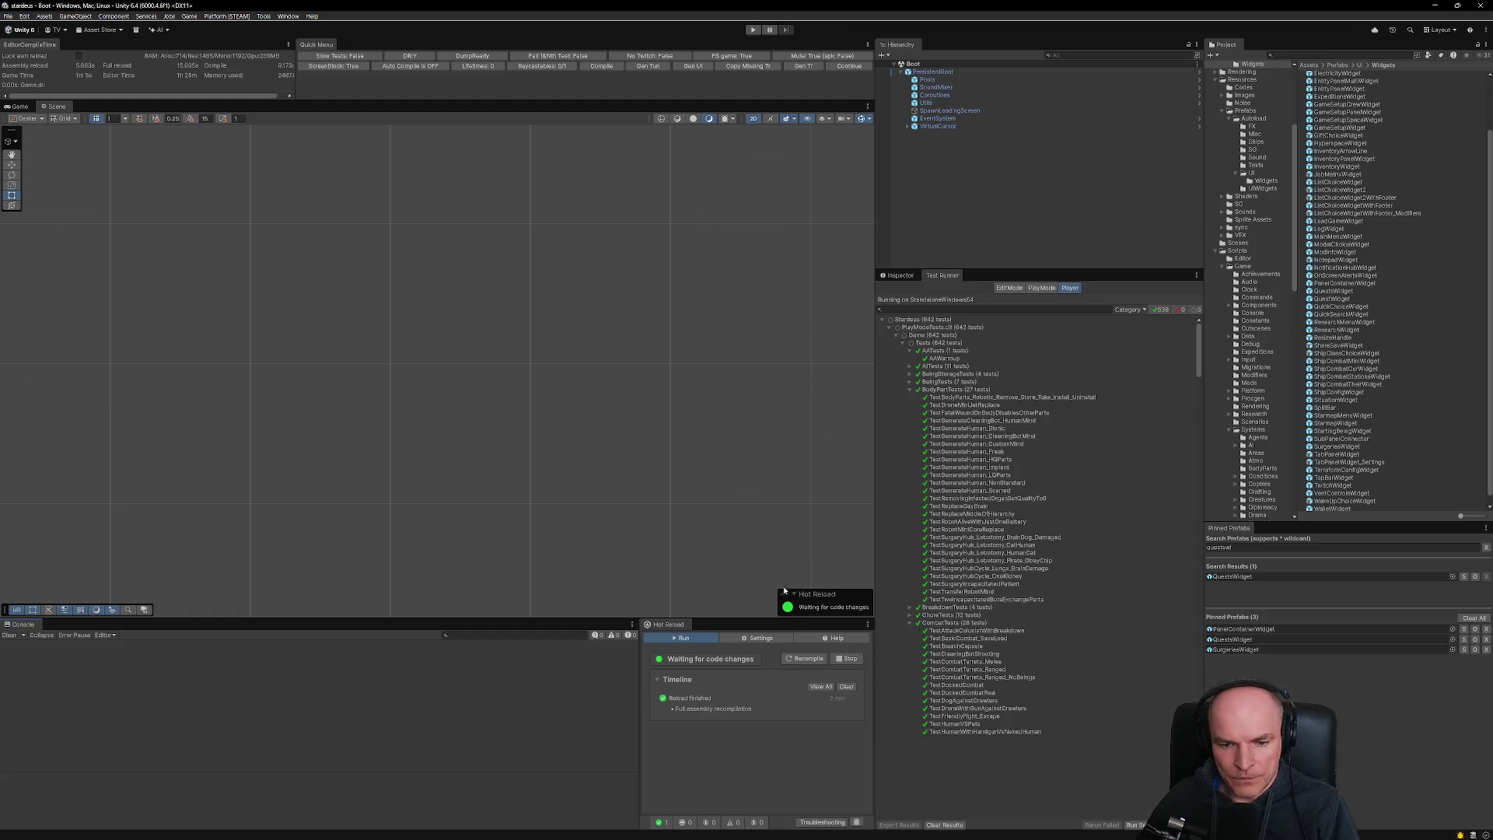
# - Open the QuestsWidget prefab and set its fade-in time to 0.25
pyautogui.click(1232, 576)
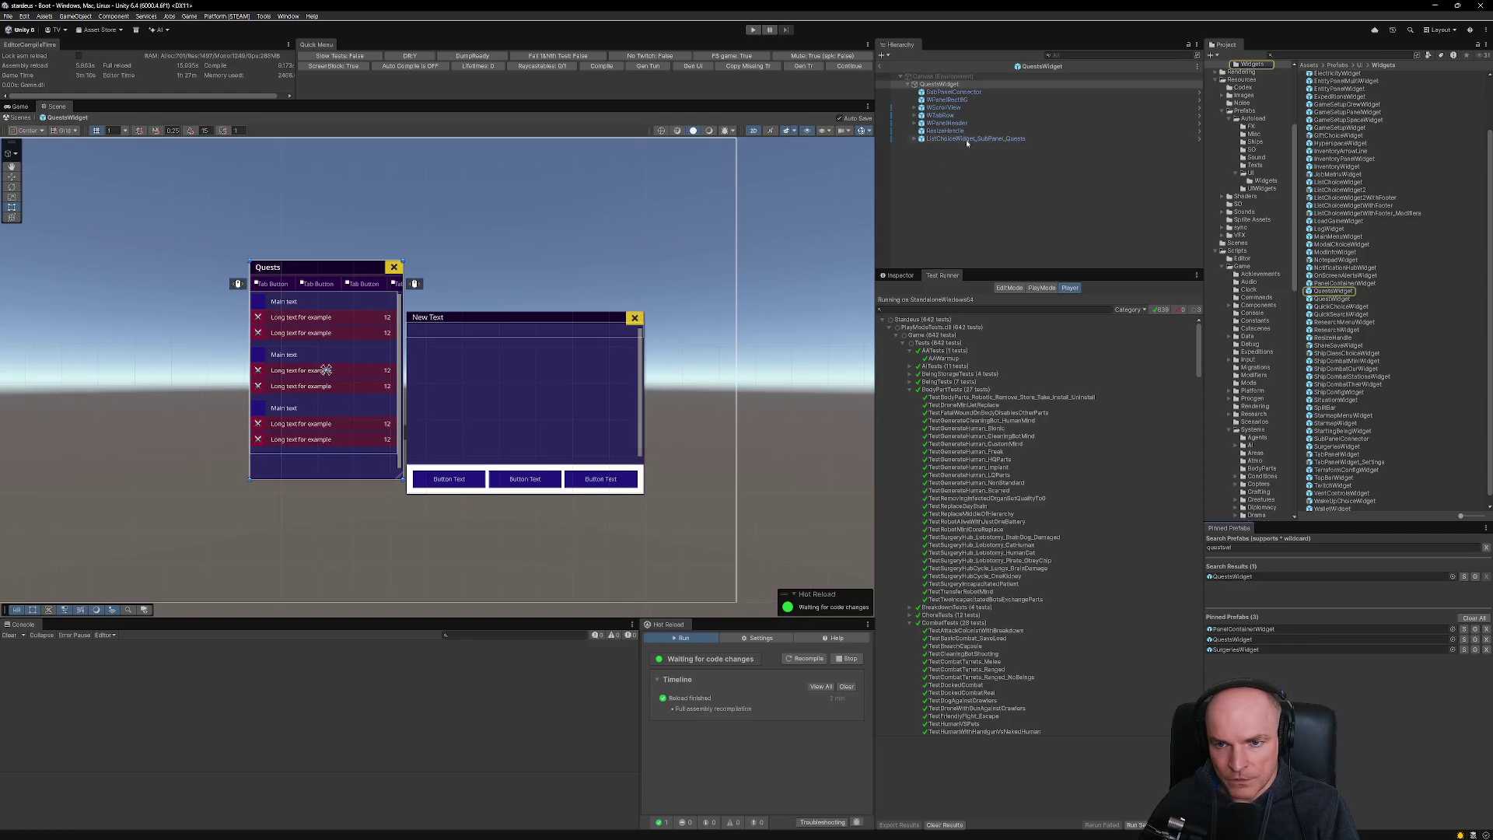
pyautogui.click(972, 139)
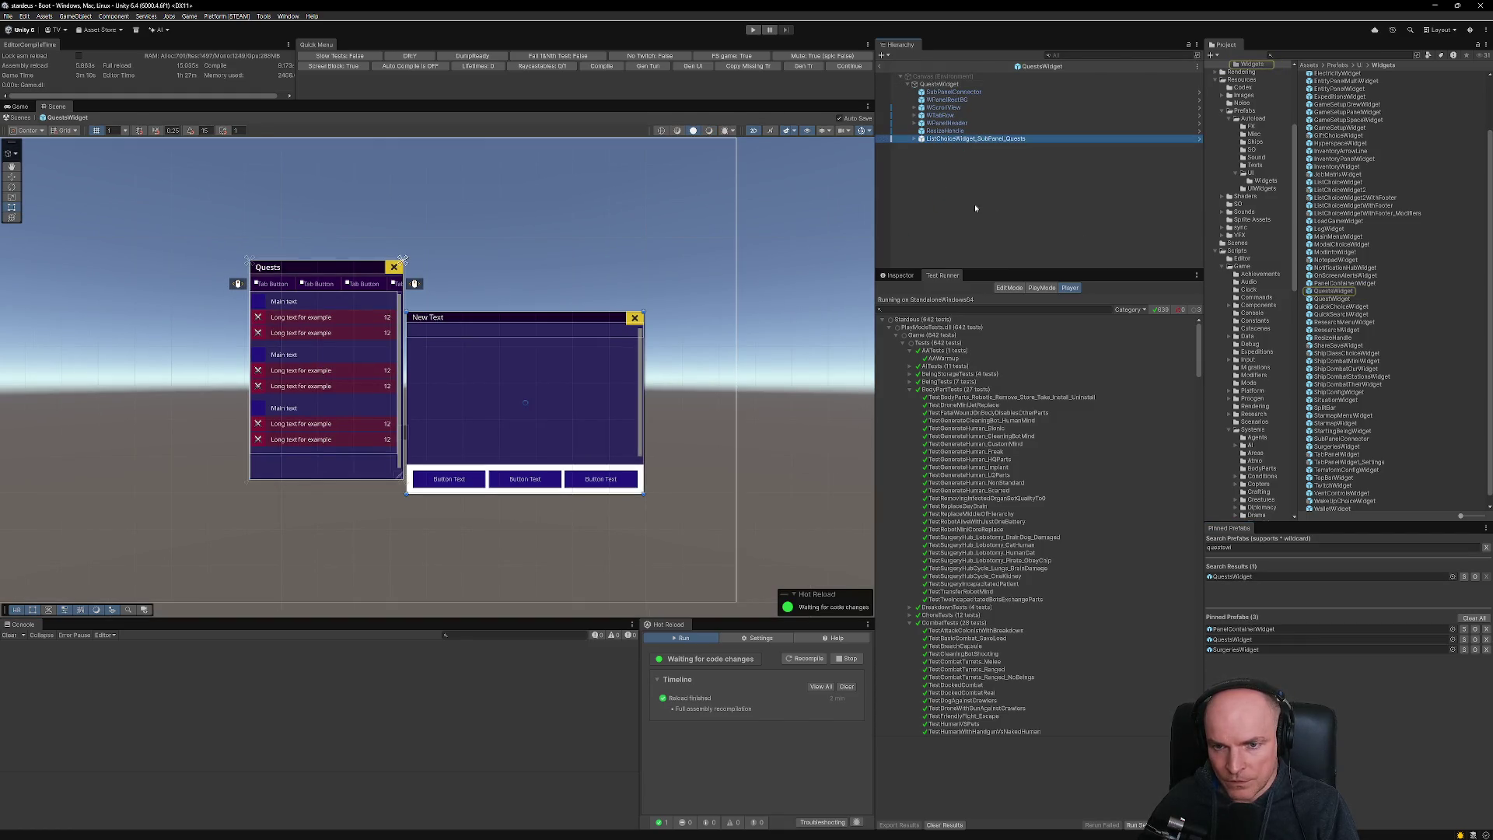
pyautogui.click(899, 276)
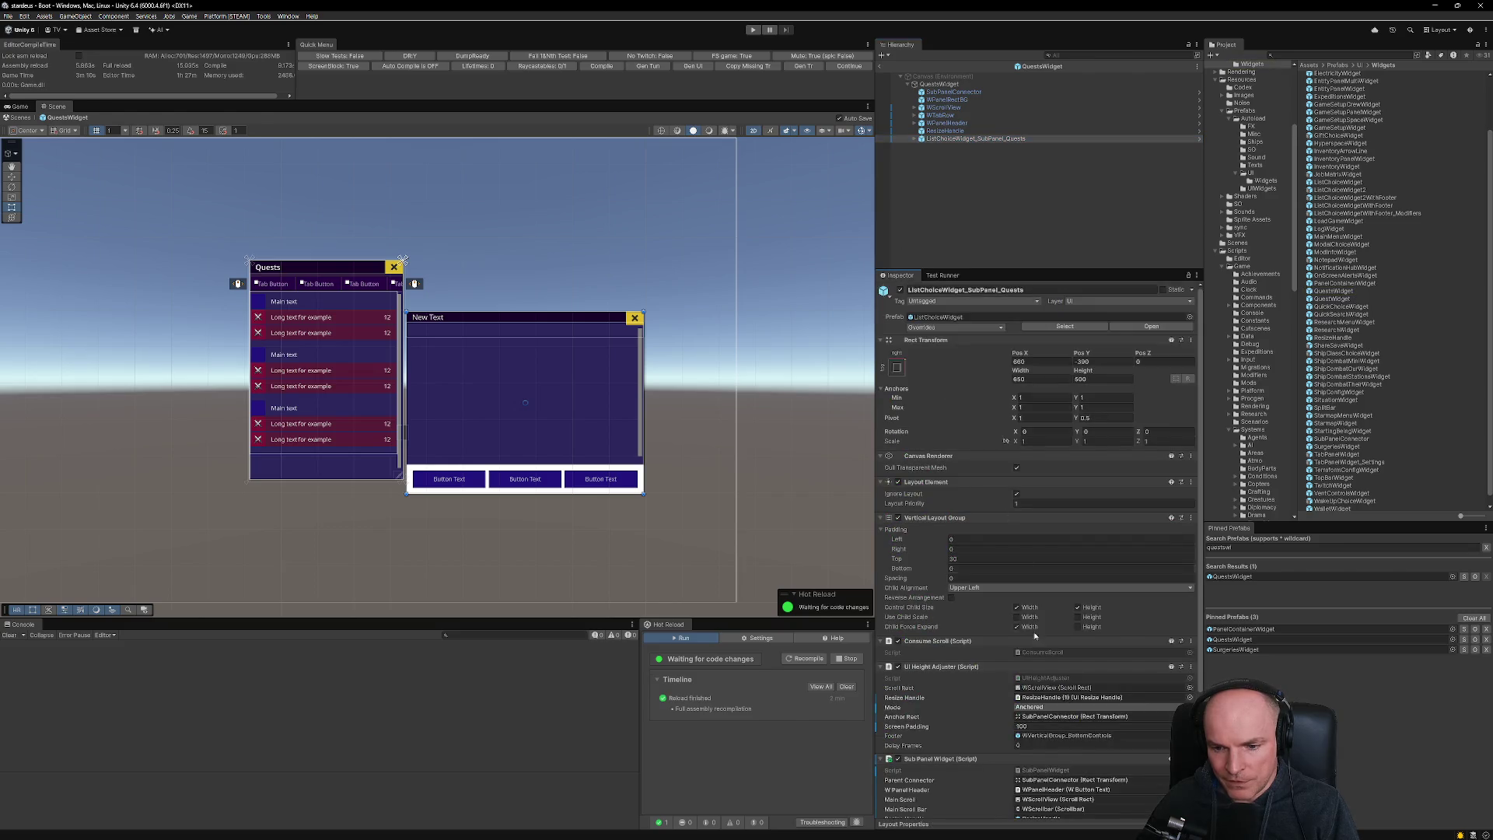
pyautogui.scroll(-3, 1073, 735)
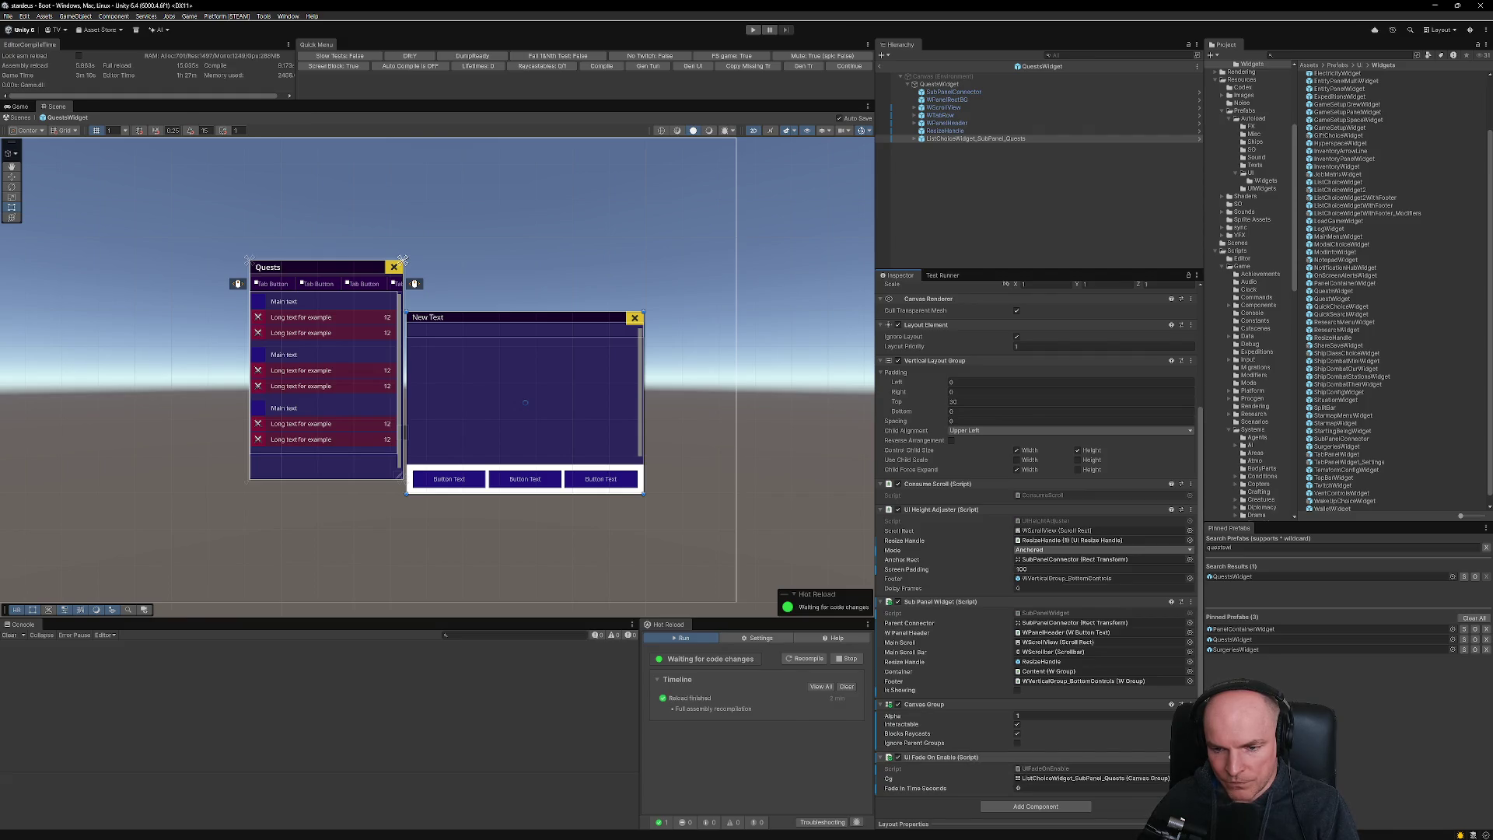
pyautogui.write('0')
pyautogui.write('.25')
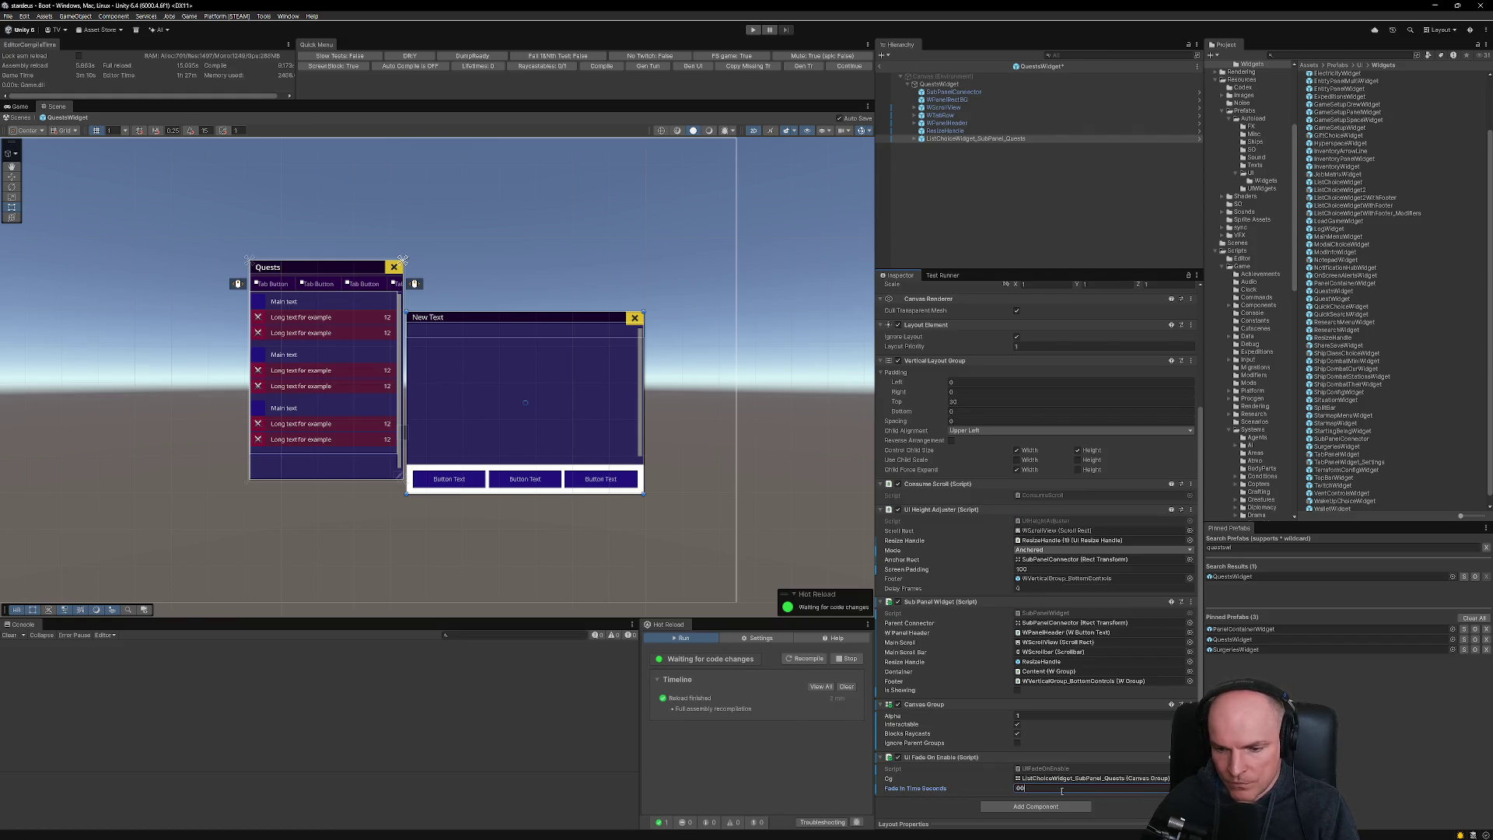
pyautogui.press('Return')
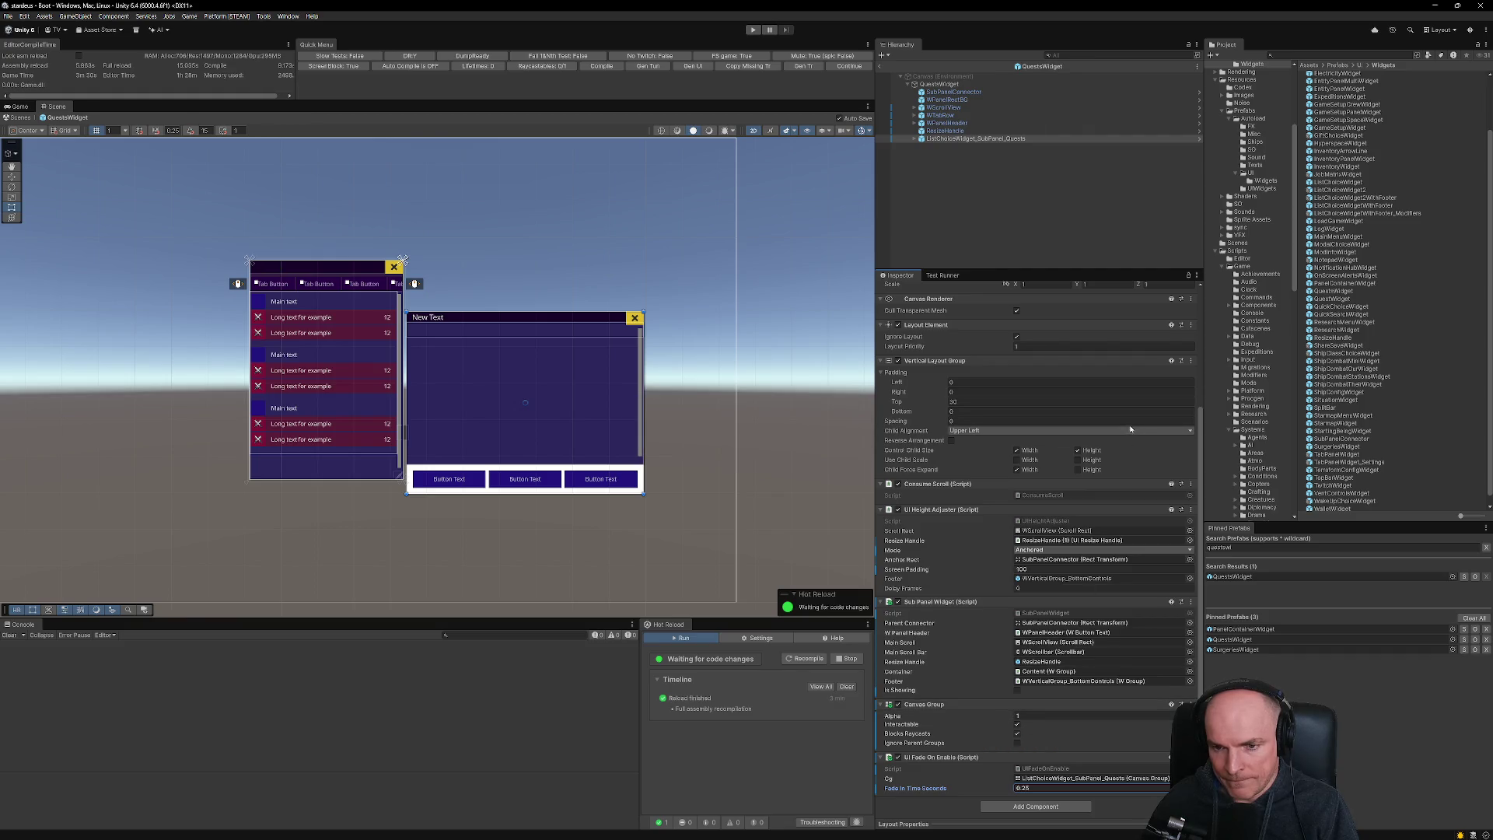
# - Apply the UI Fade On Enable component to the prefab and accept the component-reordering notice
pyautogui.click(1191, 756)
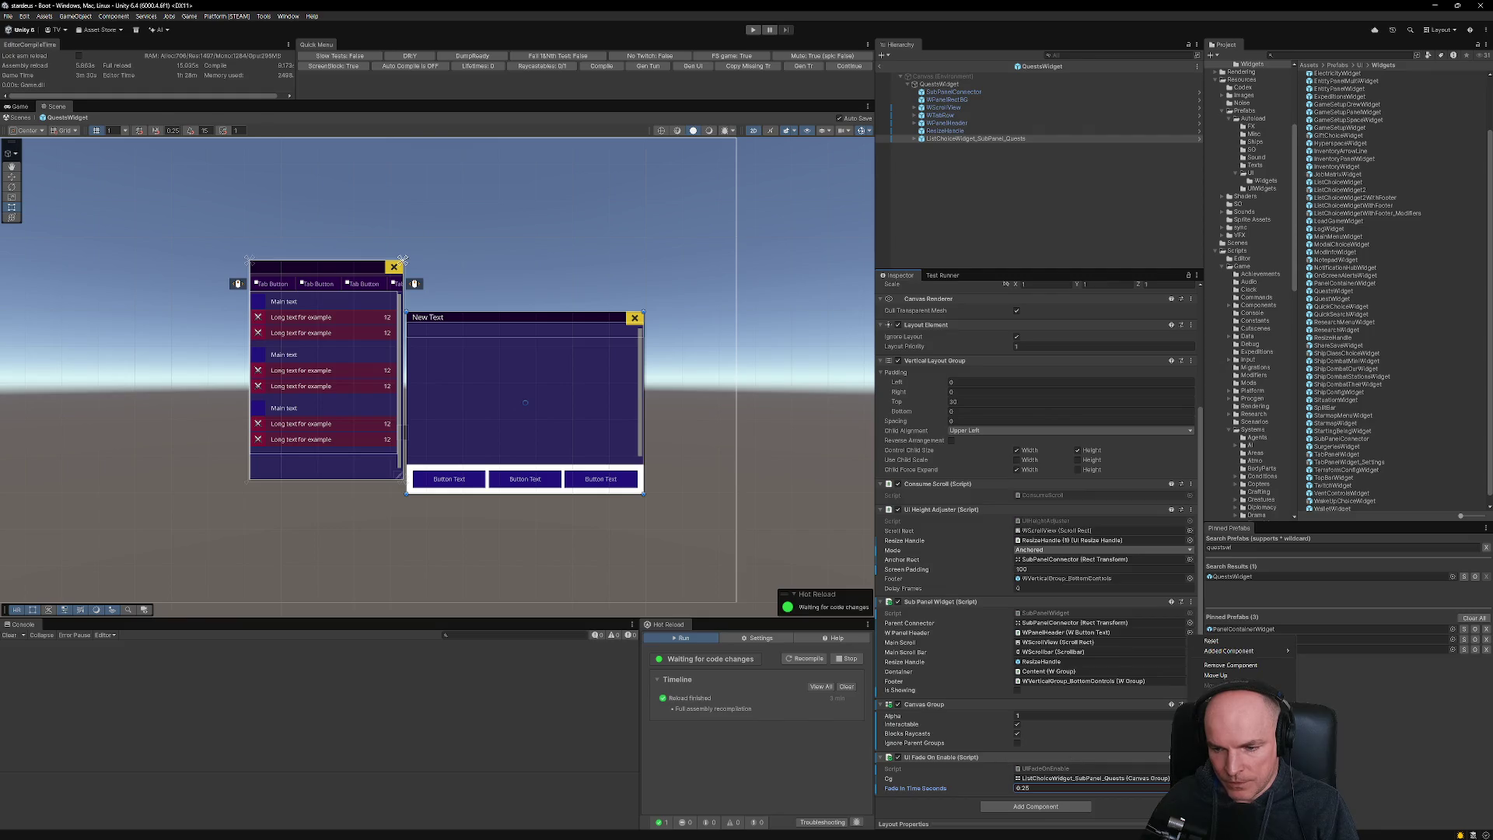
pyautogui.moveTo(1242, 652)
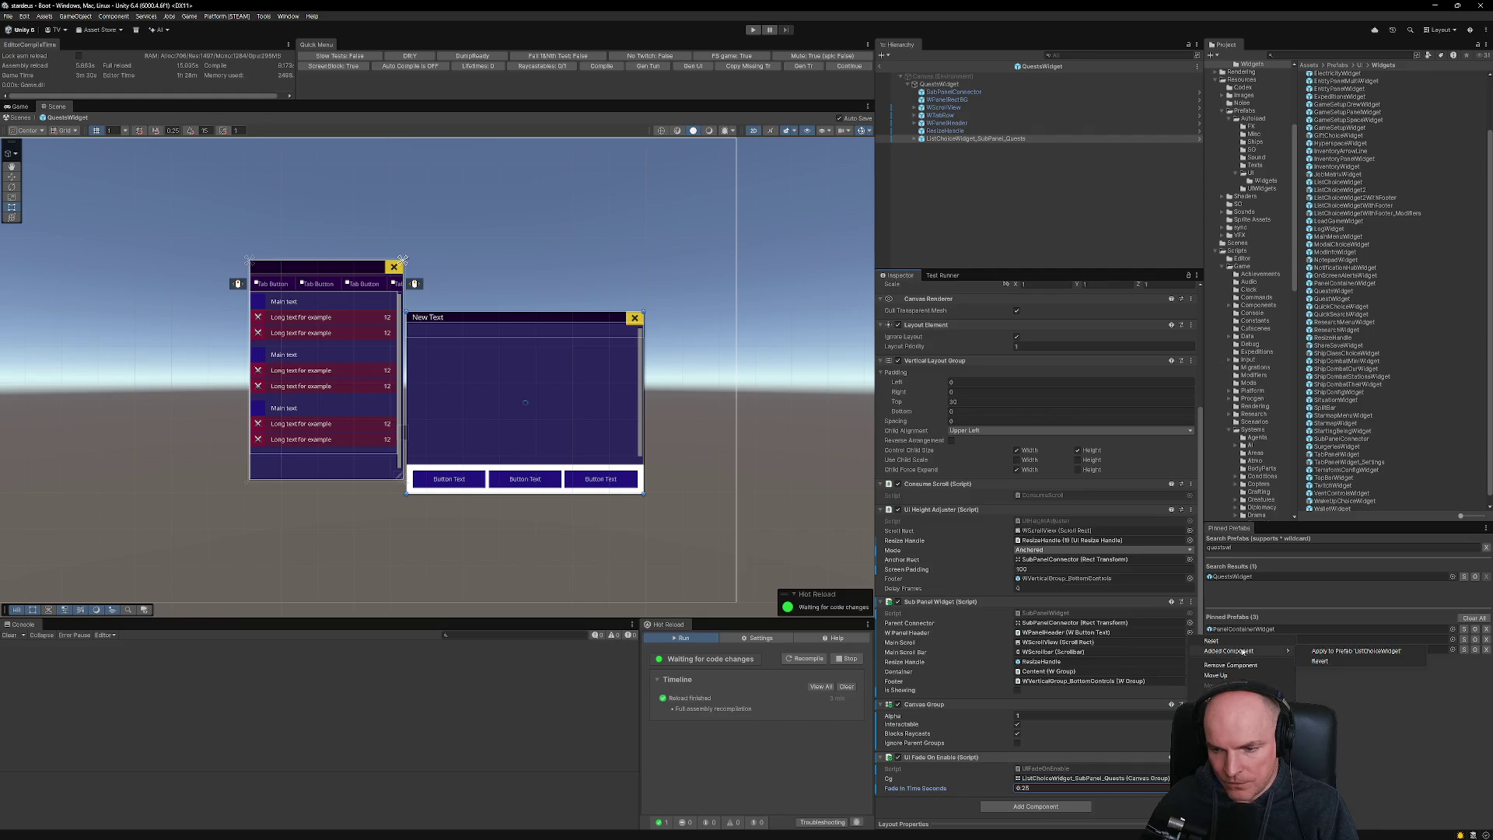
pyautogui.click(1353, 651)
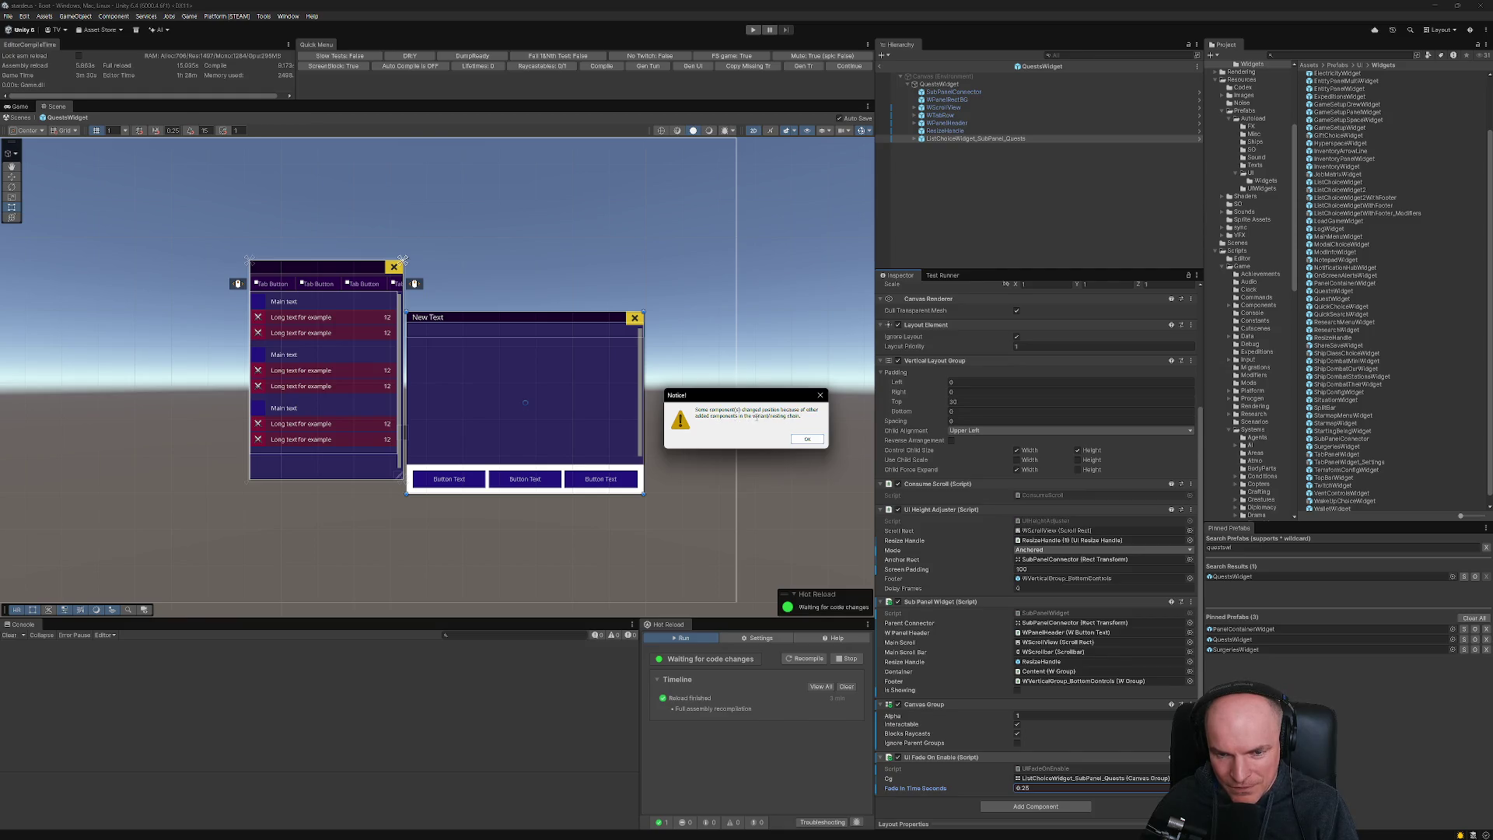
pyautogui.moveTo(765, 399)
pyautogui.mouseDown()
pyautogui.moveTo(729, 338)
pyautogui.moveTo(722, 281)
pyautogui.moveTo(729, 337)
pyautogui.moveTo(622, 368)
pyautogui.moveTo(633, 376)
pyautogui.mouseUp()
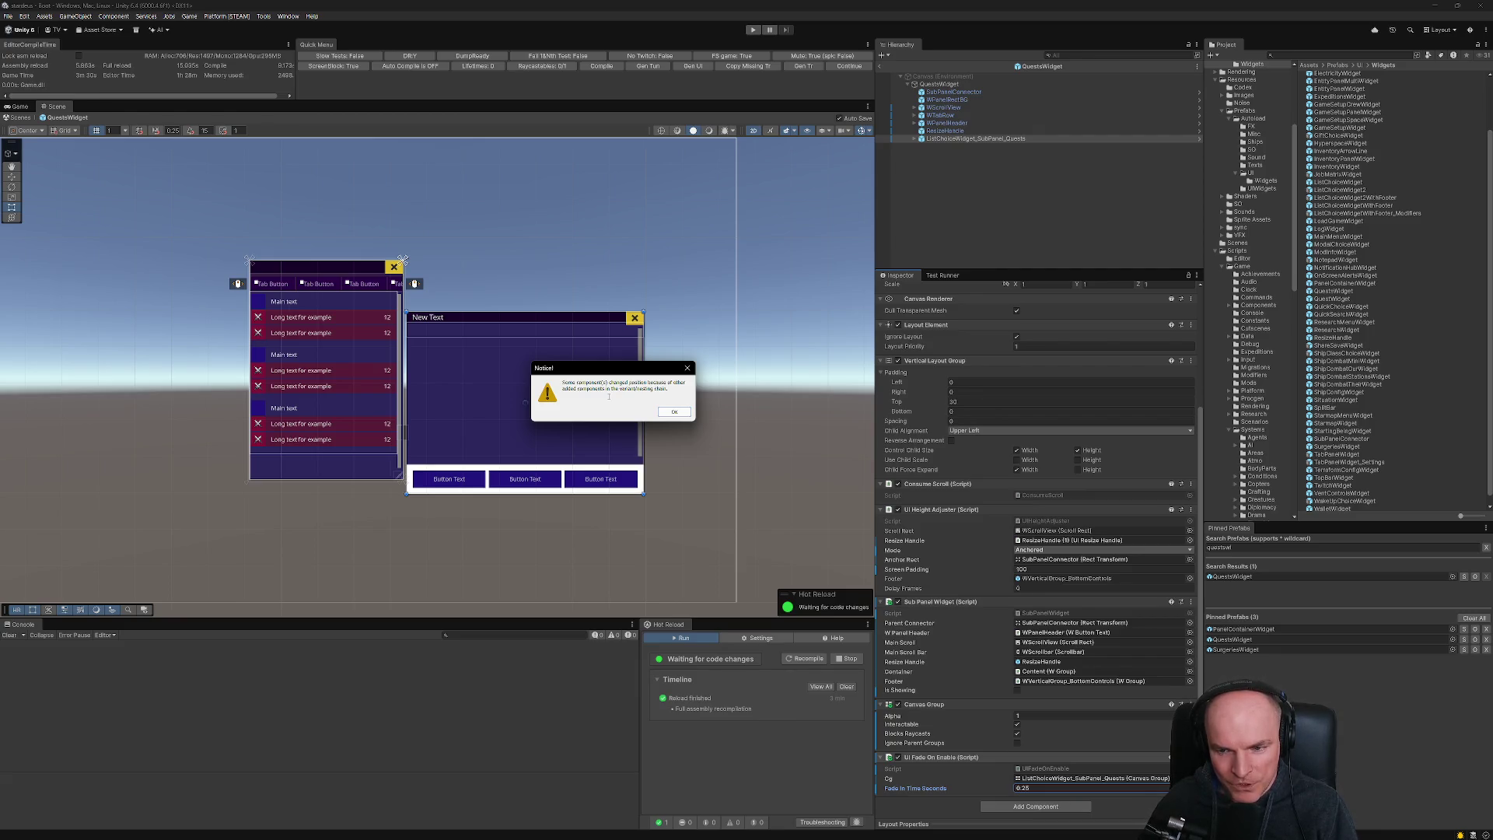
pyautogui.click(673, 412)
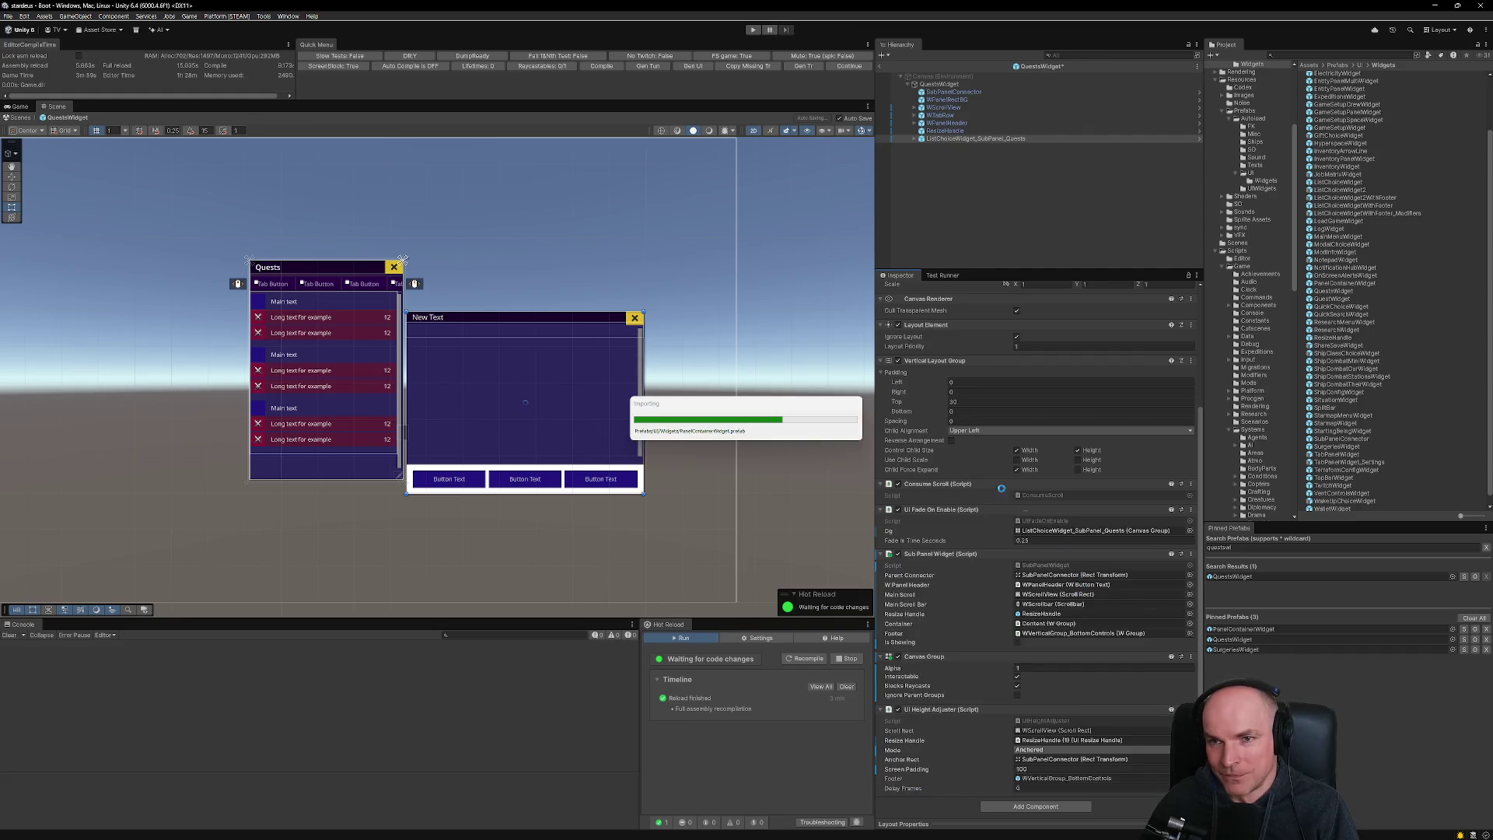
pyautogui.moveTo(766, 836)
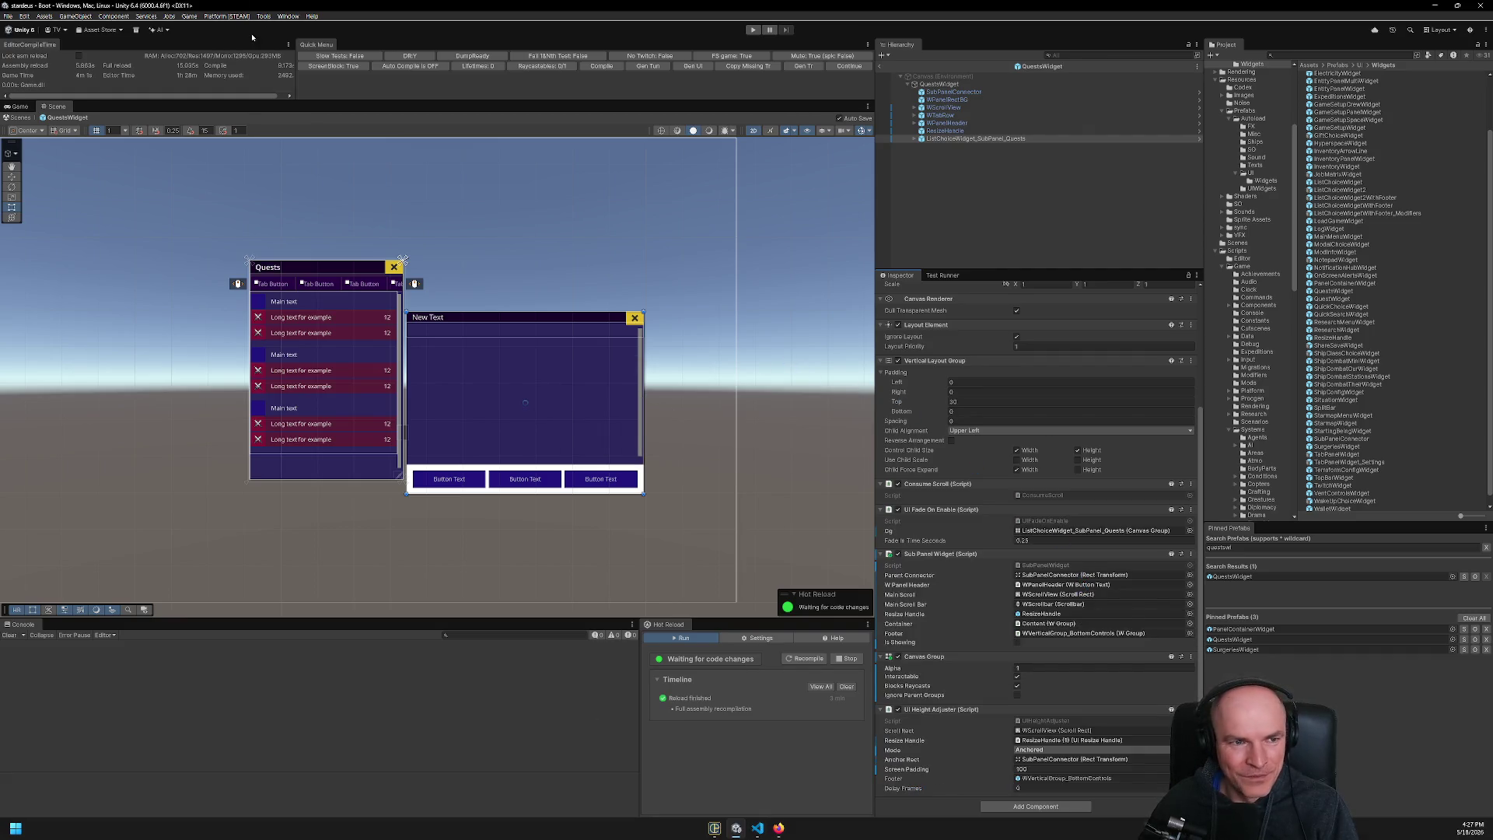
pyautogui.click(8, 15)
# - Save the Unity project and switch over to Visual Studio Code
pyautogui.click(25, 62)
pyautogui.click(8, 15)
pyautogui.press('Escape')
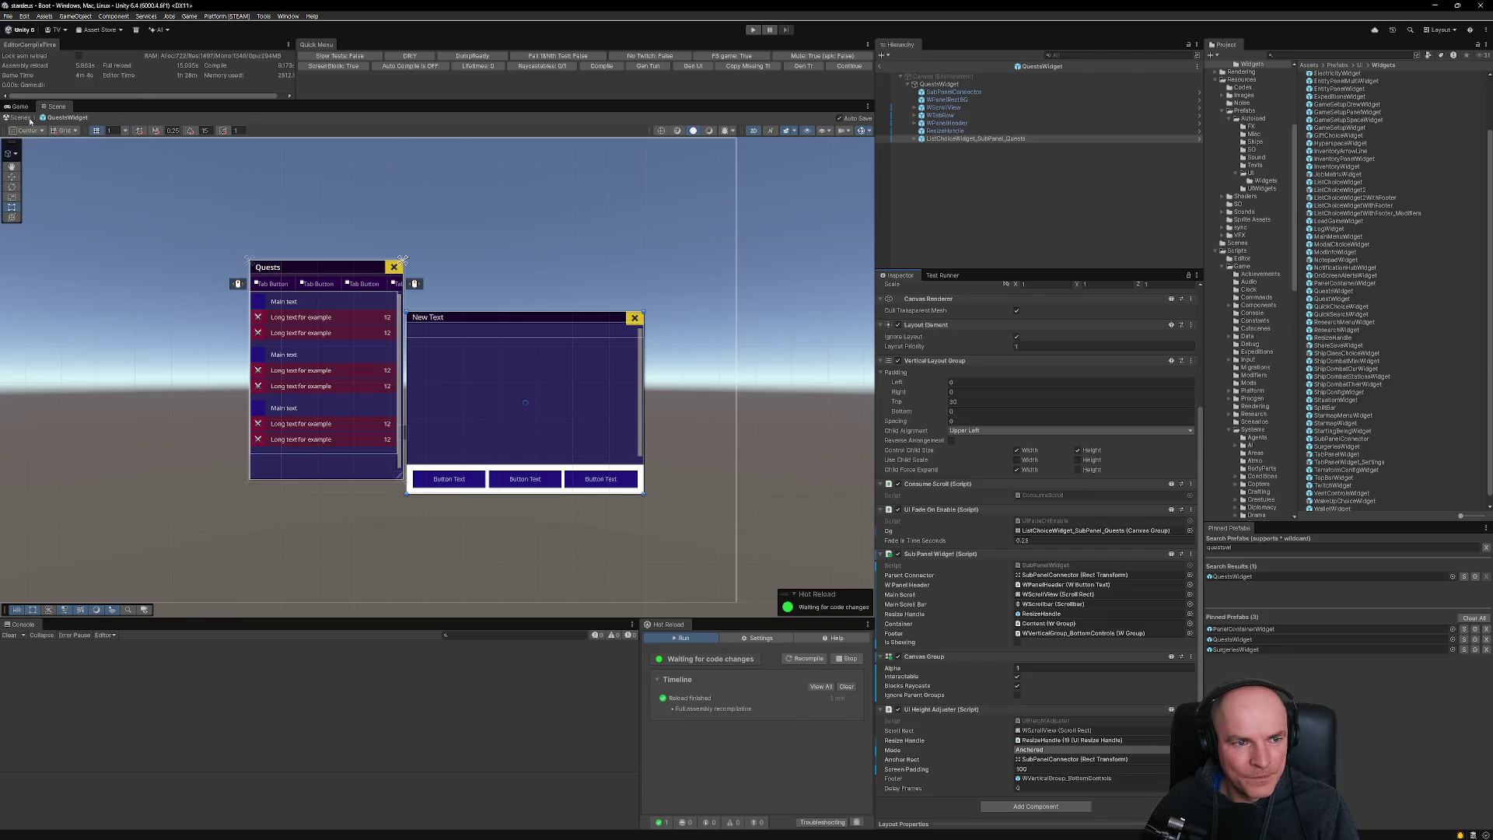
pyautogui.click(757, 827)
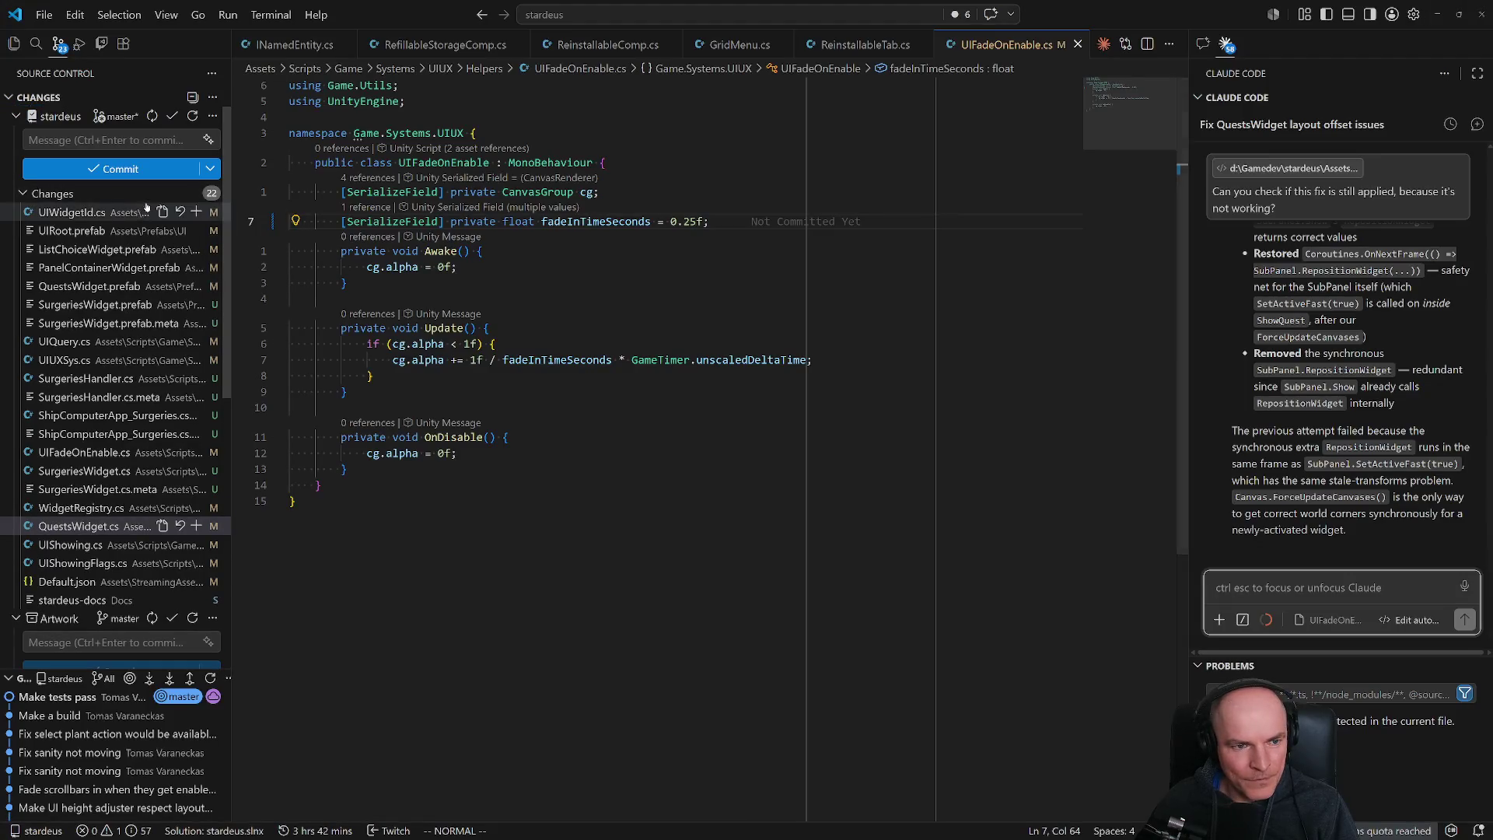
# - Review the UIRoot.prefab diff, scrolling through its modified section
pyautogui.click(78, 232)
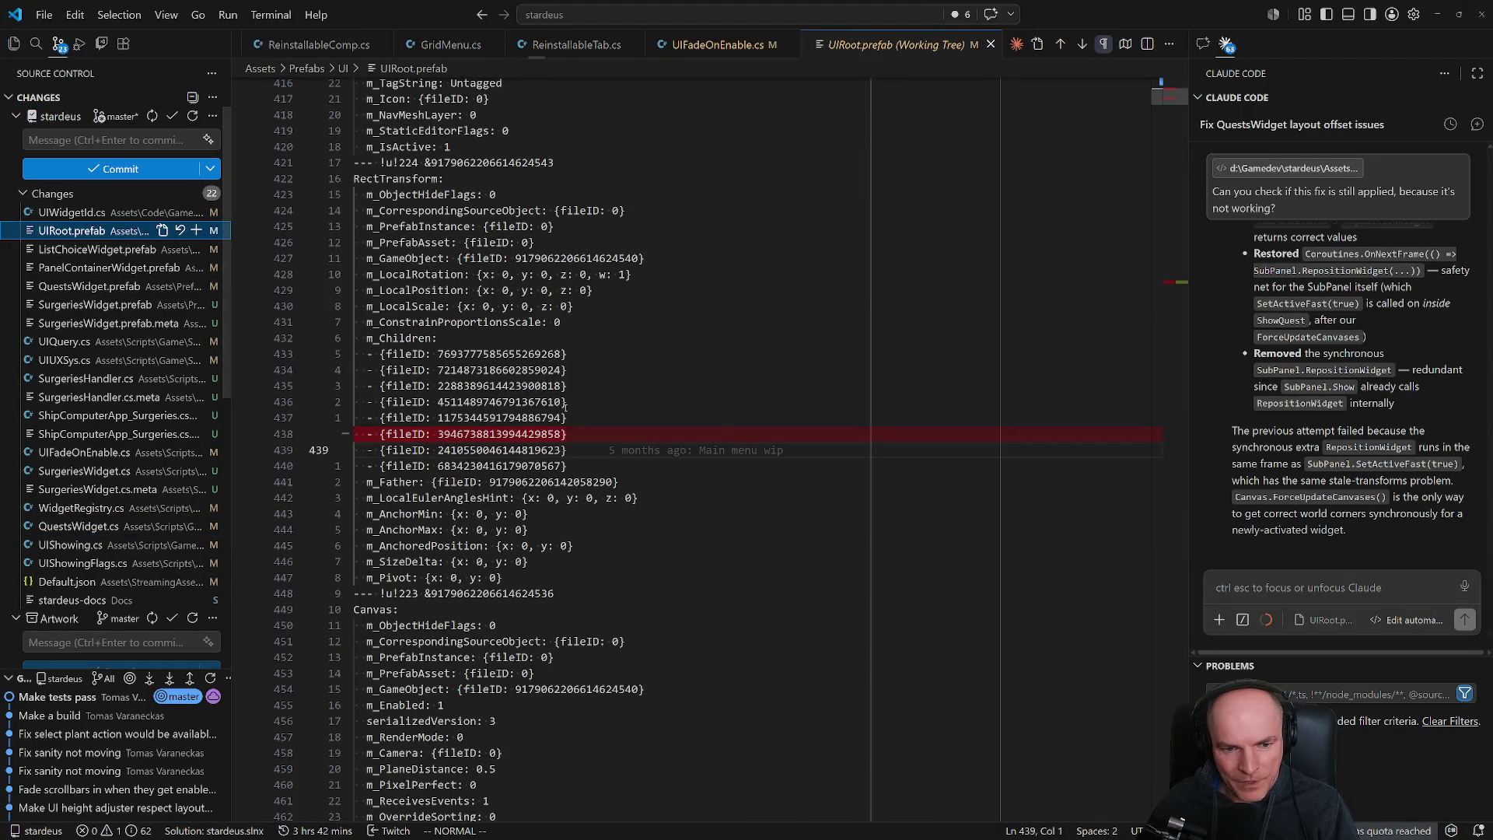
pyautogui.click(1181, 283)
pyautogui.scroll(-15, 455, 570)
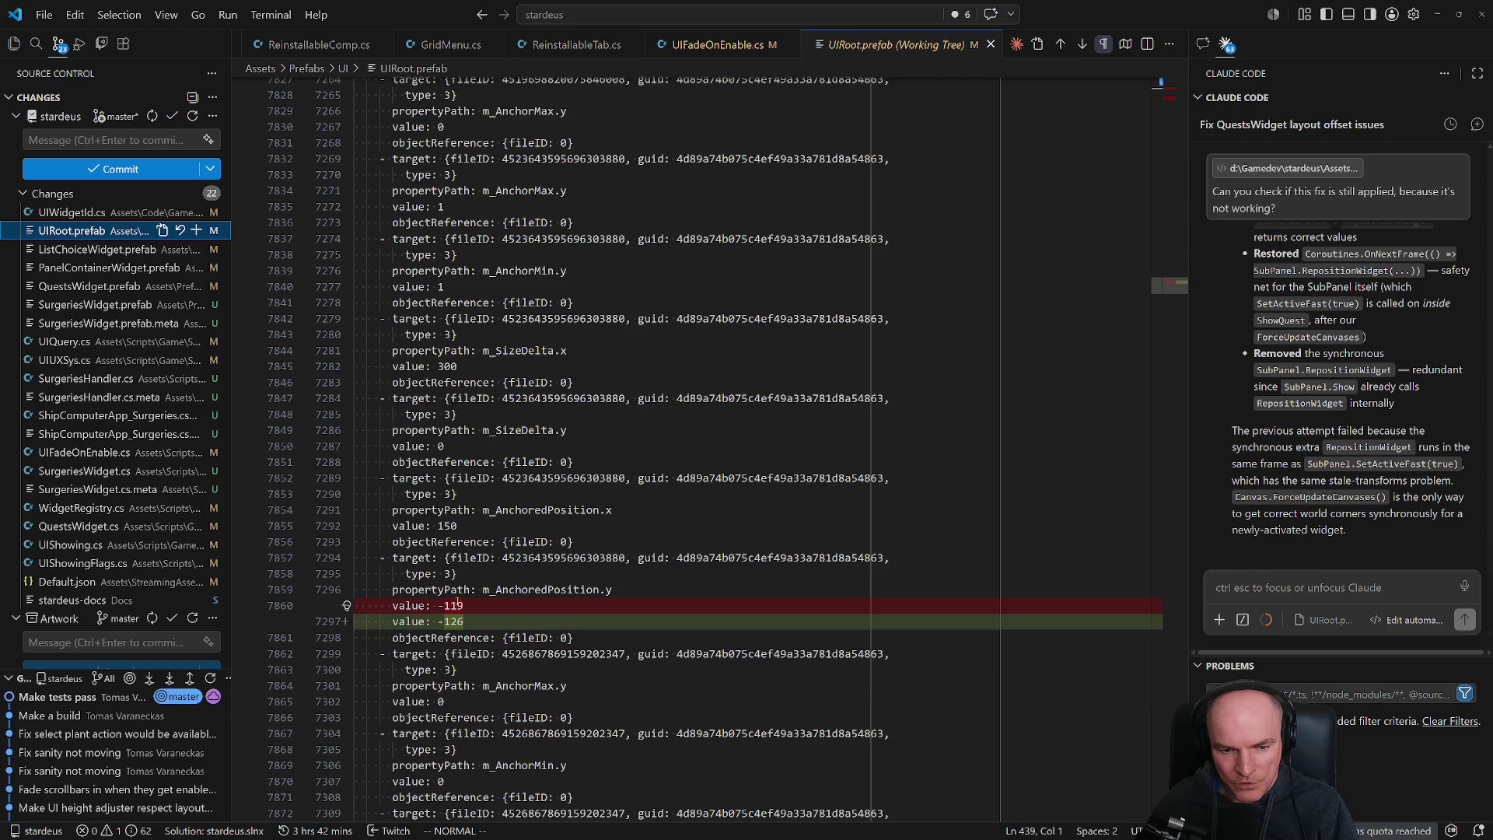
pyautogui.scroll(-2, 454, 604)
pyautogui.scroll(10, 458, 598)
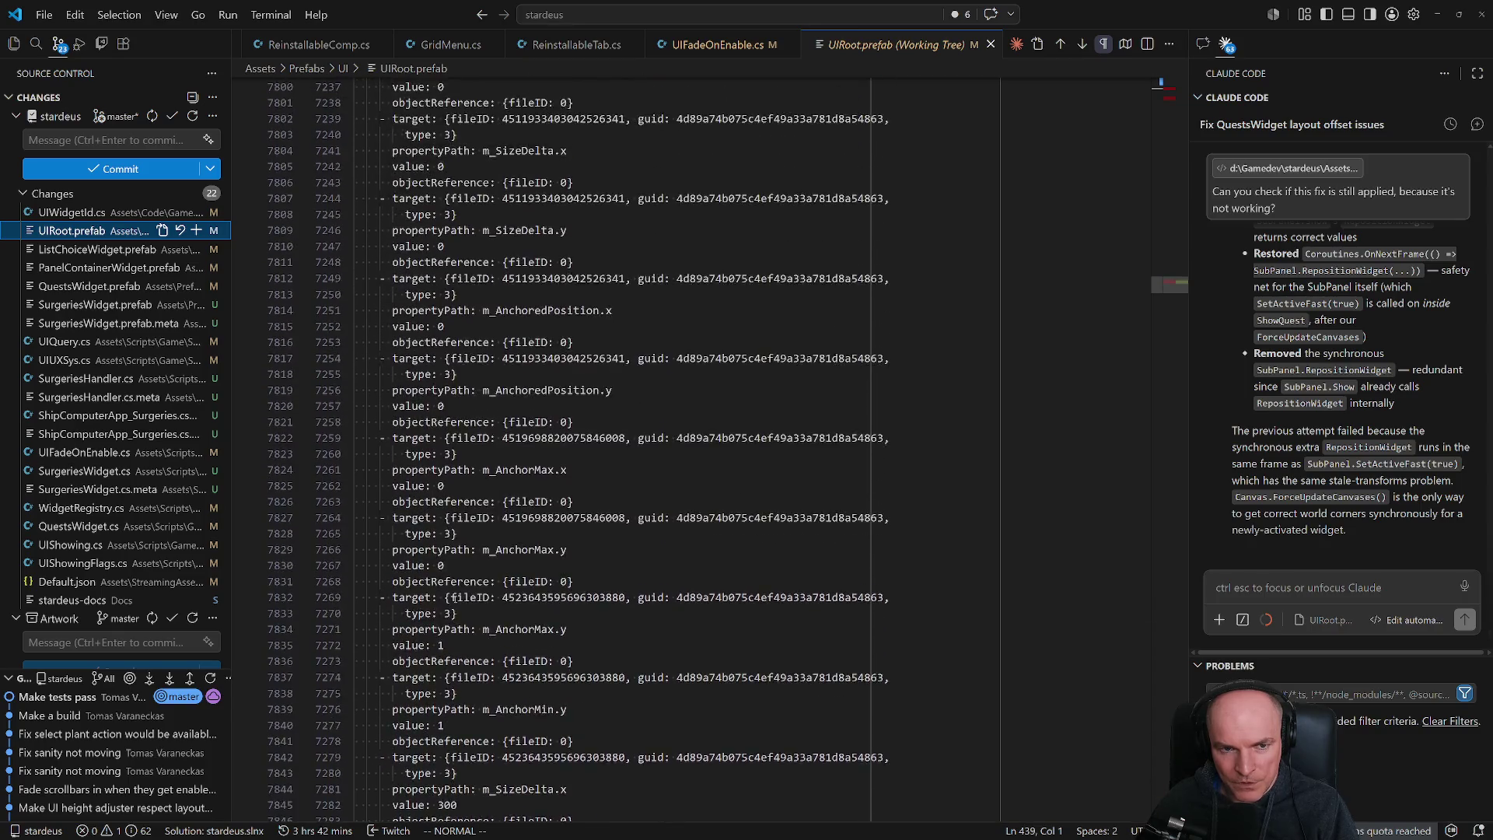
pyautogui.scroll(-10, 461, 596)
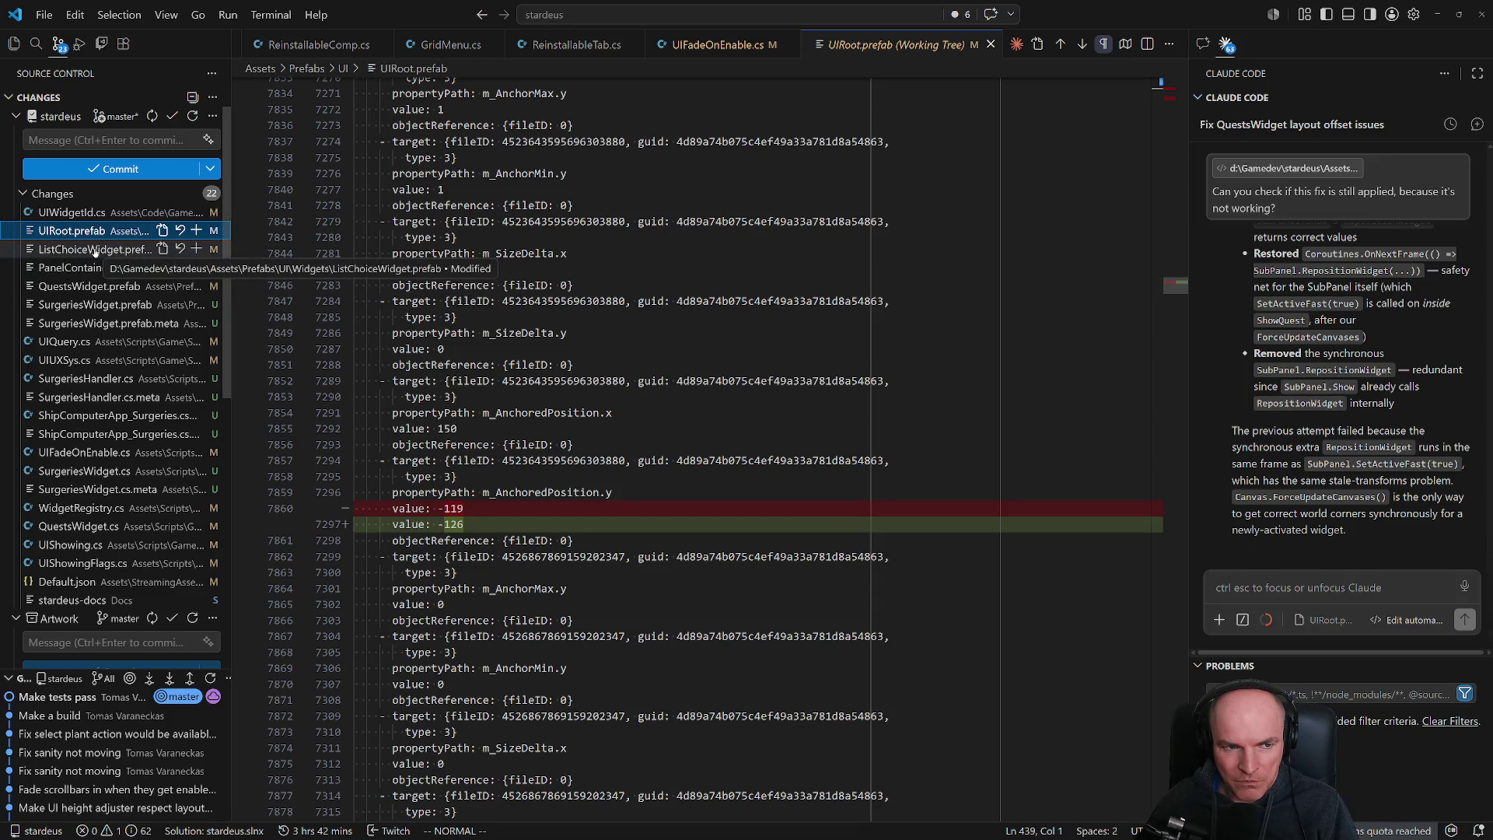
# - Review the ListChoiceWidget.prefab and PanelContainerWidget.prefab diffs, including the large added block
pyautogui.click(94, 251)
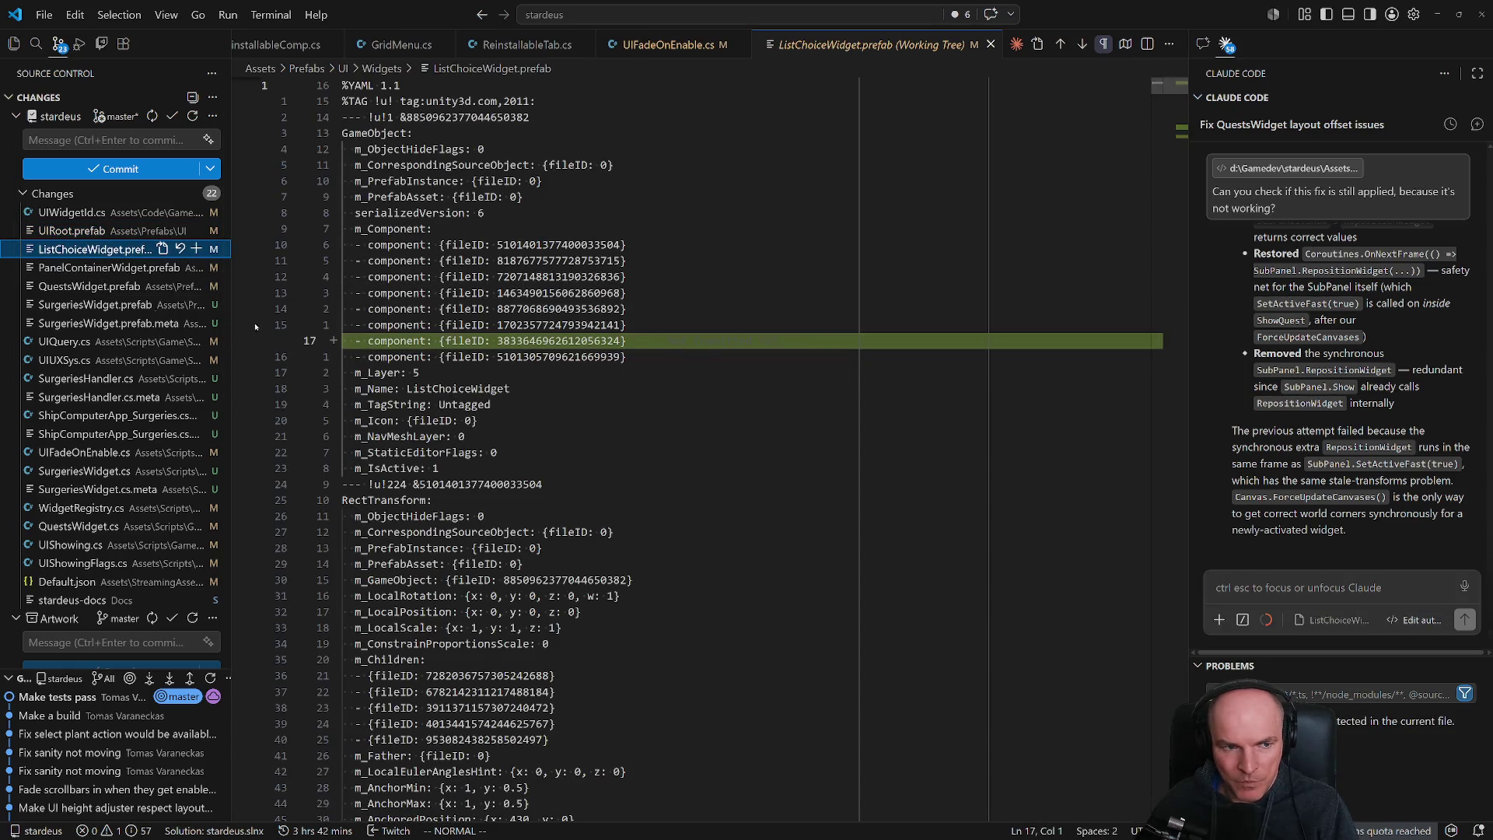
pyautogui.click(62, 269)
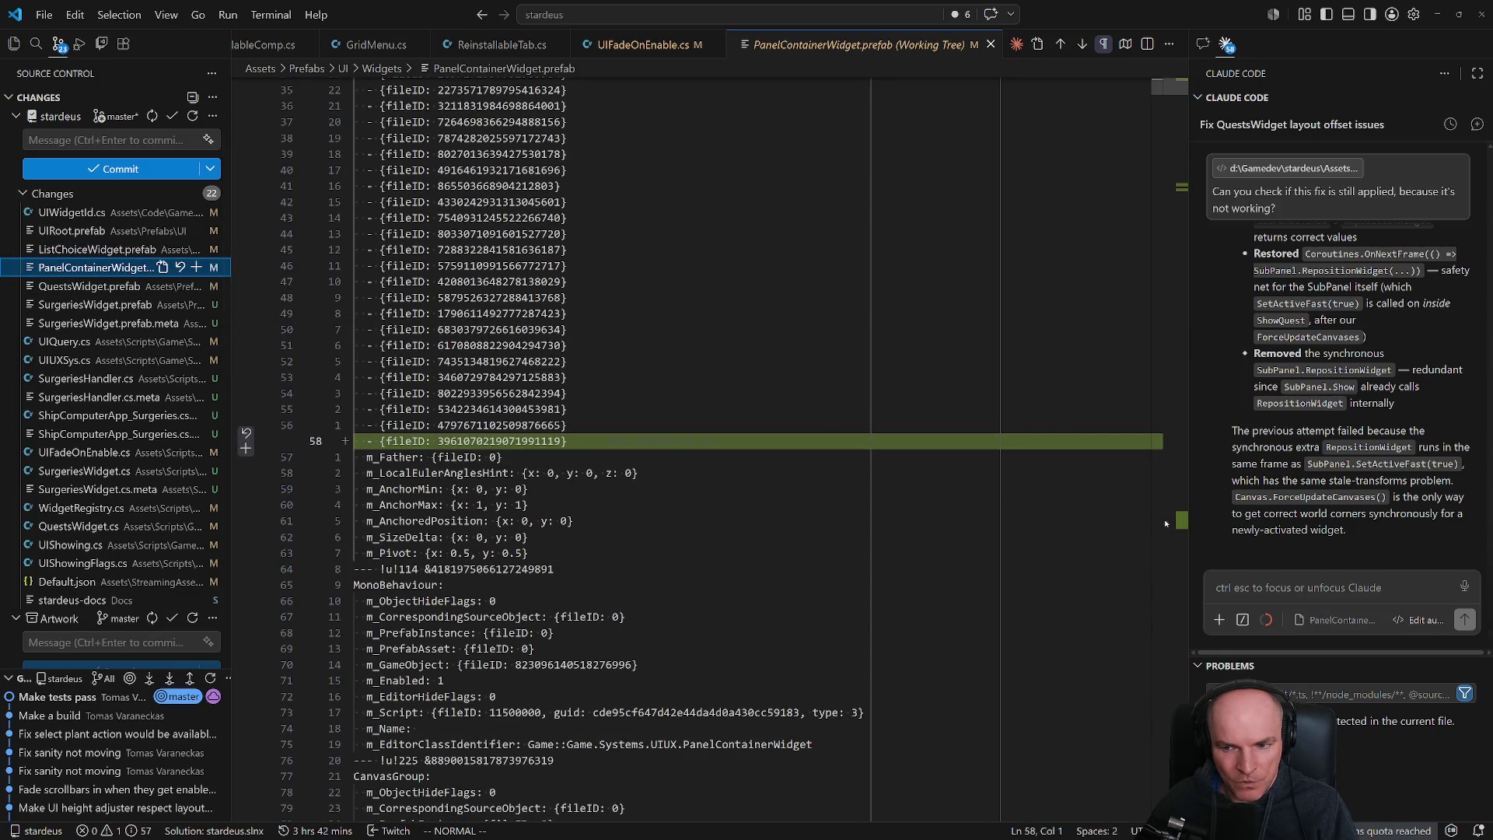
pyautogui.click(1166, 523)
pyautogui.moveTo(1176, 527); pyautogui.dragTo(1176, 513)
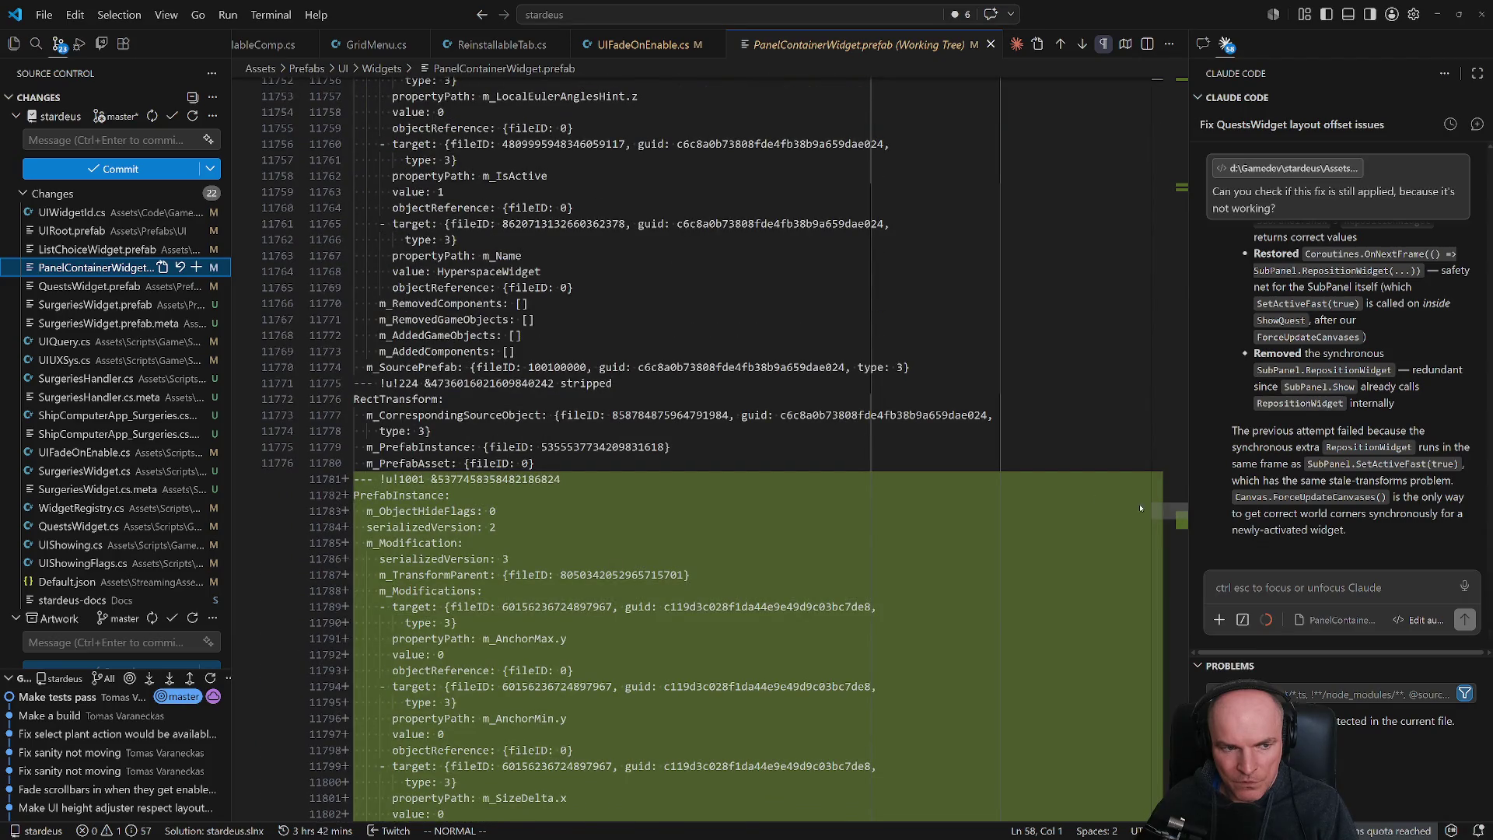
# - Check QuestsWidget.prefab's new subPanelCG reference and the untracked SurgeriesWidget.prefab, then return to Unity
pyautogui.click(101, 287)
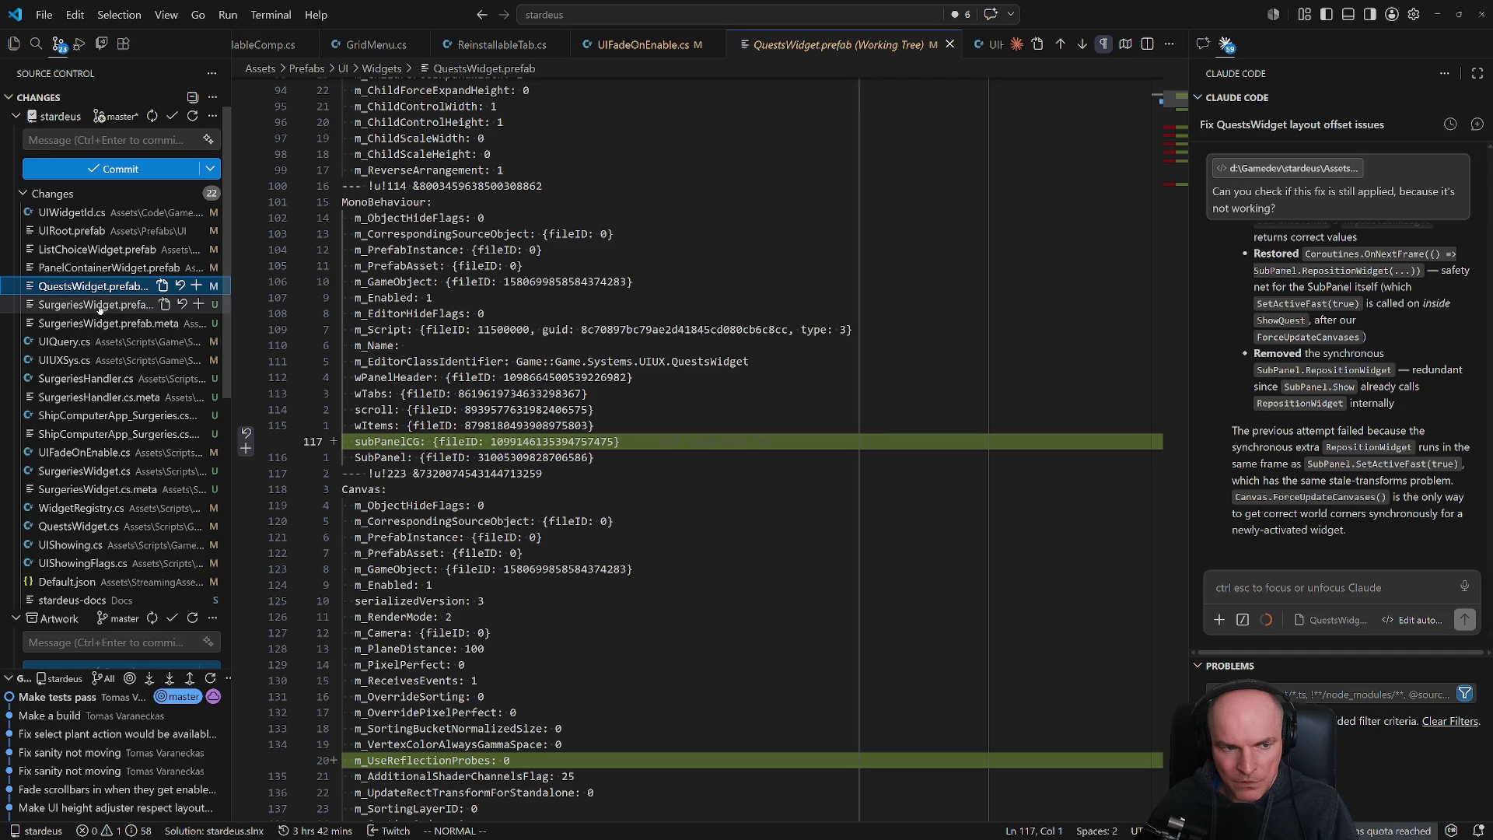
pyautogui.click(101, 305)
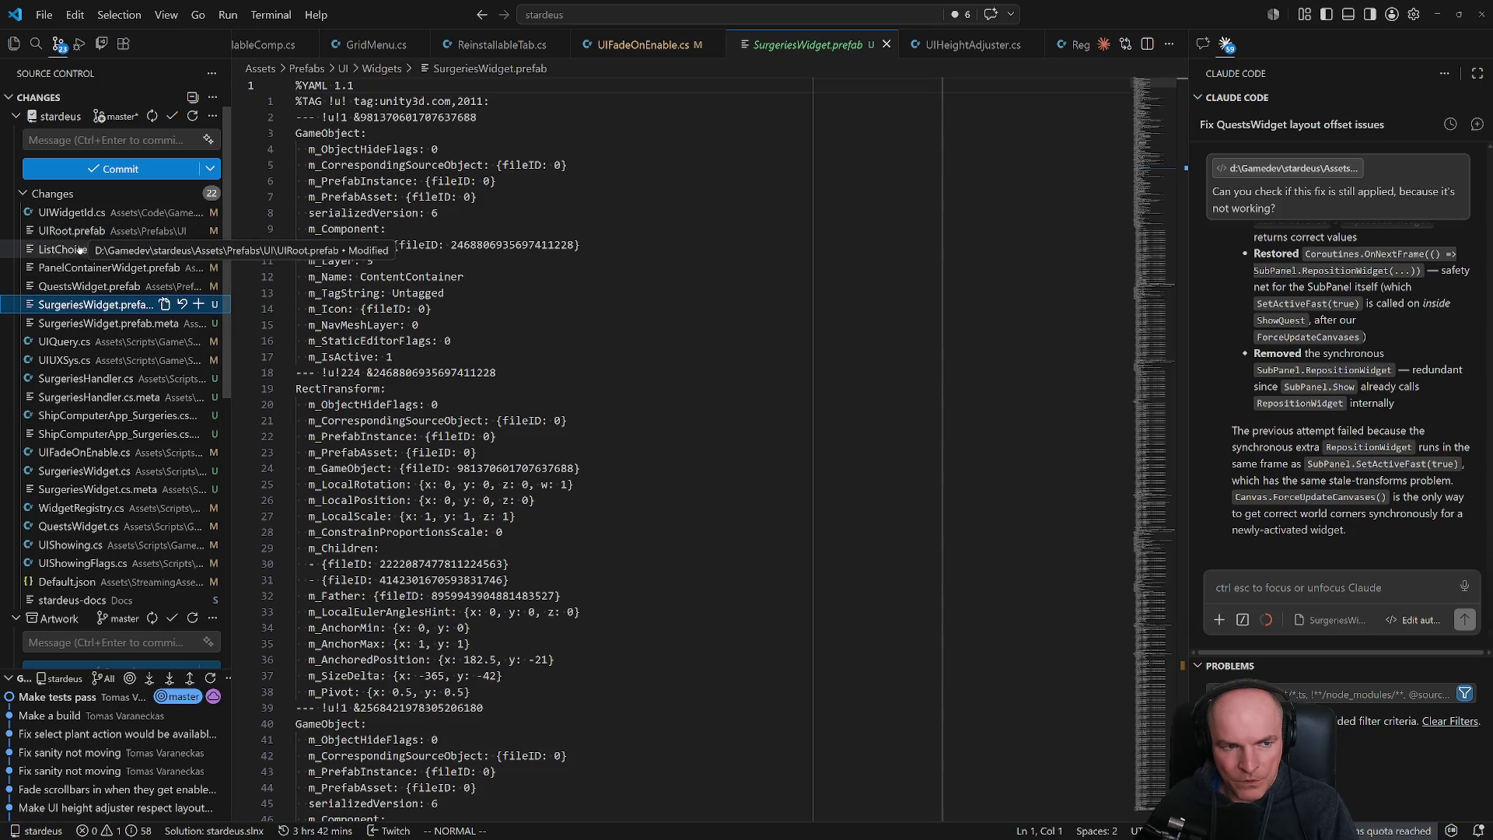
pyautogui.hotkey('alt', 'Tab')
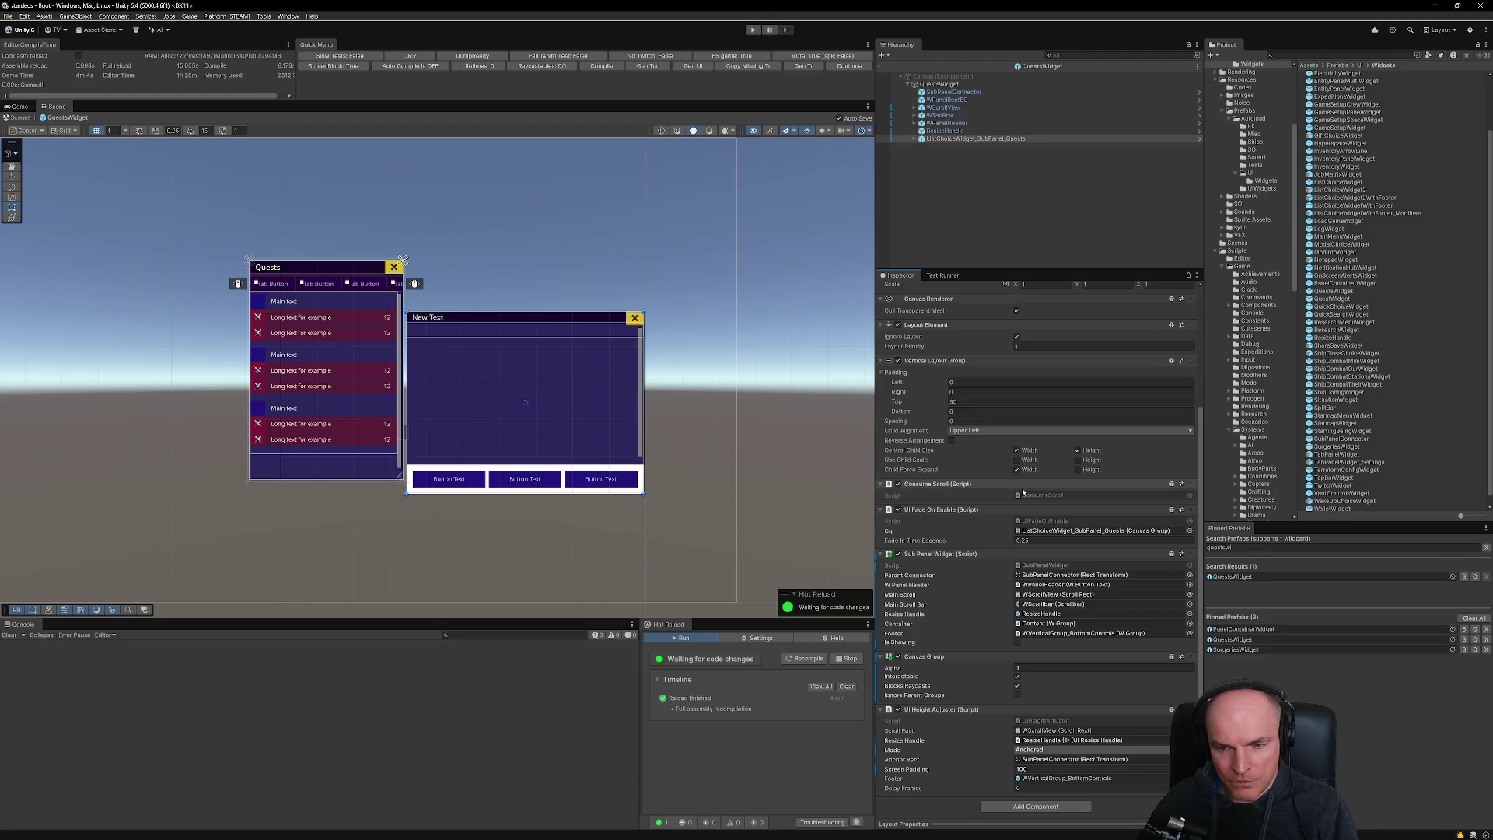
pyautogui.hotkey('alt', 'Tab')
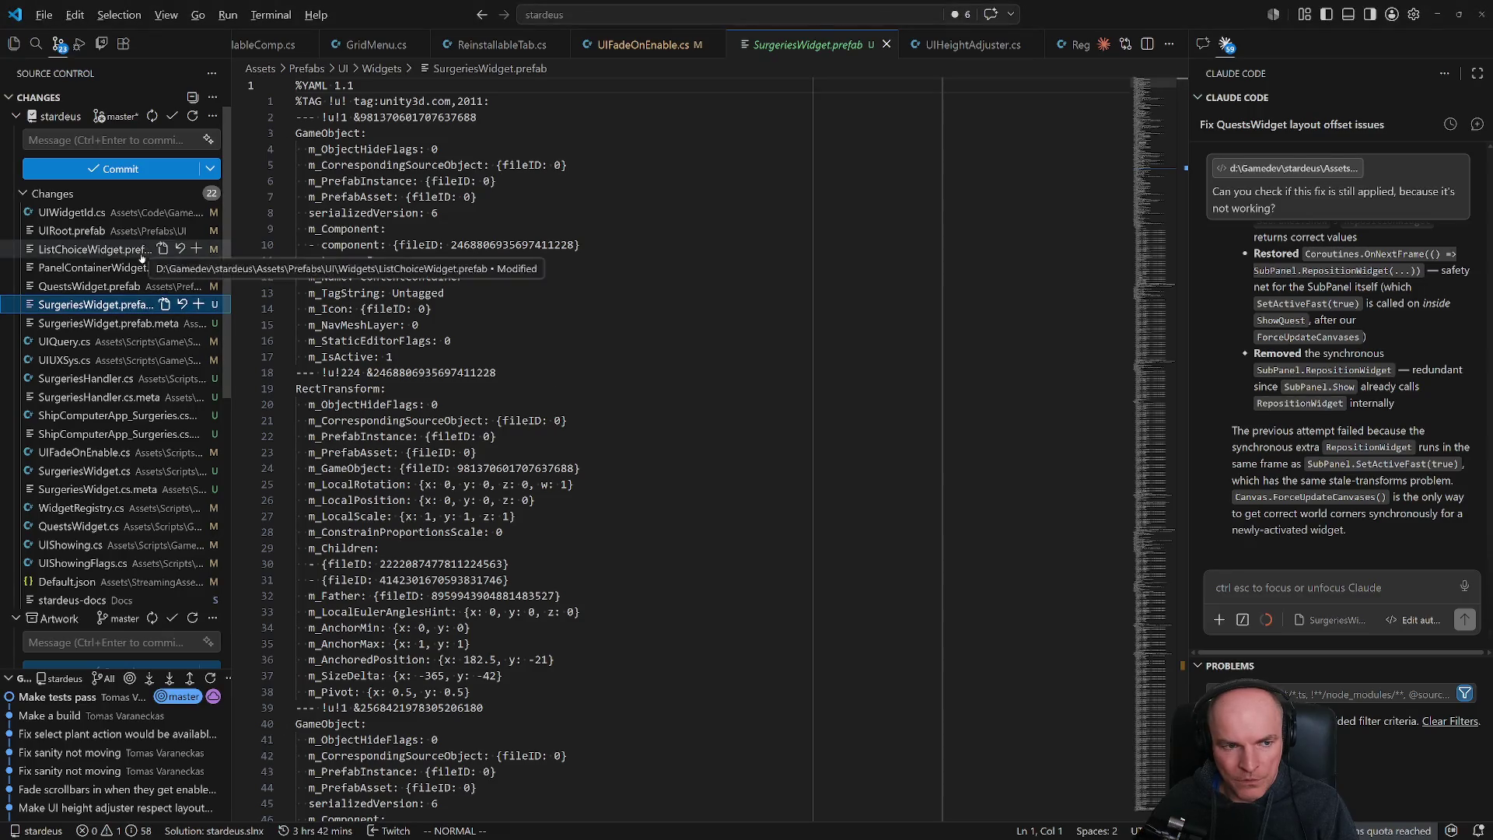
pyautogui.hotkey('alt', 'Tab')
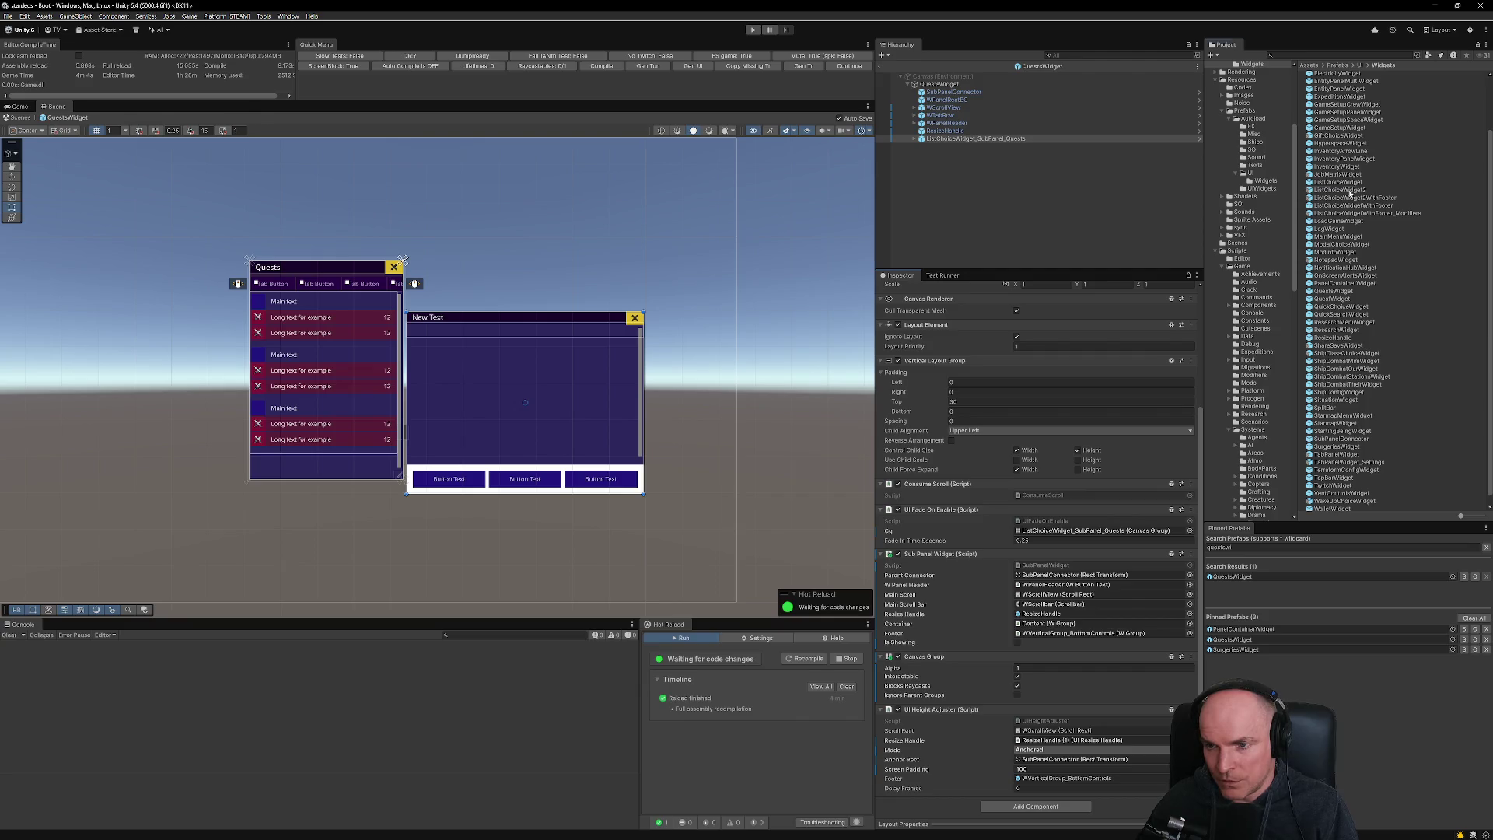
# - Add a Canvas Group to ListChoiceWidget and drag it into UI Fade On Enable's Cg field
pyautogui.doubleClick(1350, 190)
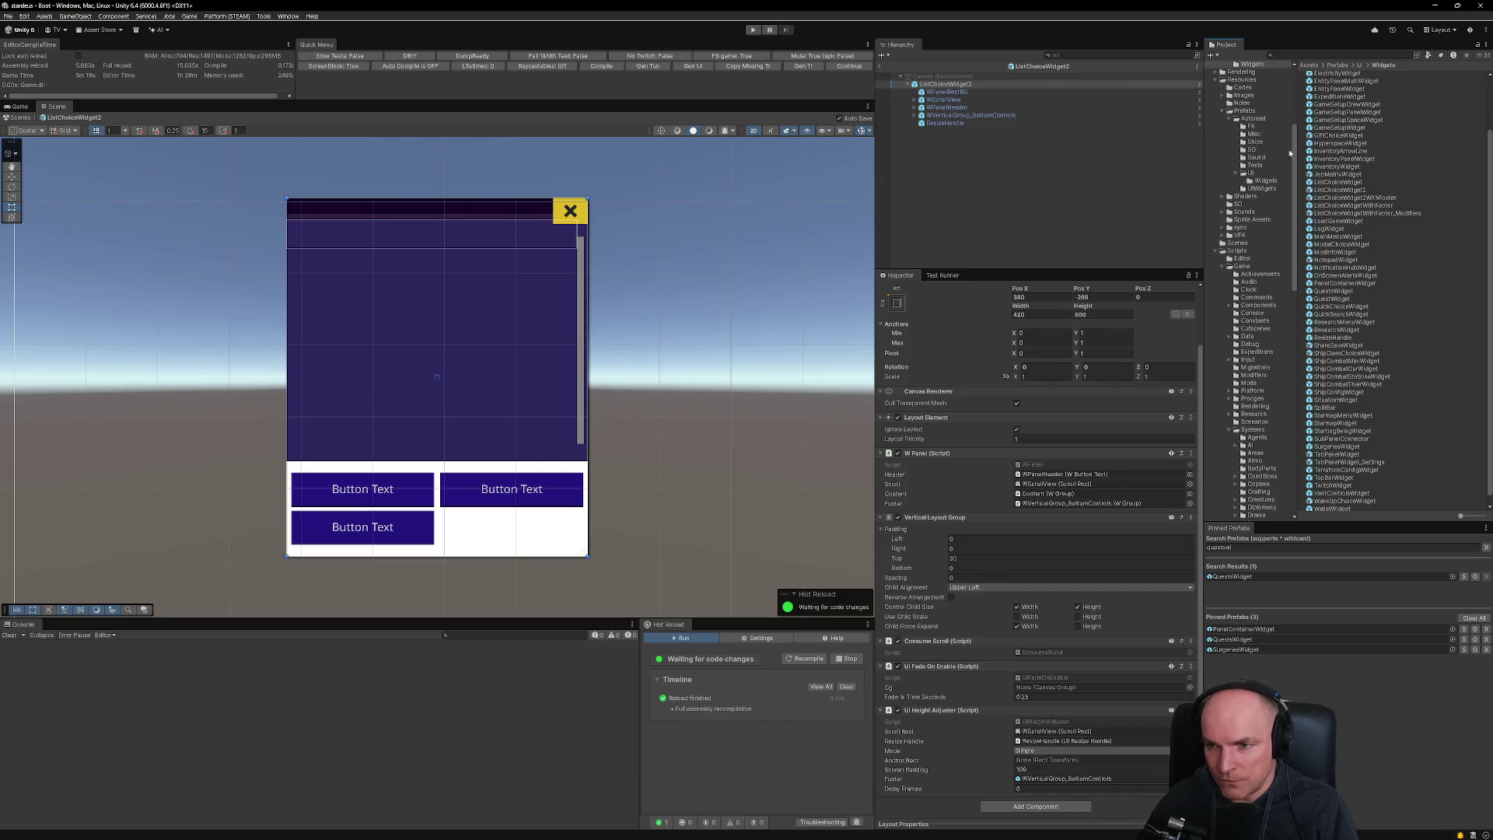
pyautogui.doubleClick(1339, 182)
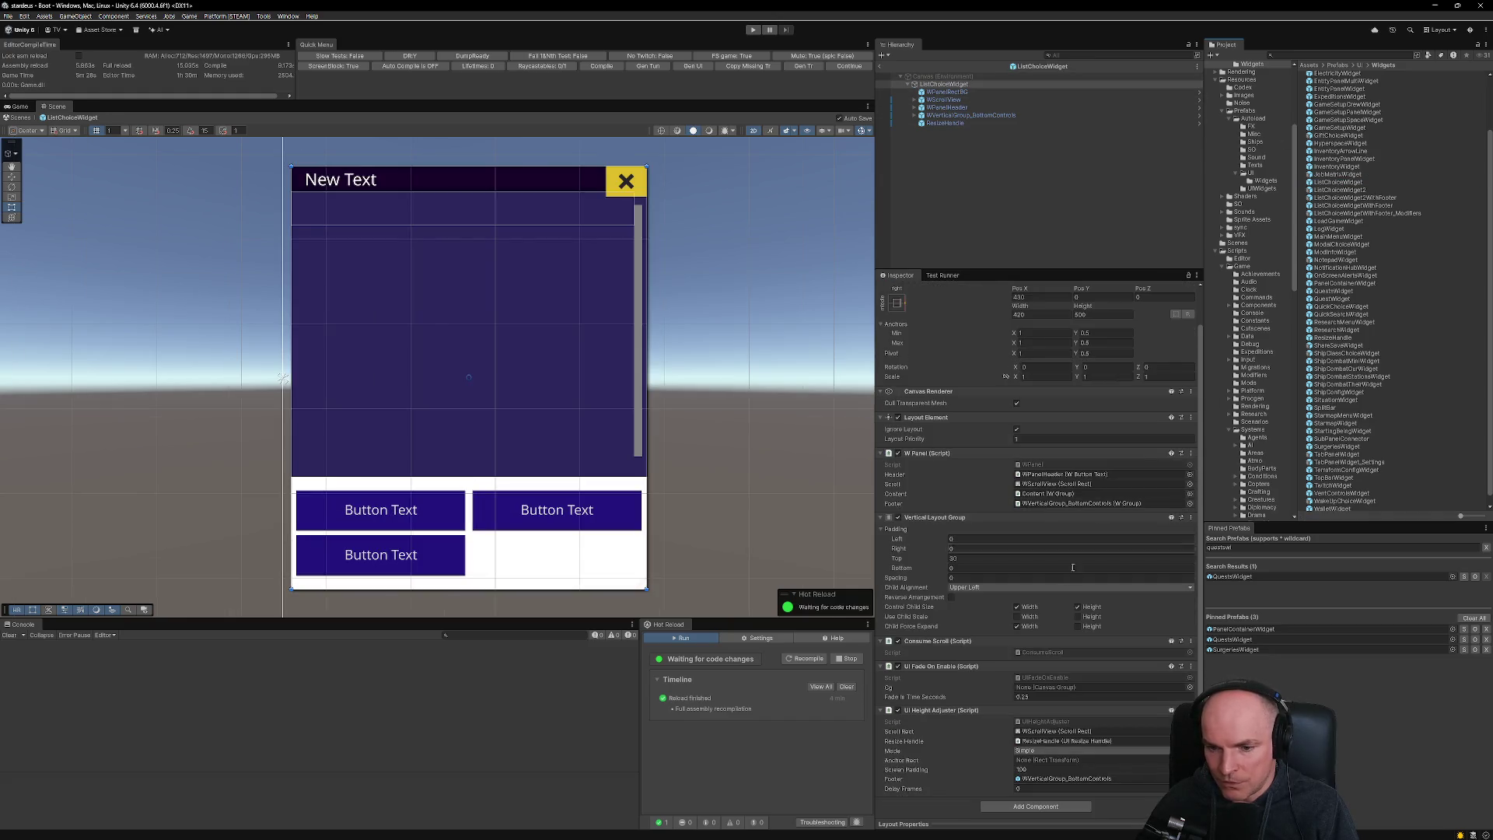
pyautogui.click(1039, 808)
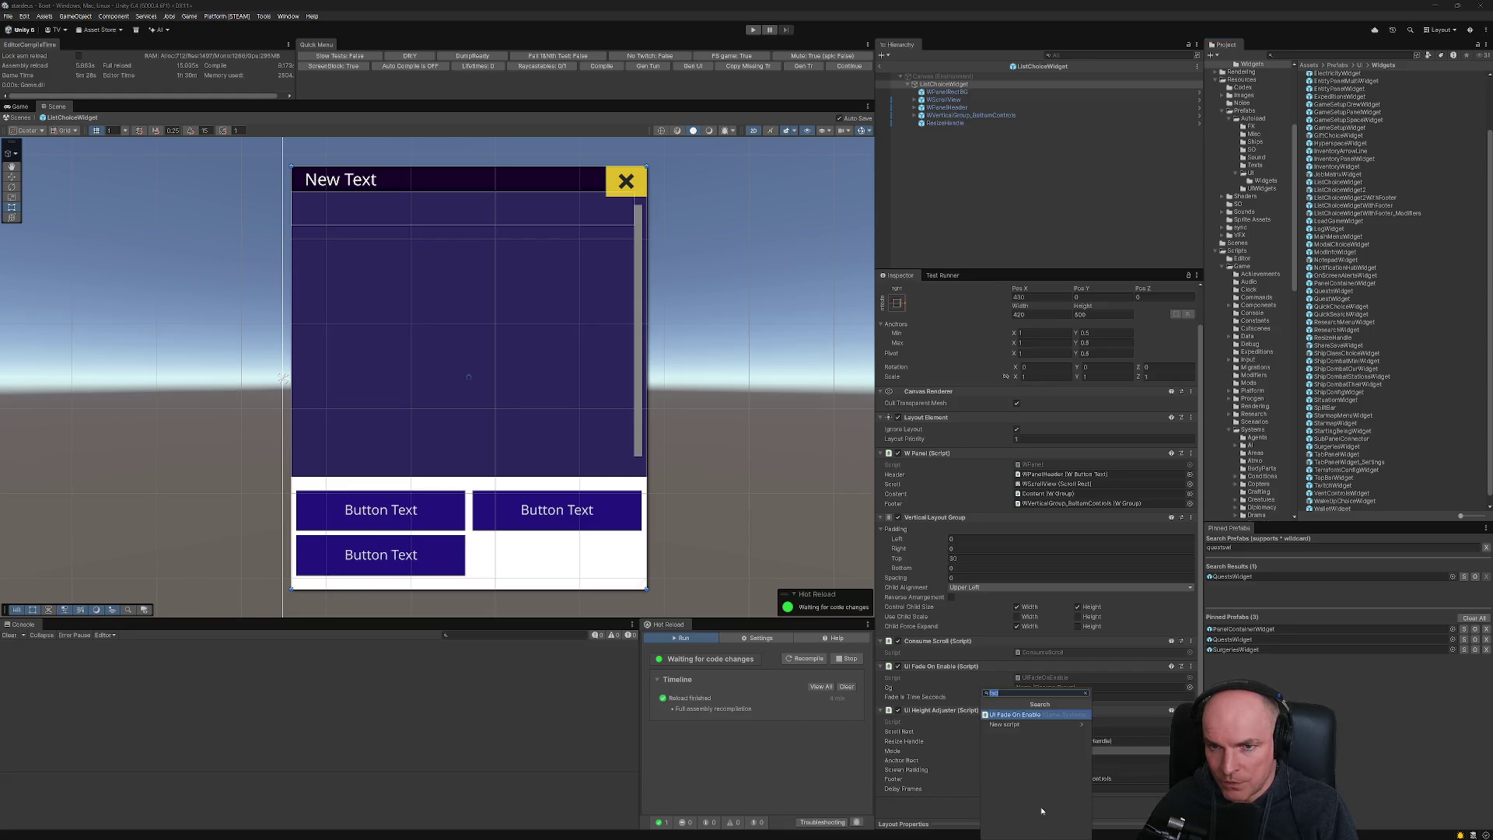
pyautogui.write('canvasg')
pyautogui.press('Return')
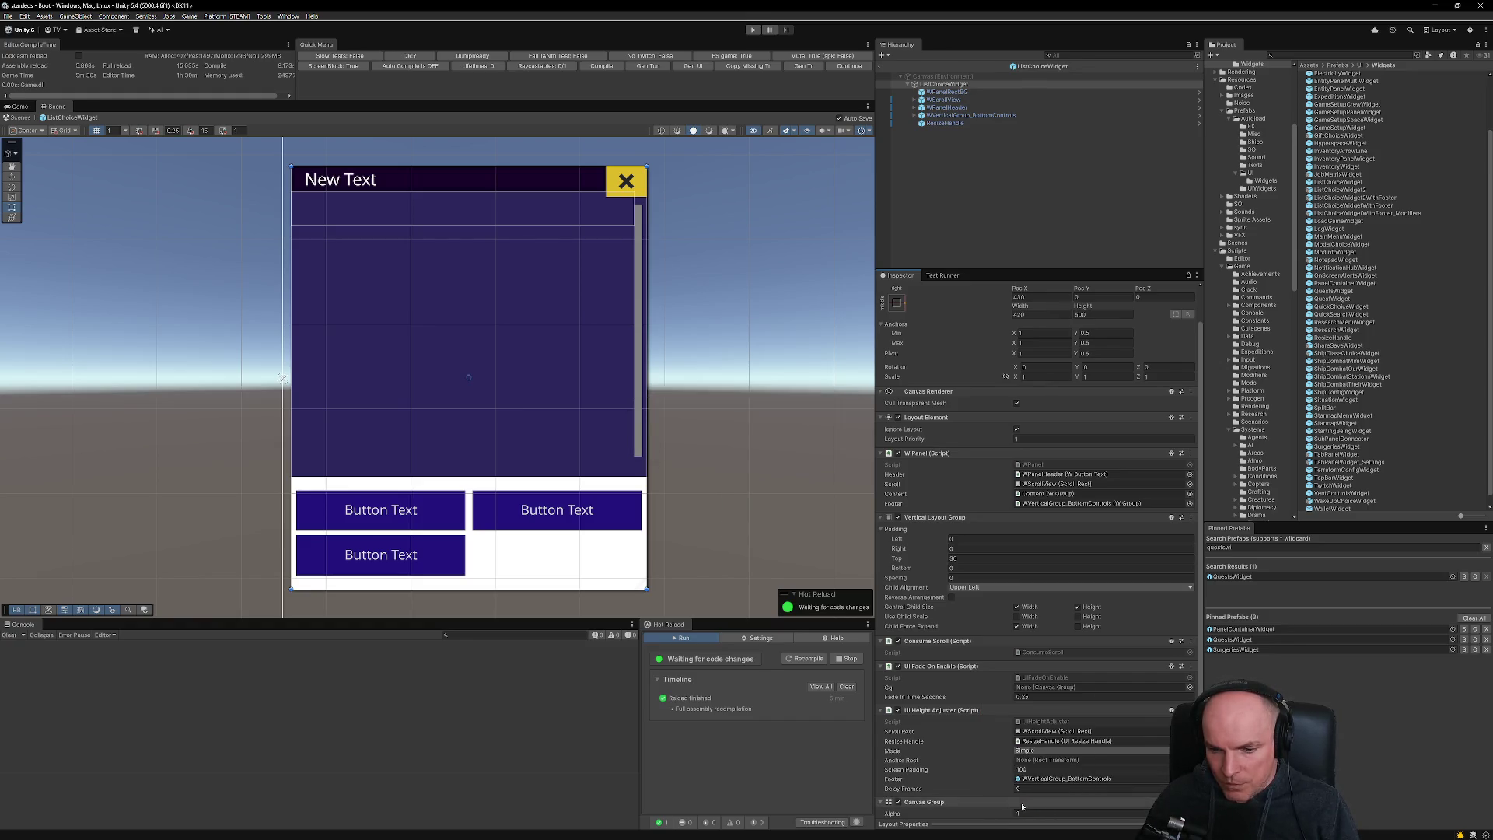
pyautogui.scroll(-2, 1034, 777)
pyautogui.moveTo(1064, 688); pyautogui.dragTo(1037, 637)
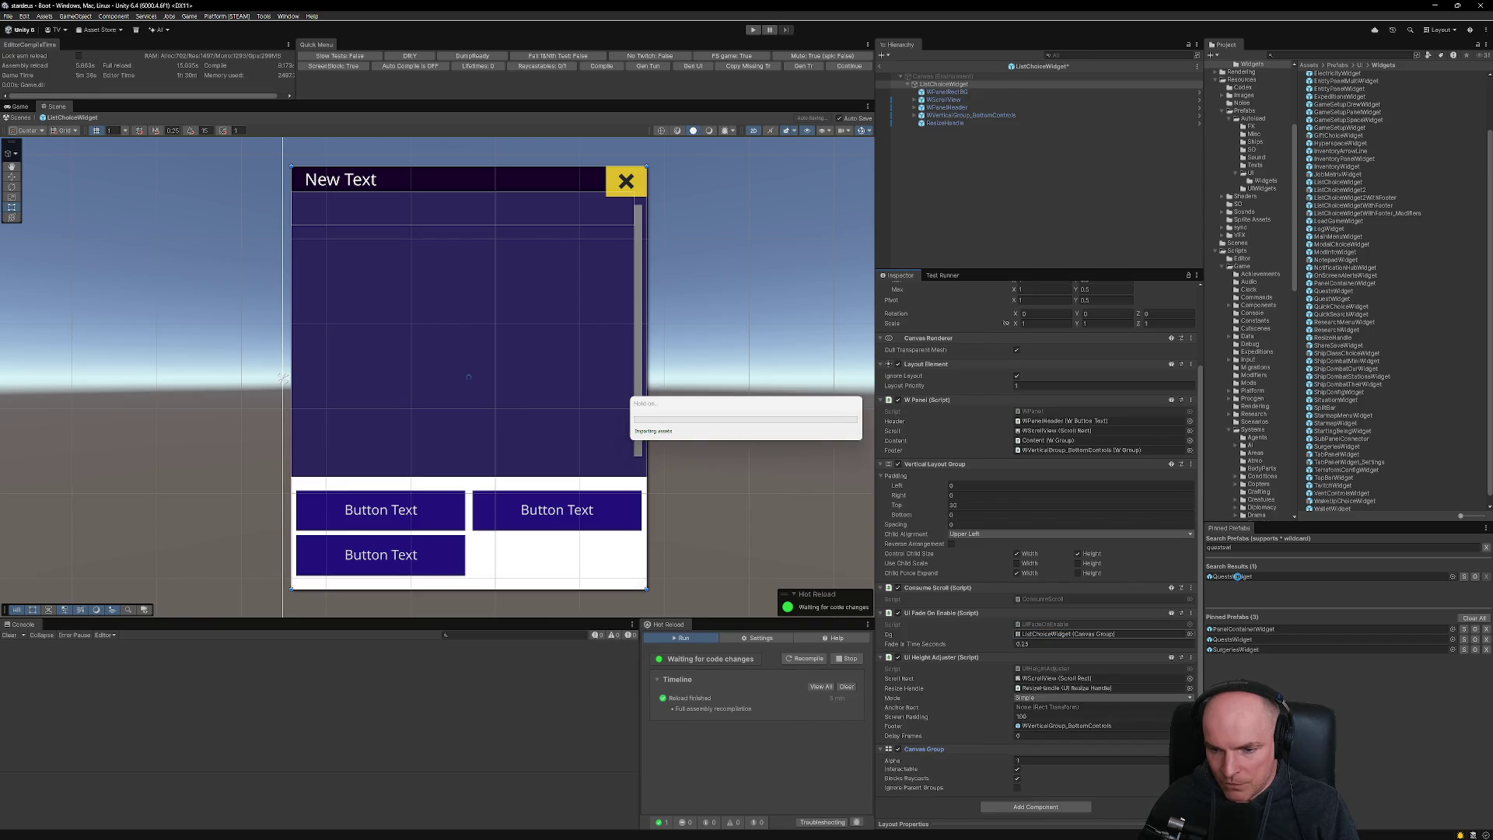
# - In QuestsWidget, inspect ListChoiceWidget_SubPanel_Quests' Canvas Group, undoing an accidental removal
pyautogui.doubleClick(1244, 578)
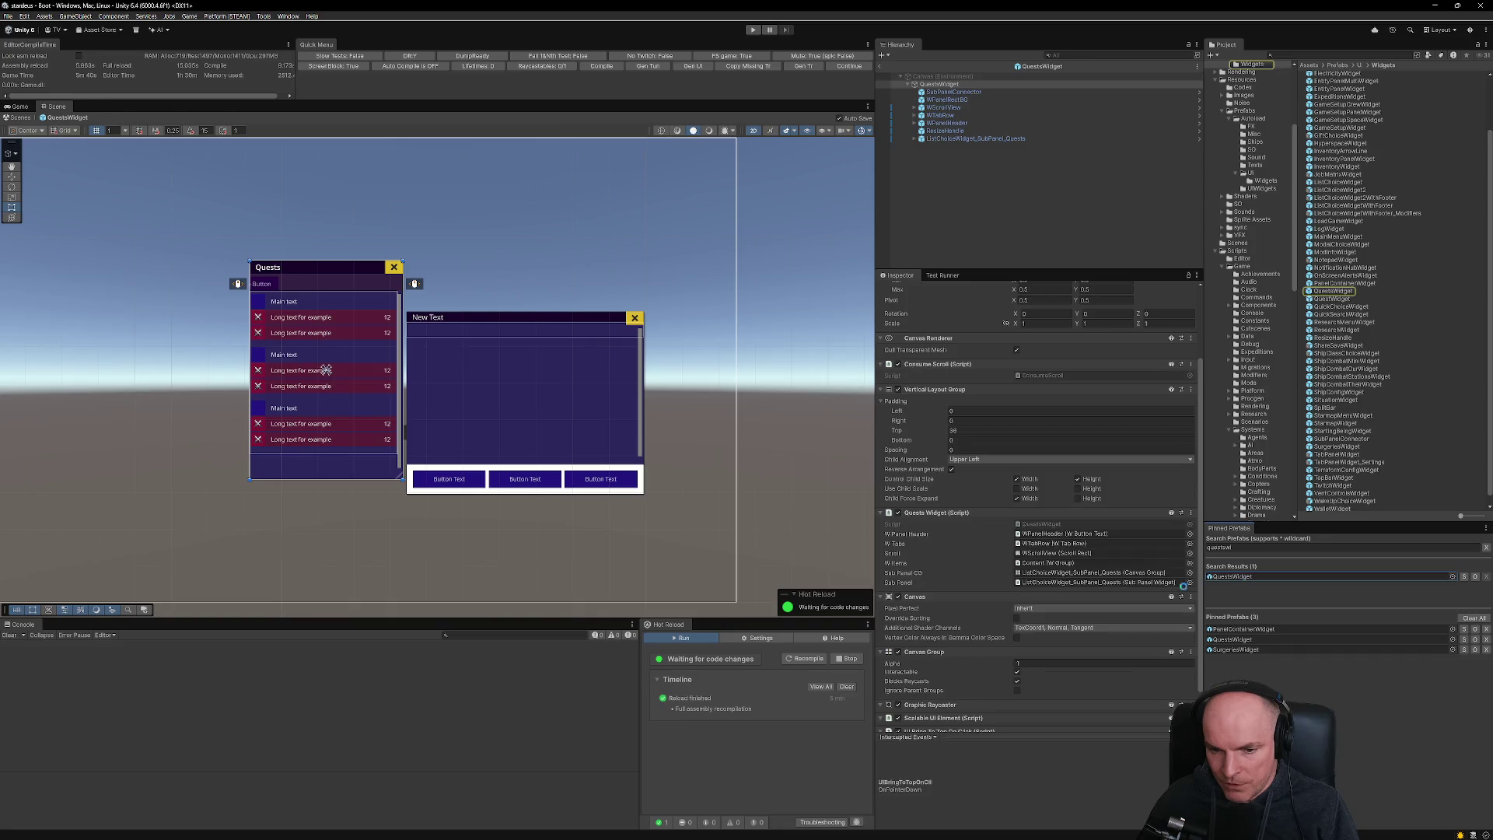
pyautogui.scroll(-4, 1001, 671)
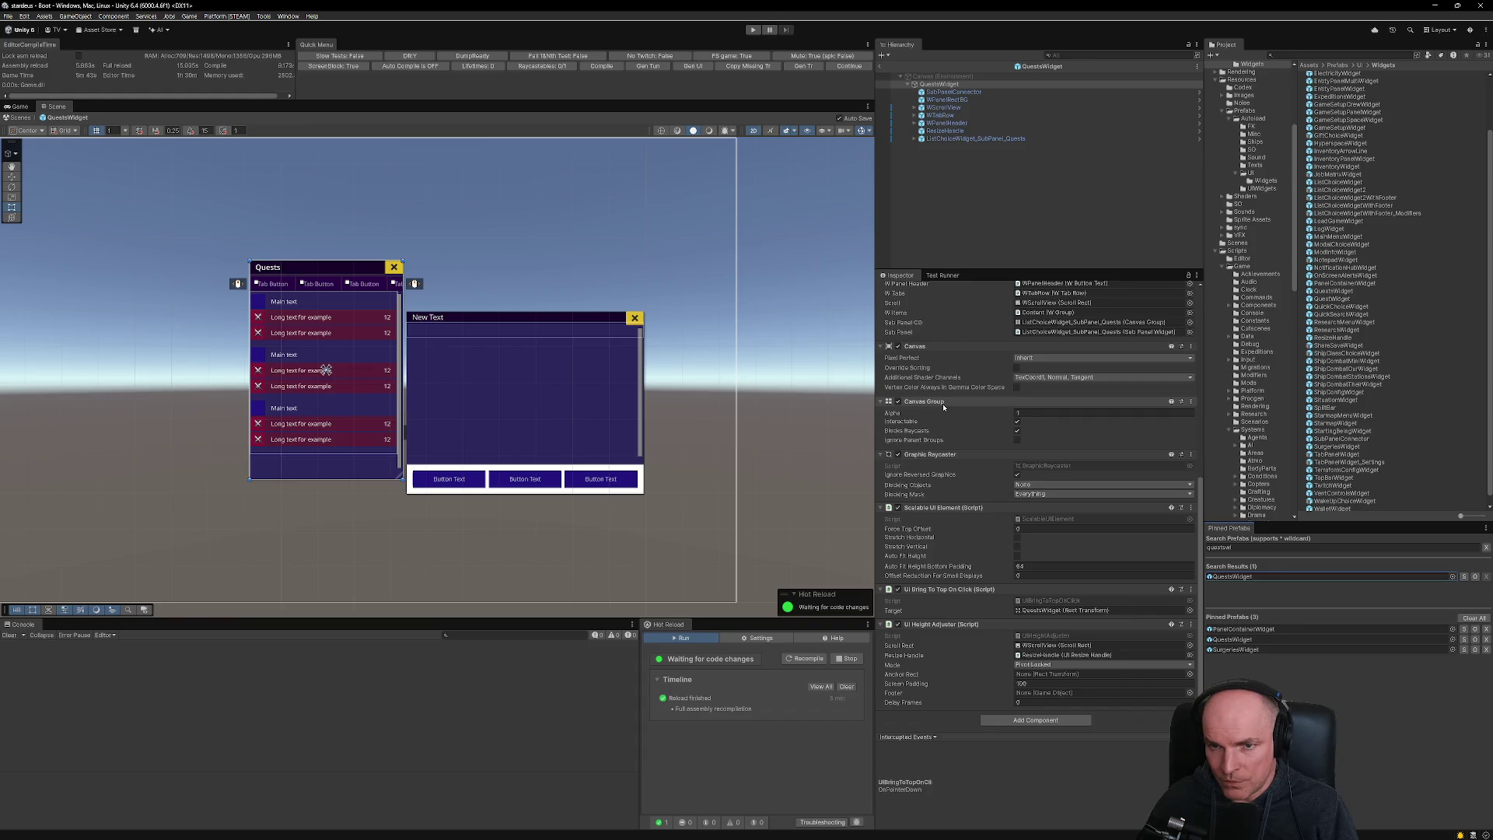
pyautogui.click(1002, 139)
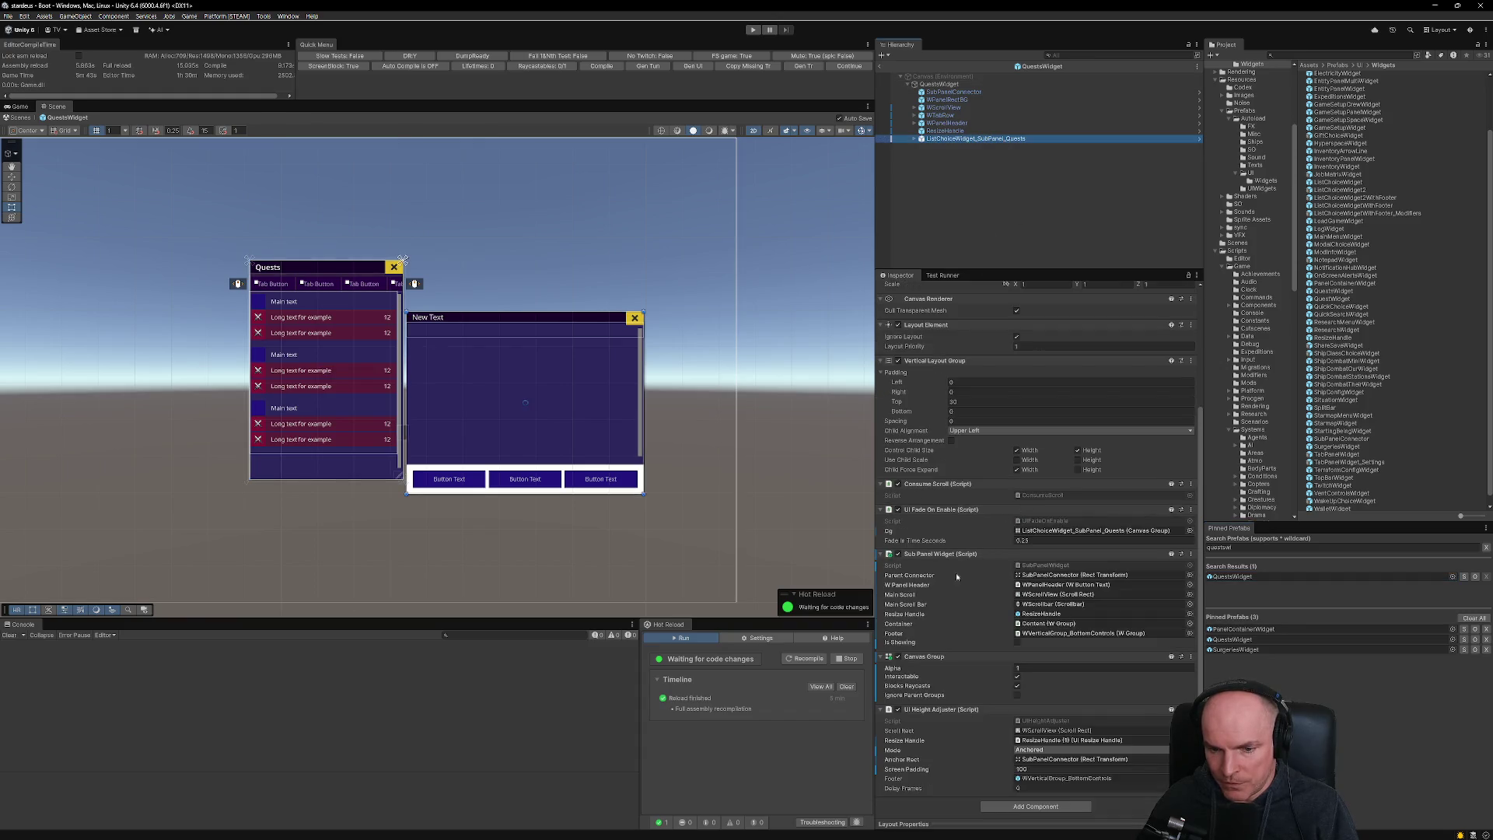
pyautogui.click(1192, 658)
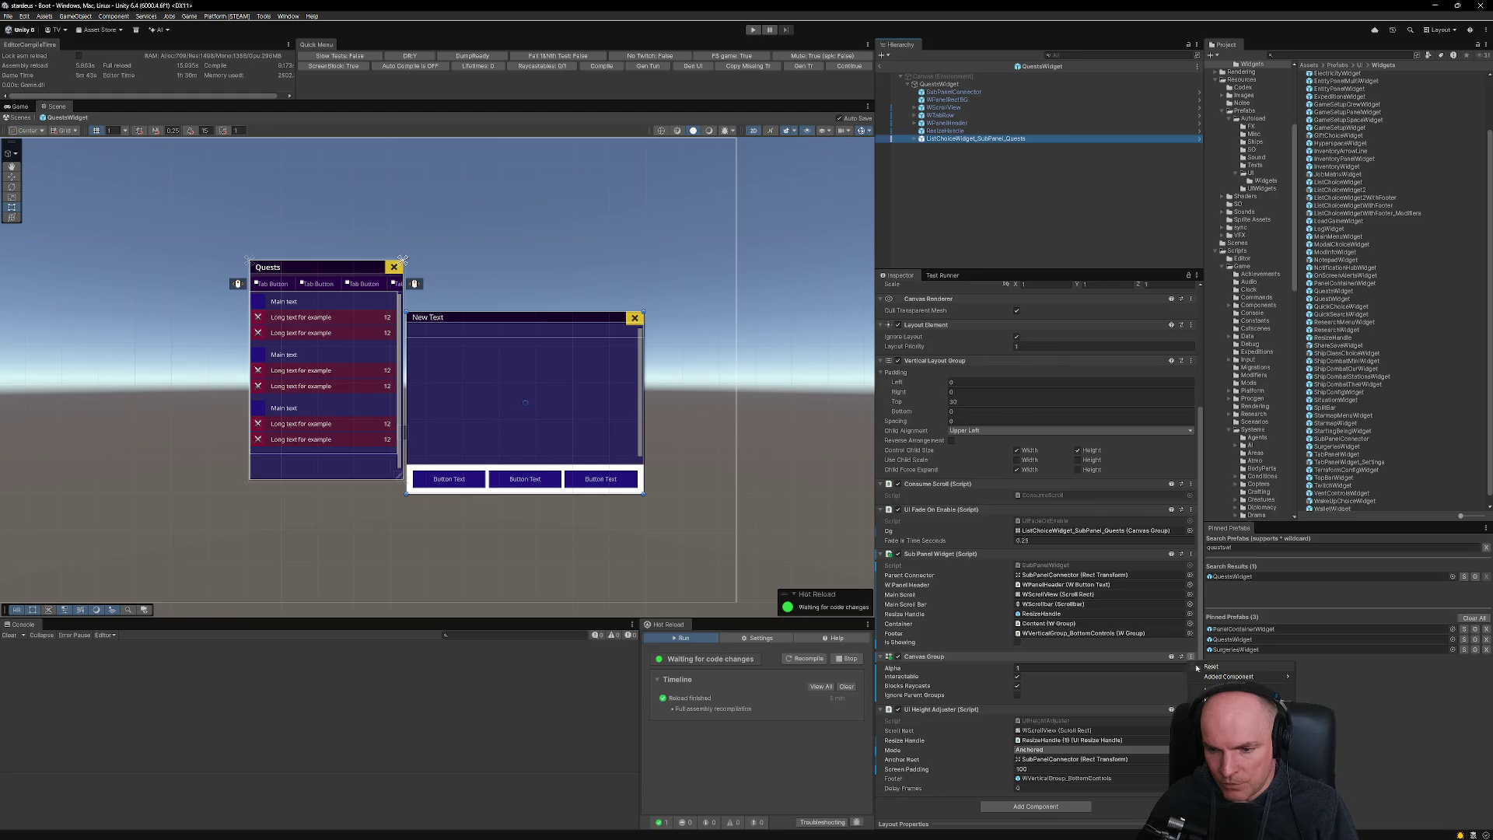
pyautogui.click(1225, 687)
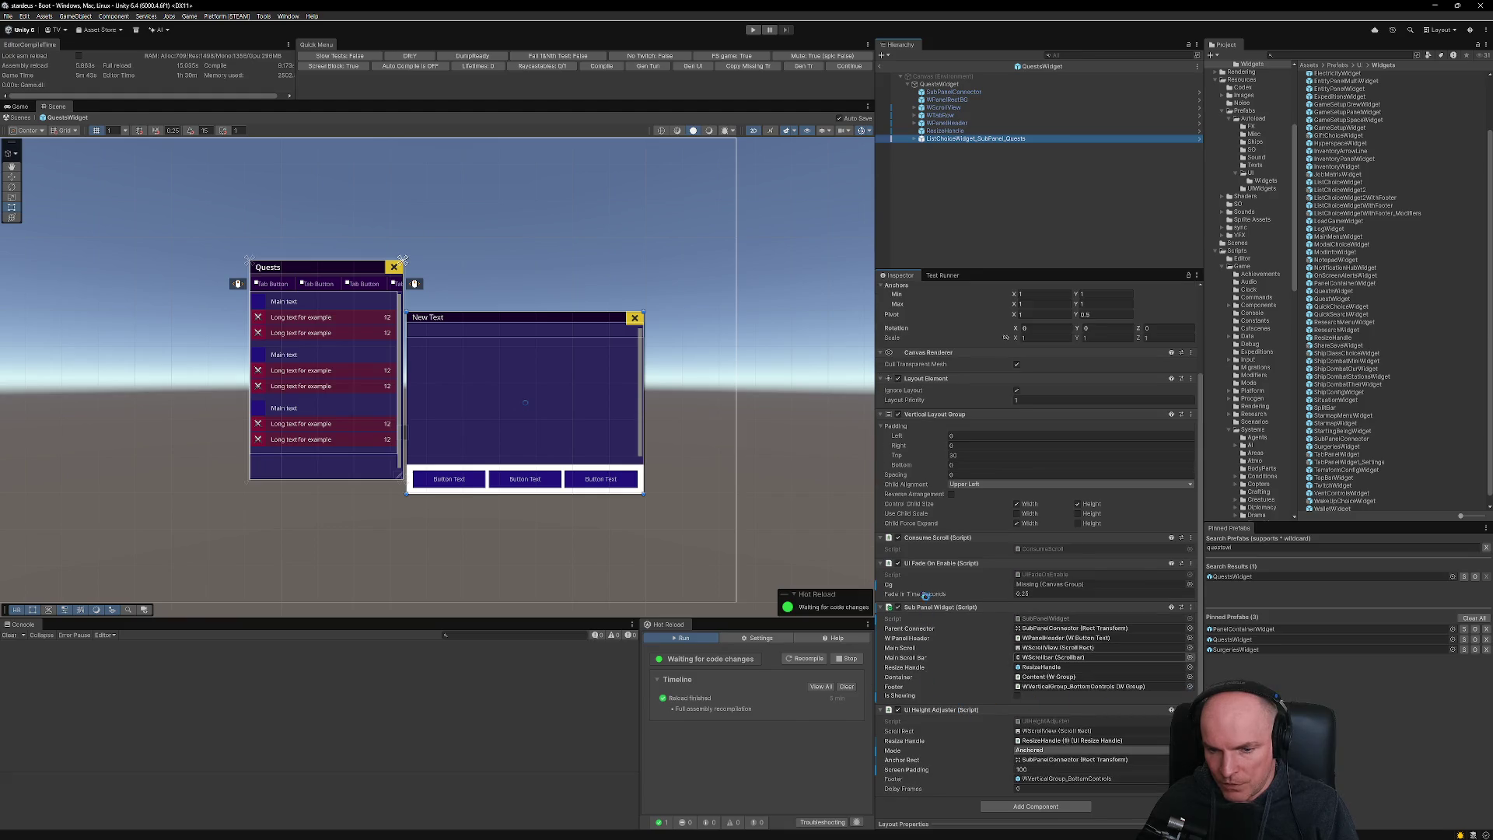
pyautogui.hotkey('ctrl', 'z')
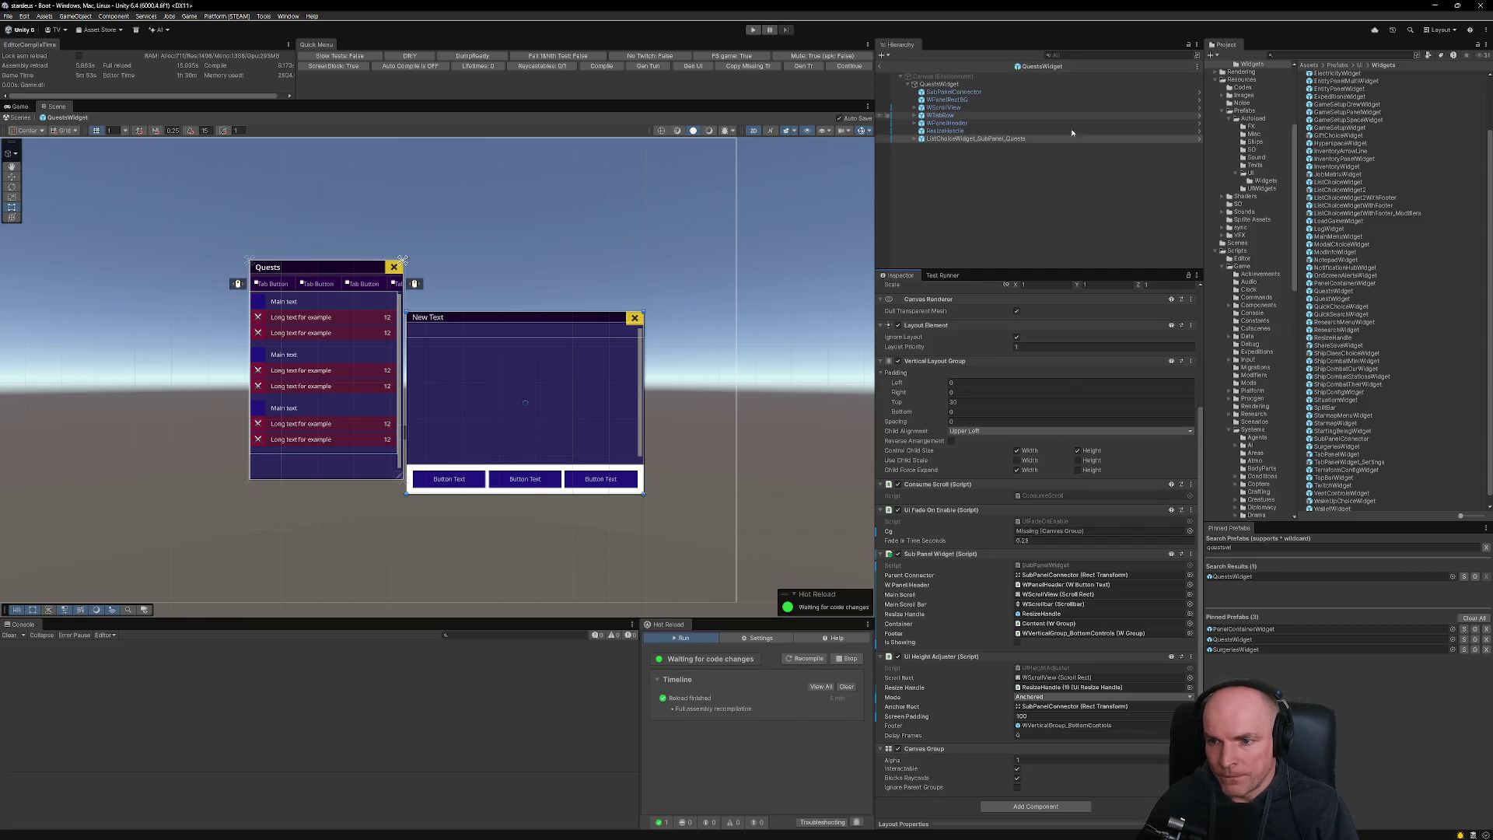
pyautogui.doubleClick(1368, 198)
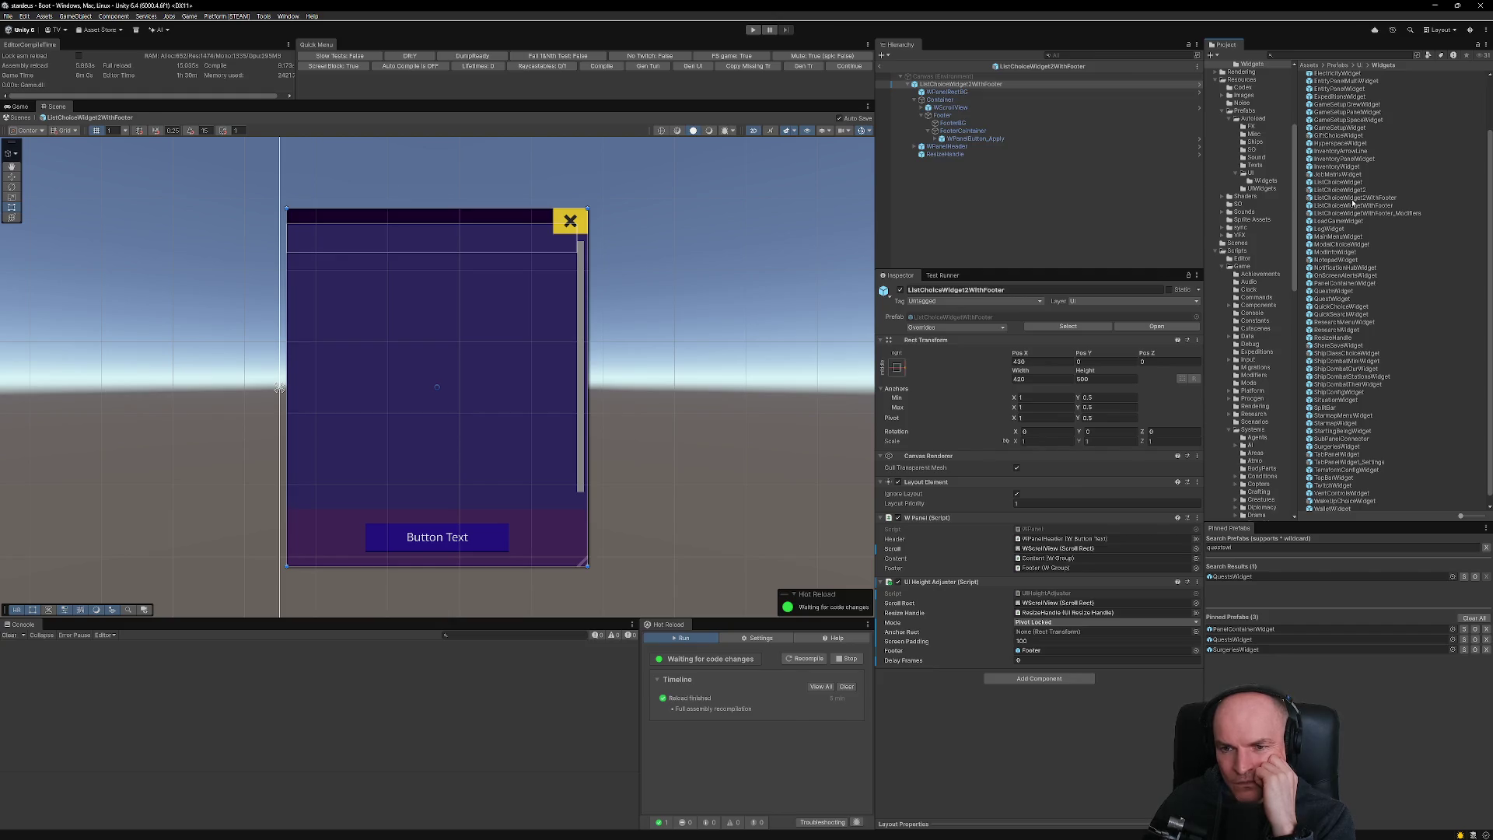
pyautogui.scroll(-1, 1369, 475)
pyautogui.doubleClick(1348, 382)
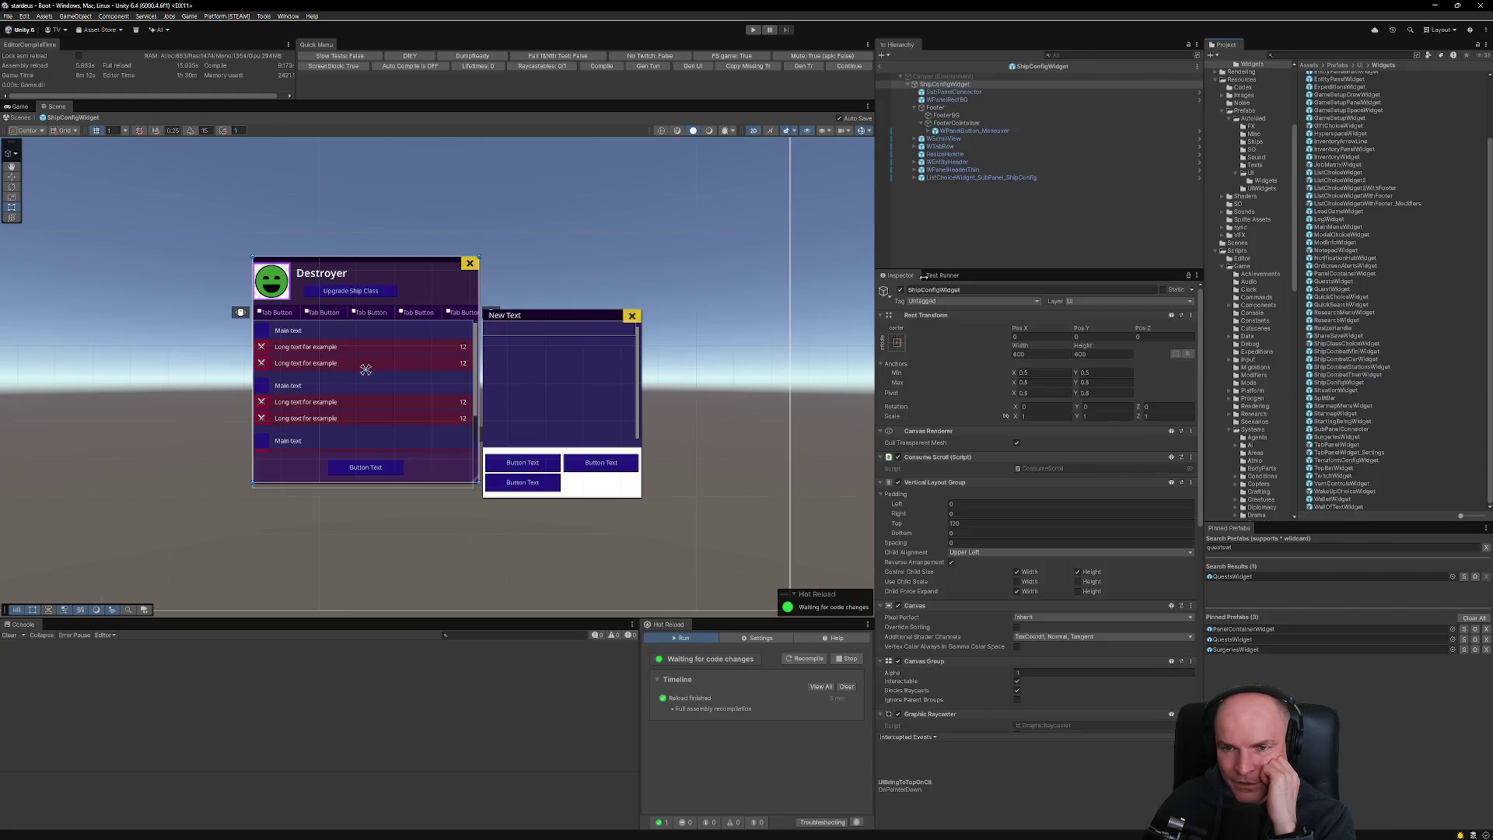
pyautogui.scroll(-8, 1038, 616)
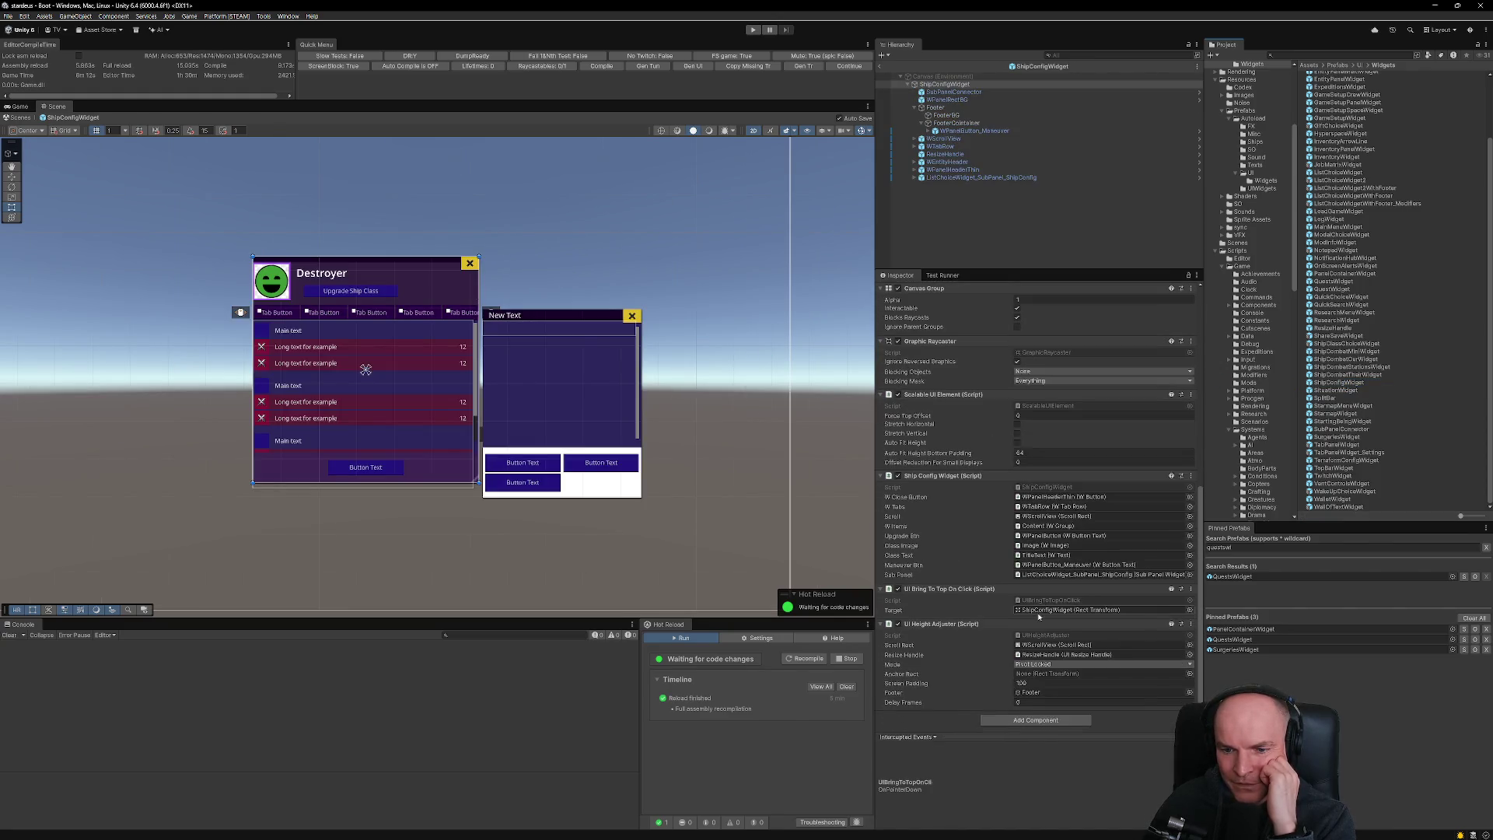
pyautogui.scroll(7, 1038, 616)
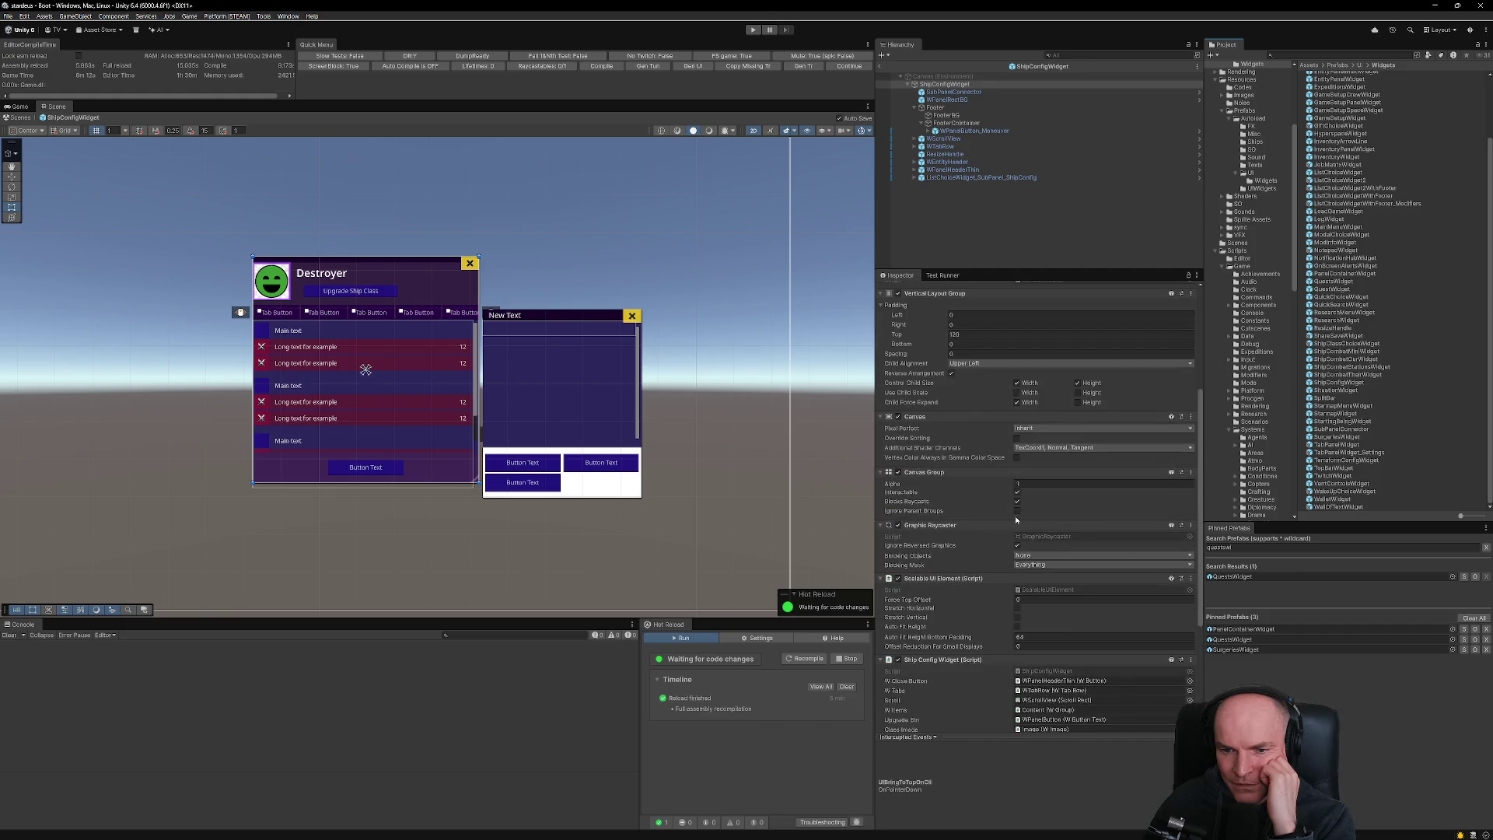
pyautogui.scroll(4, 1016, 520)
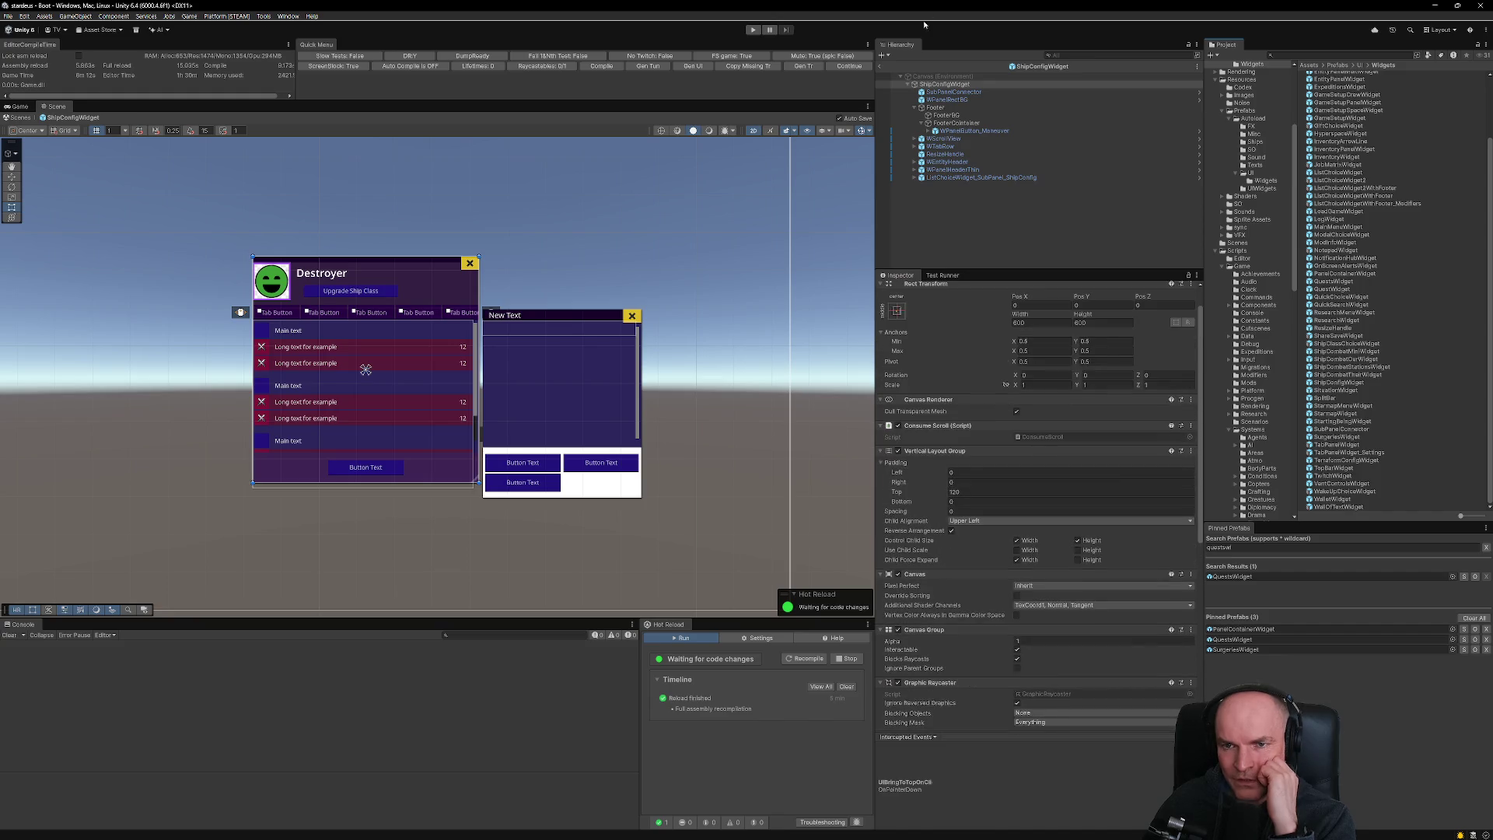
pyautogui.hotkey('ctrl', 'p')
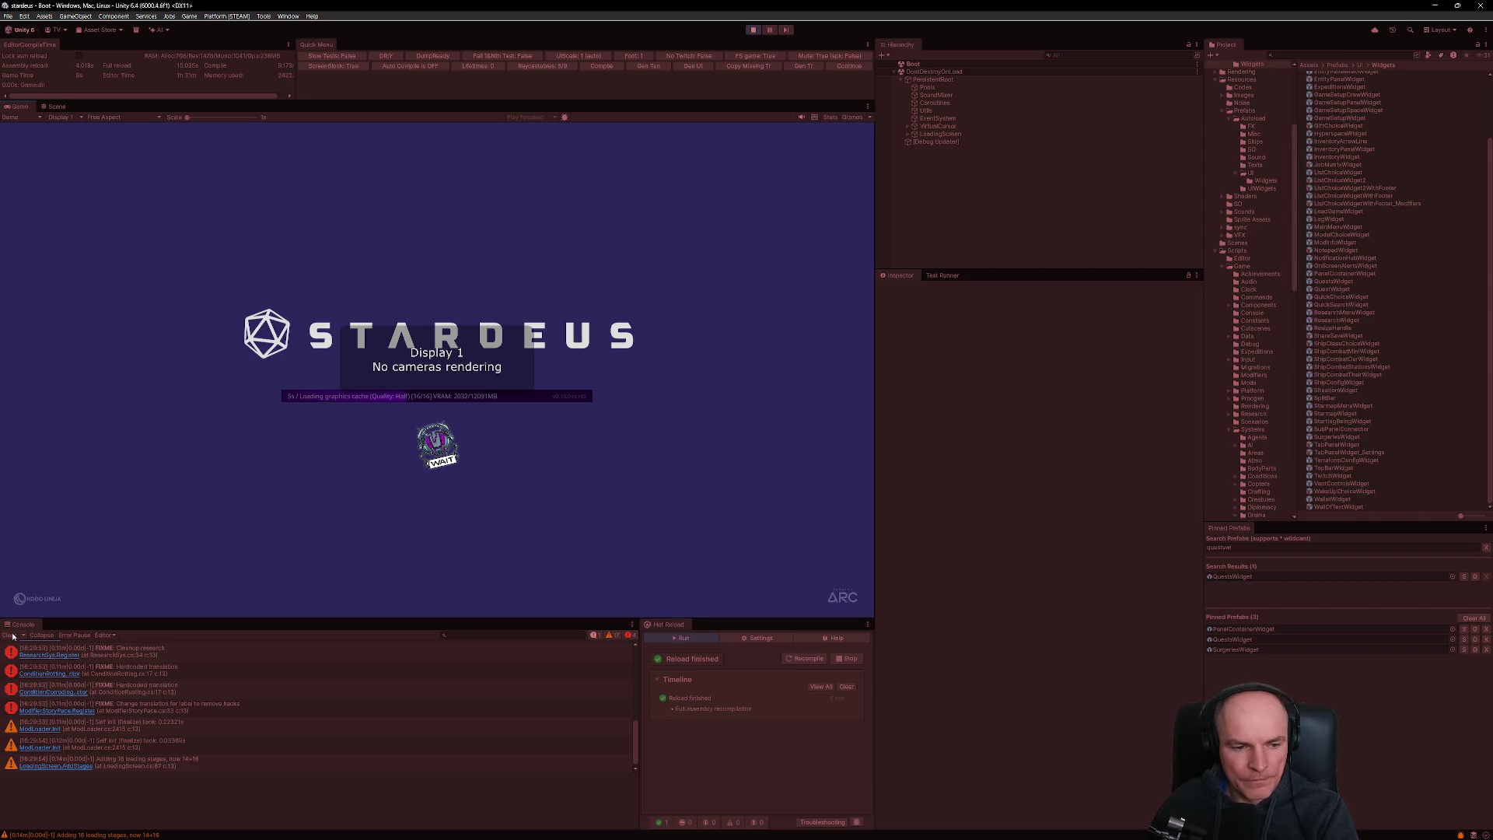
# - Clear the console, continue the saved game, and bring up the Quests window
pyautogui.click(9, 635)
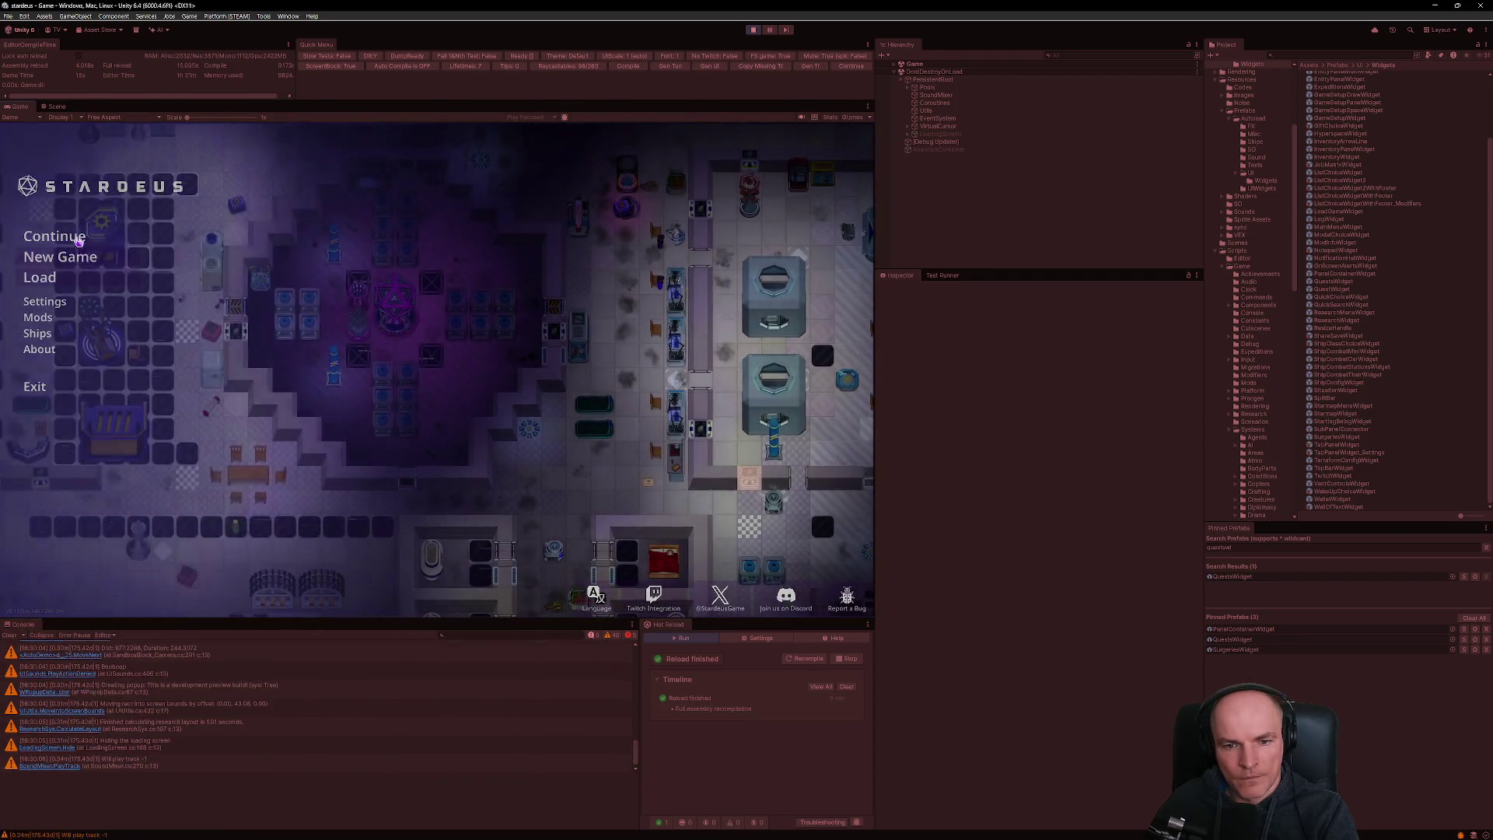
pyautogui.click(793, 563)
pyautogui.click(794, 564)
pyautogui.click(795, 565)
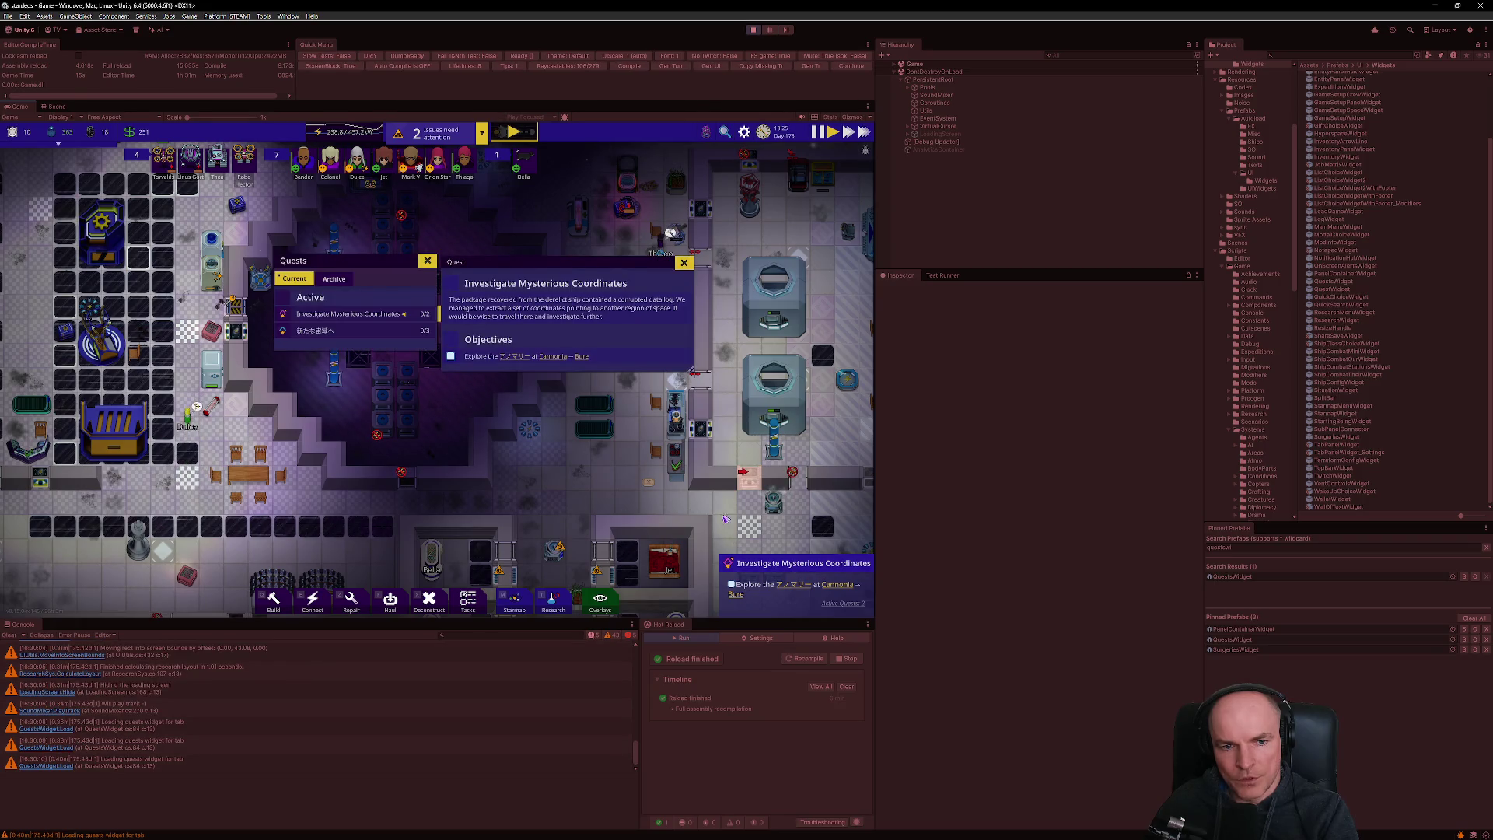
# - Show the Investigate Mysterious Coordinates quest details, then stop play mode
pyautogui.click(396, 315)
pyautogui.click(397, 315)
pyautogui.click(397, 315)
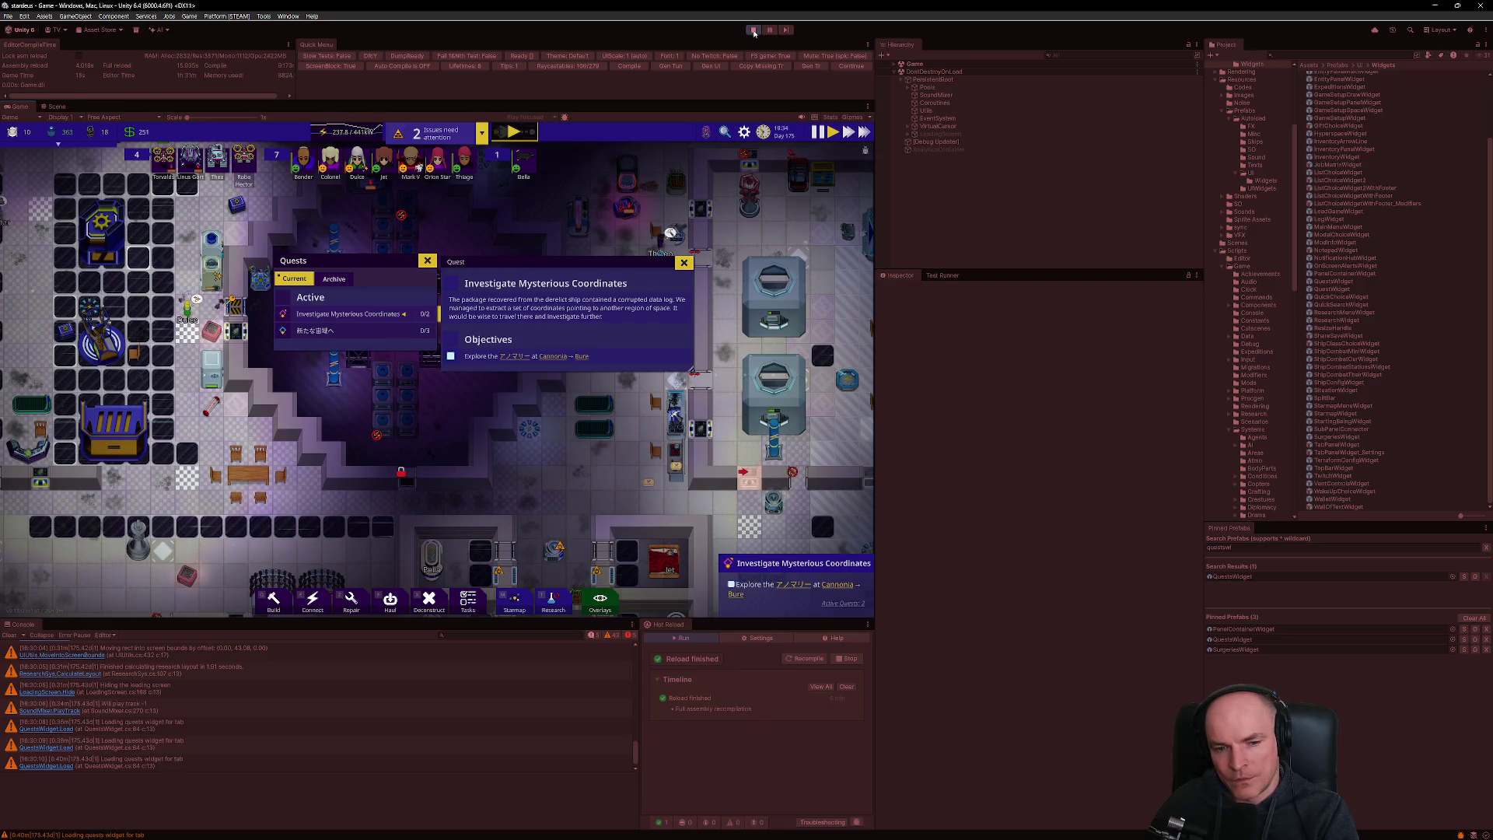
pyautogui.hotkey('ctrl', 'p')
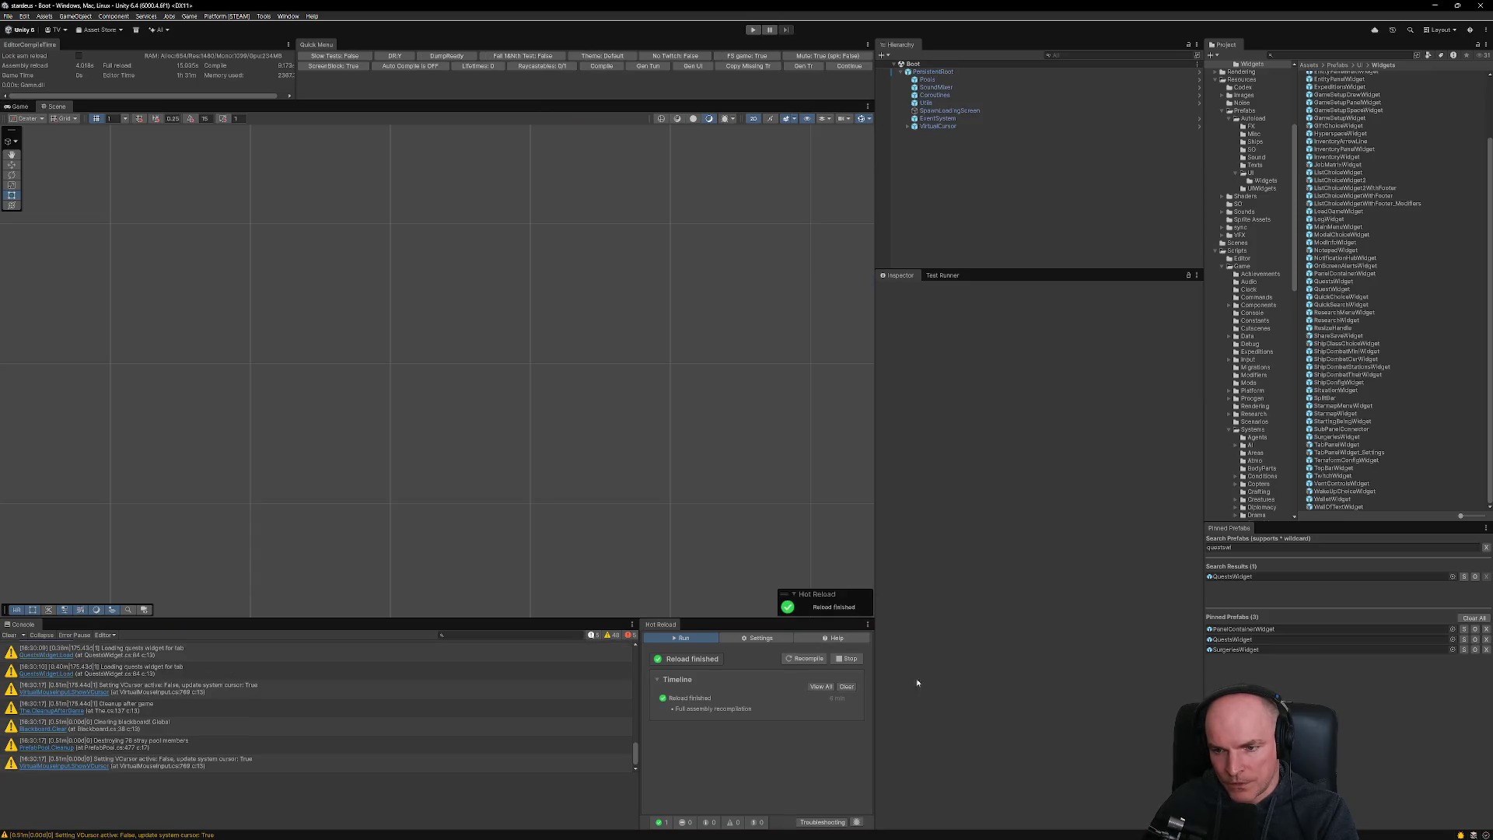
# - Revert the Cg override on ListChoiceWidget_SubPanel_Quests' fade component in QuestsWidget, then exit prefab mode
pyautogui.doubleClick(1244, 577)
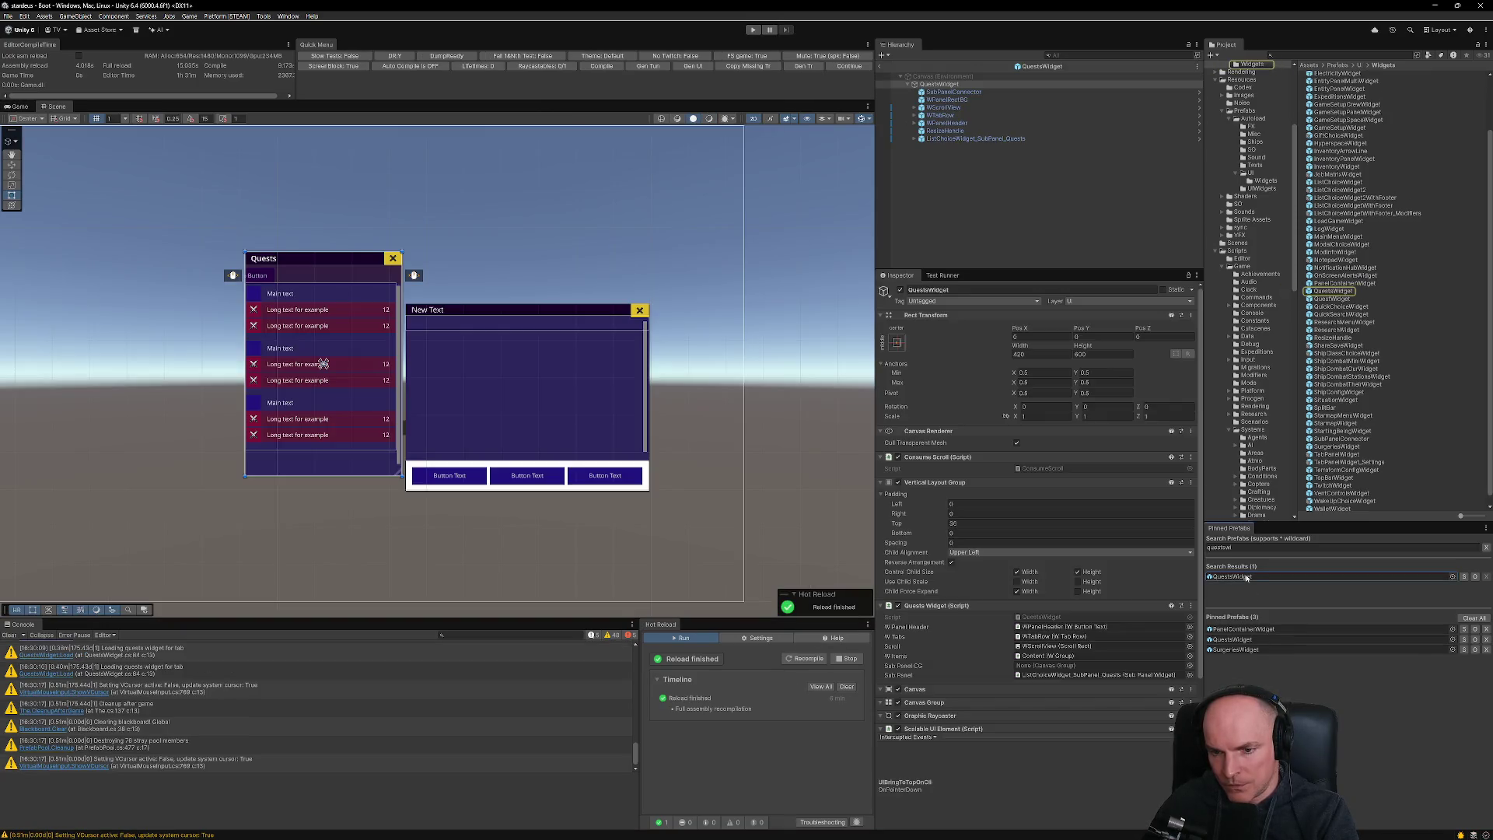
pyautogui.scroll(-5, 1037, 672)
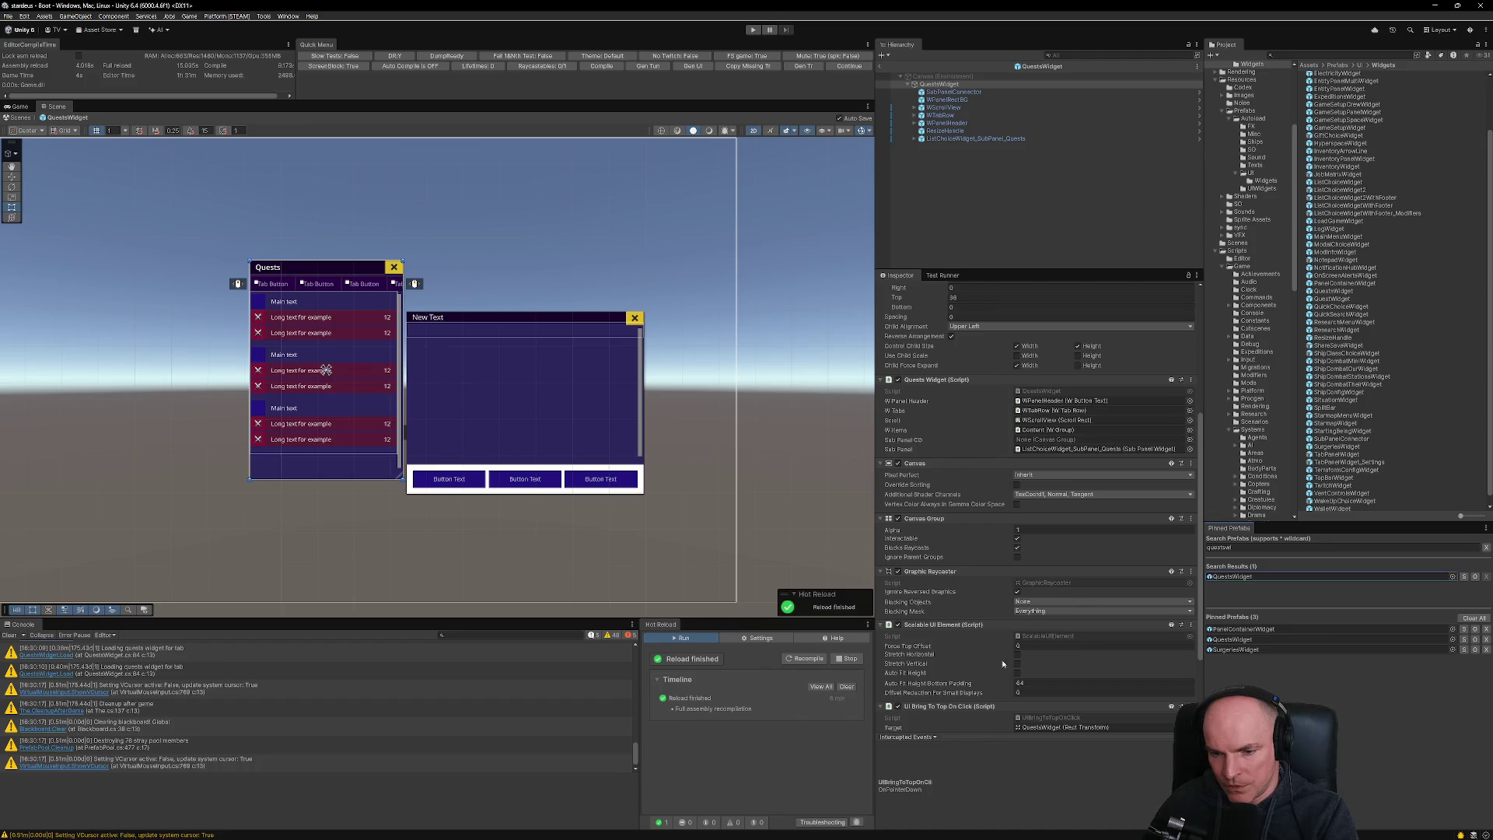
pyautogui.scroll(-5, 1002, 664)
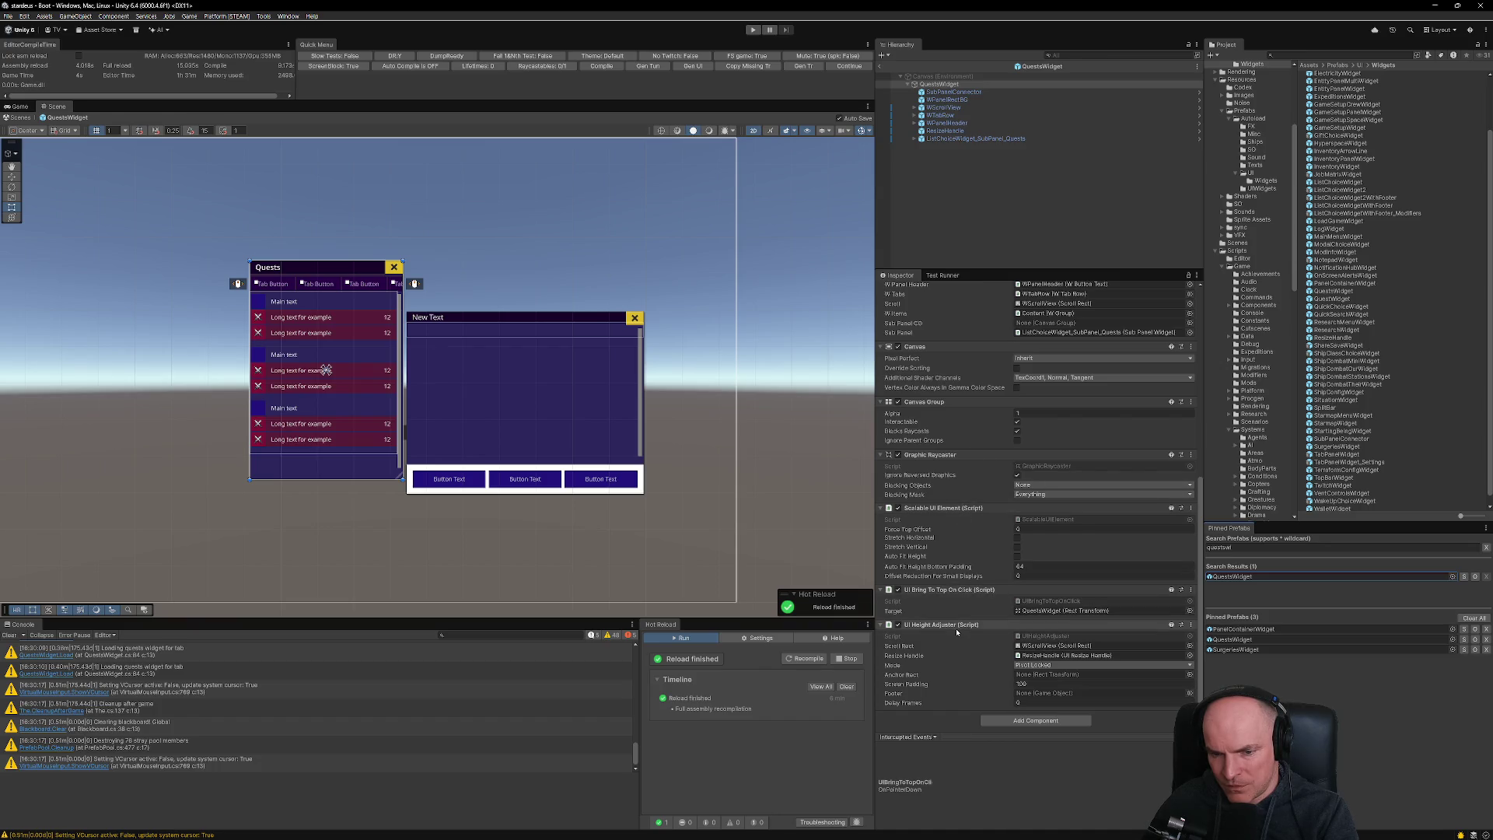
pyautogui.scroll(4, 956, 631)
pyautogui.scroll(4, 957, 632)
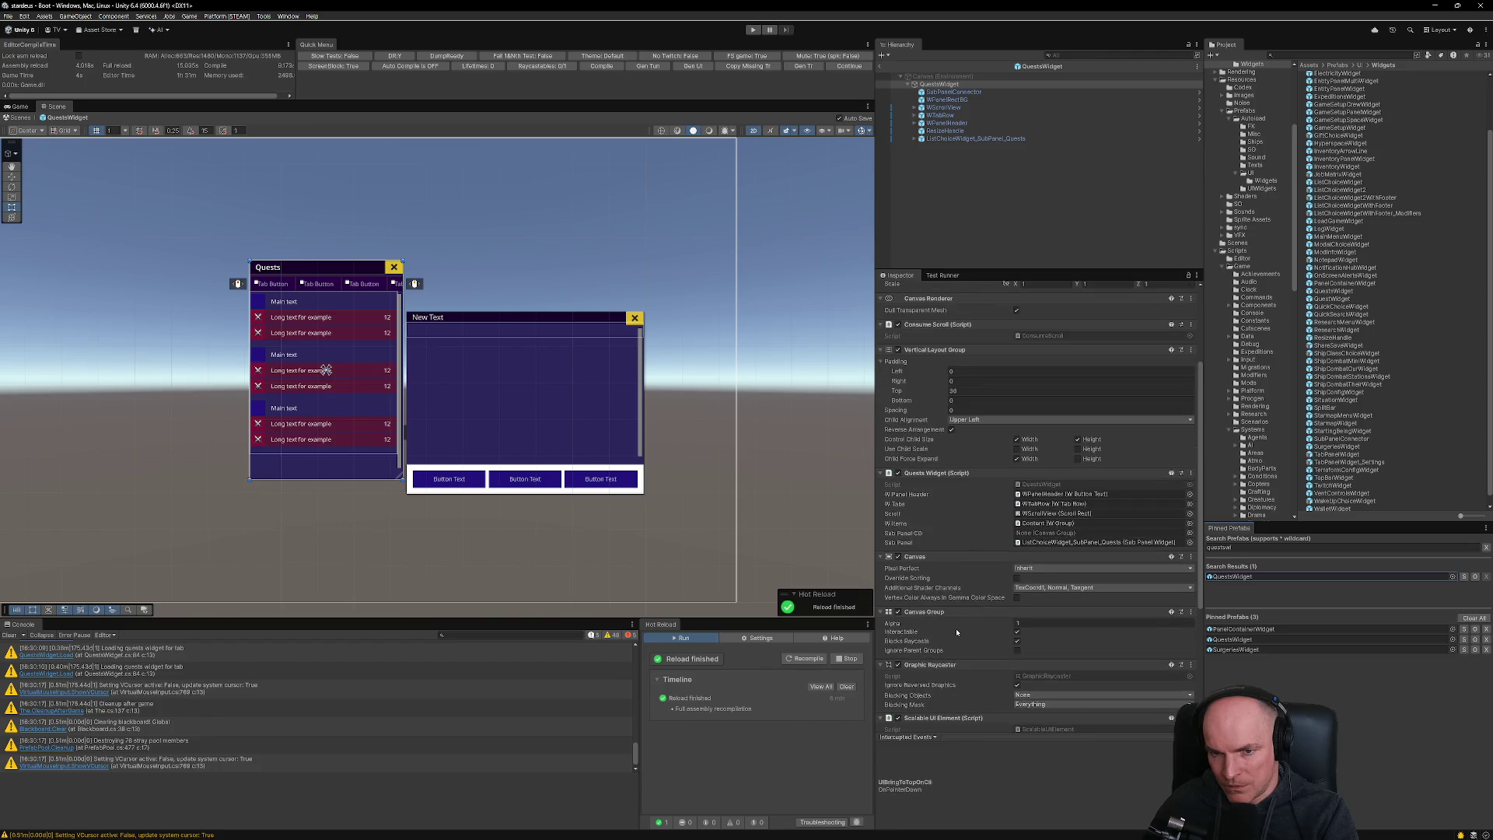
pyautogui.click(1003, 139)
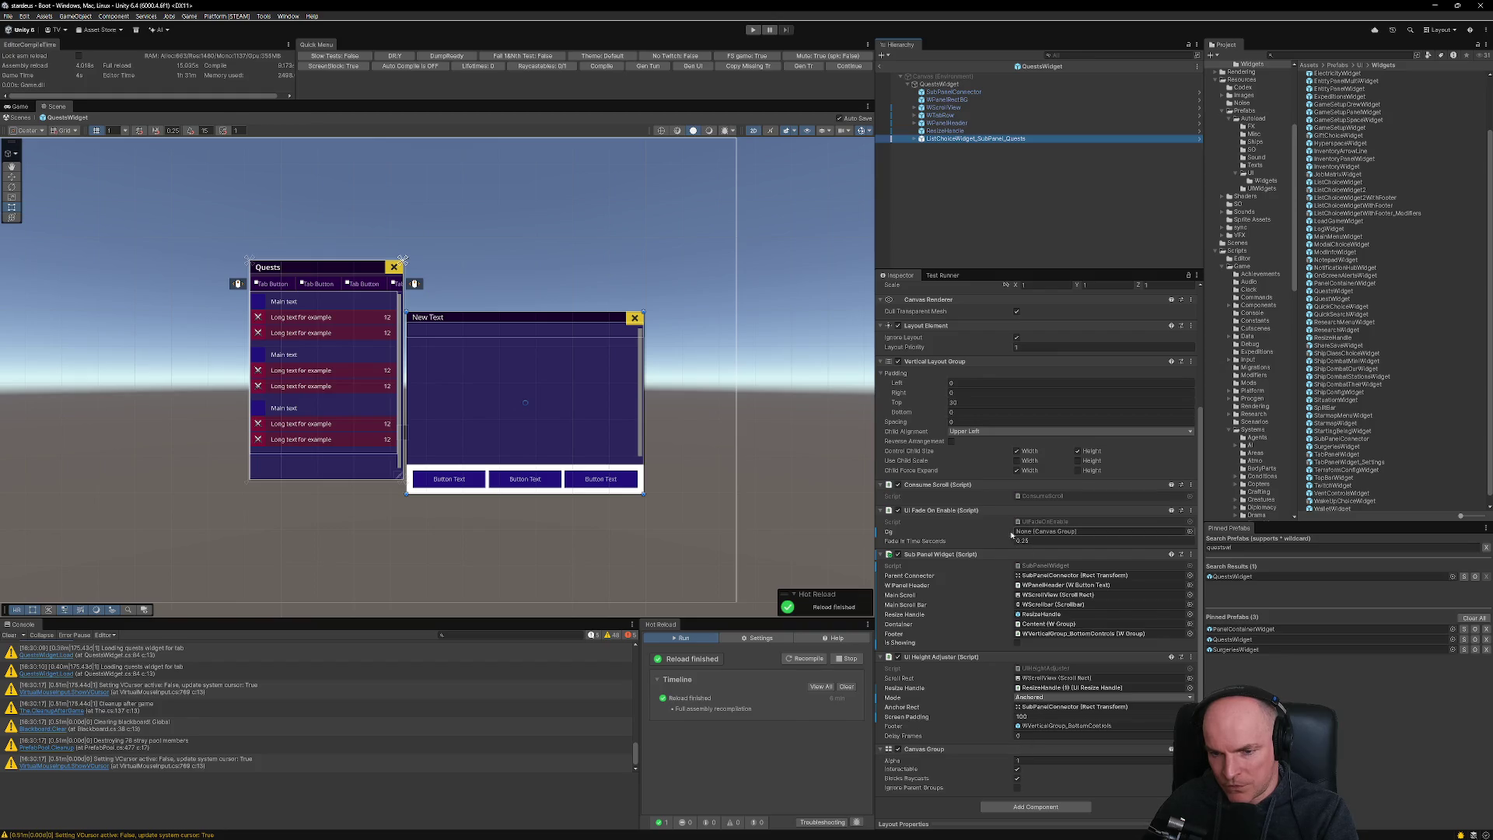
pyautogui.rightClick(891, 535)
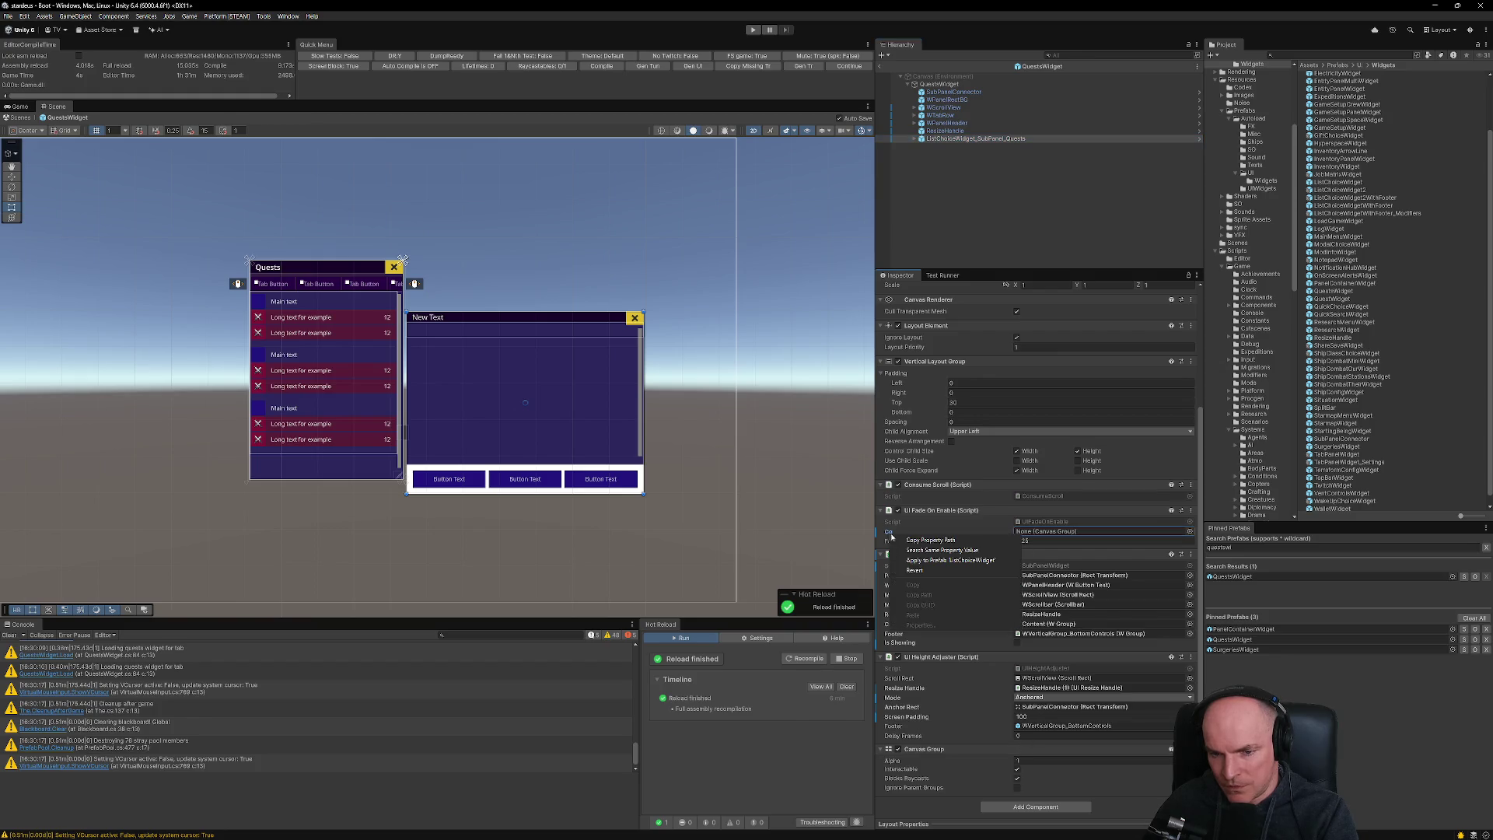
pyautogui.click(915, 570)
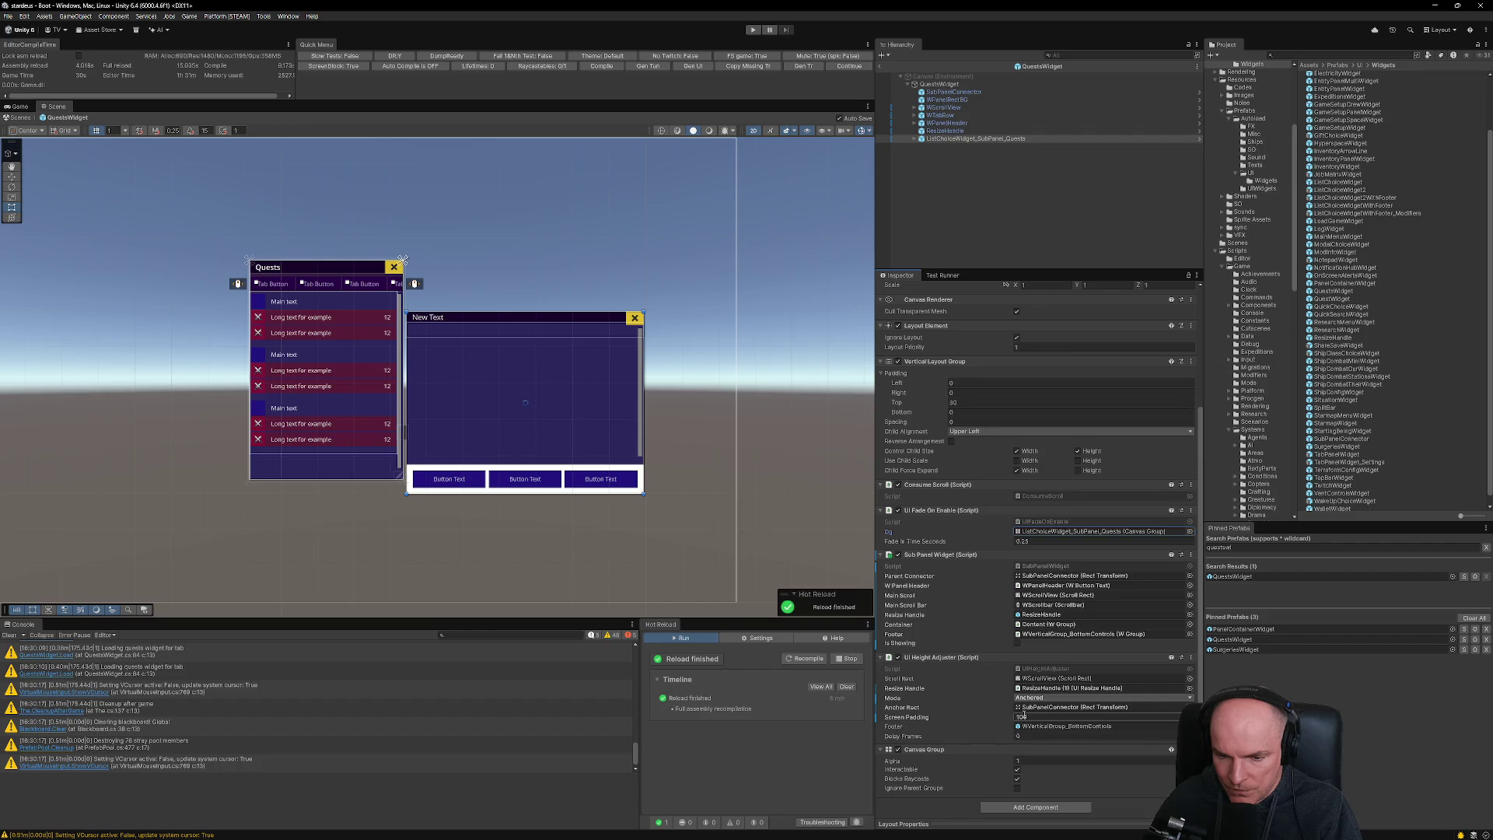
pyautogui.click(883, 69)
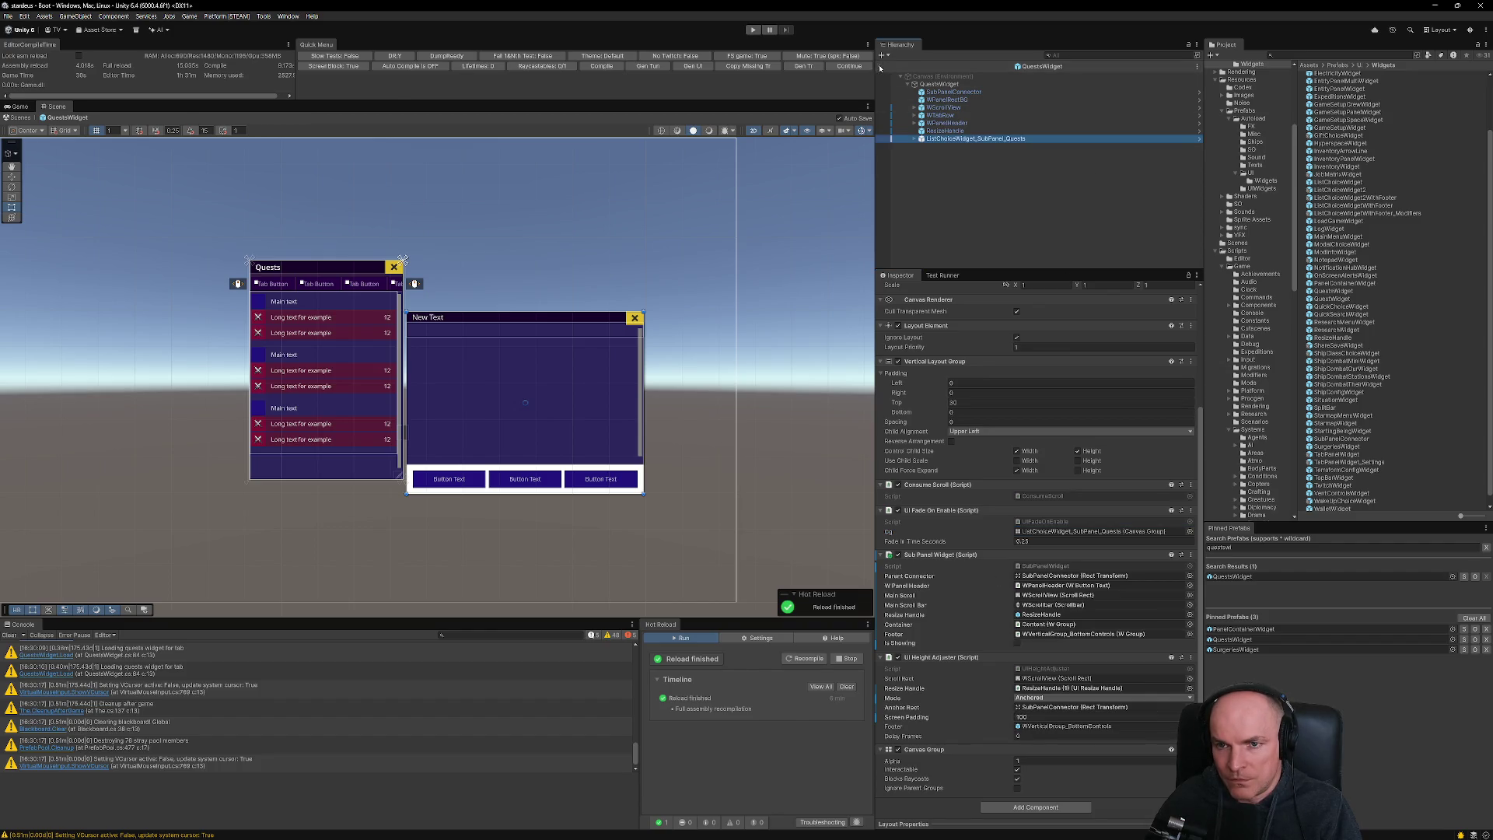
pyautogui.click(881, 67)
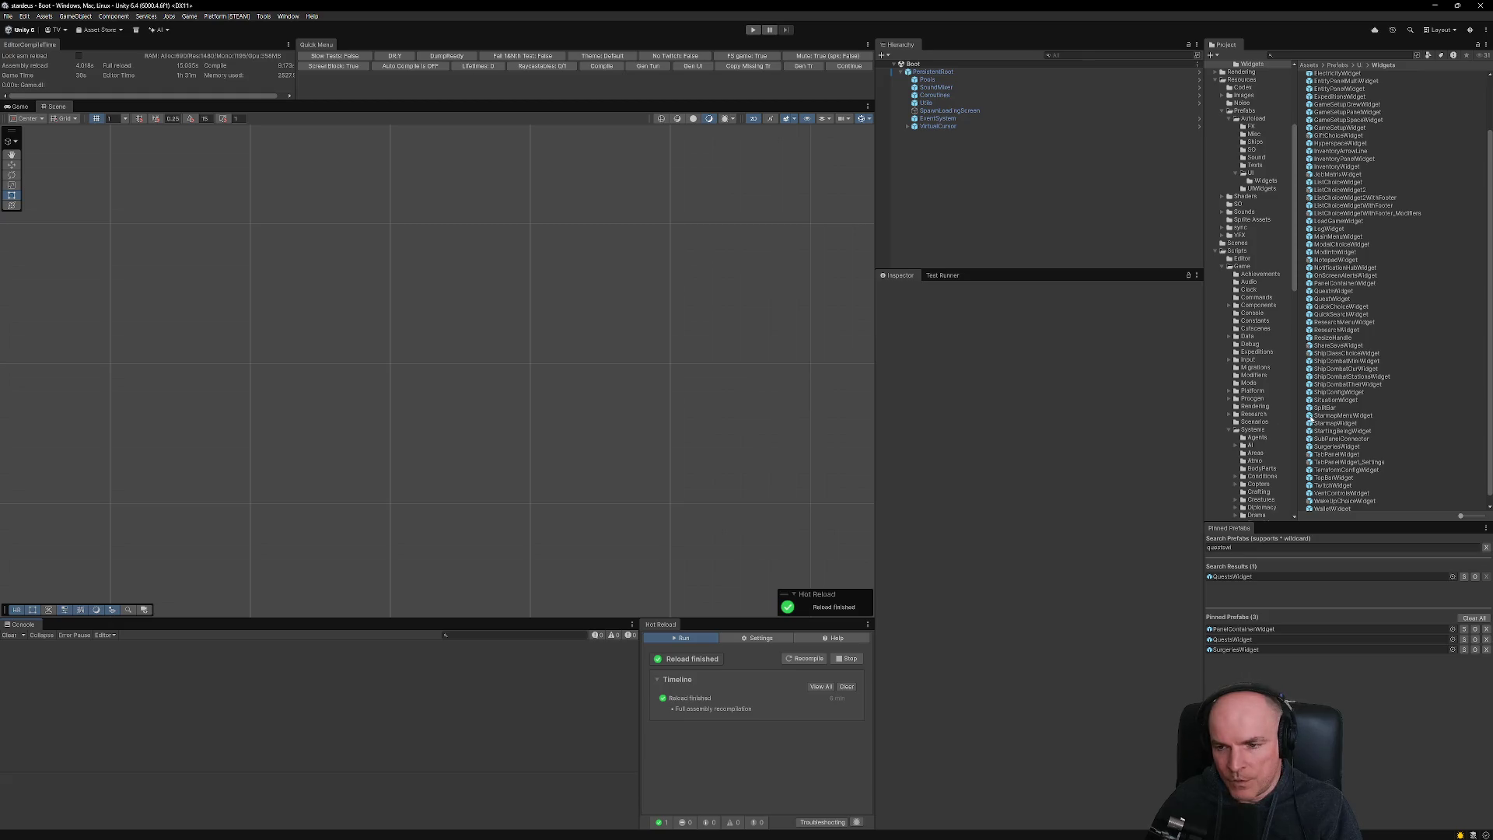
# - Run the game, clear the console, hide warnings, and show the first UIFadeOnEnable error's stack trace
pyautogui.click(849, 66)
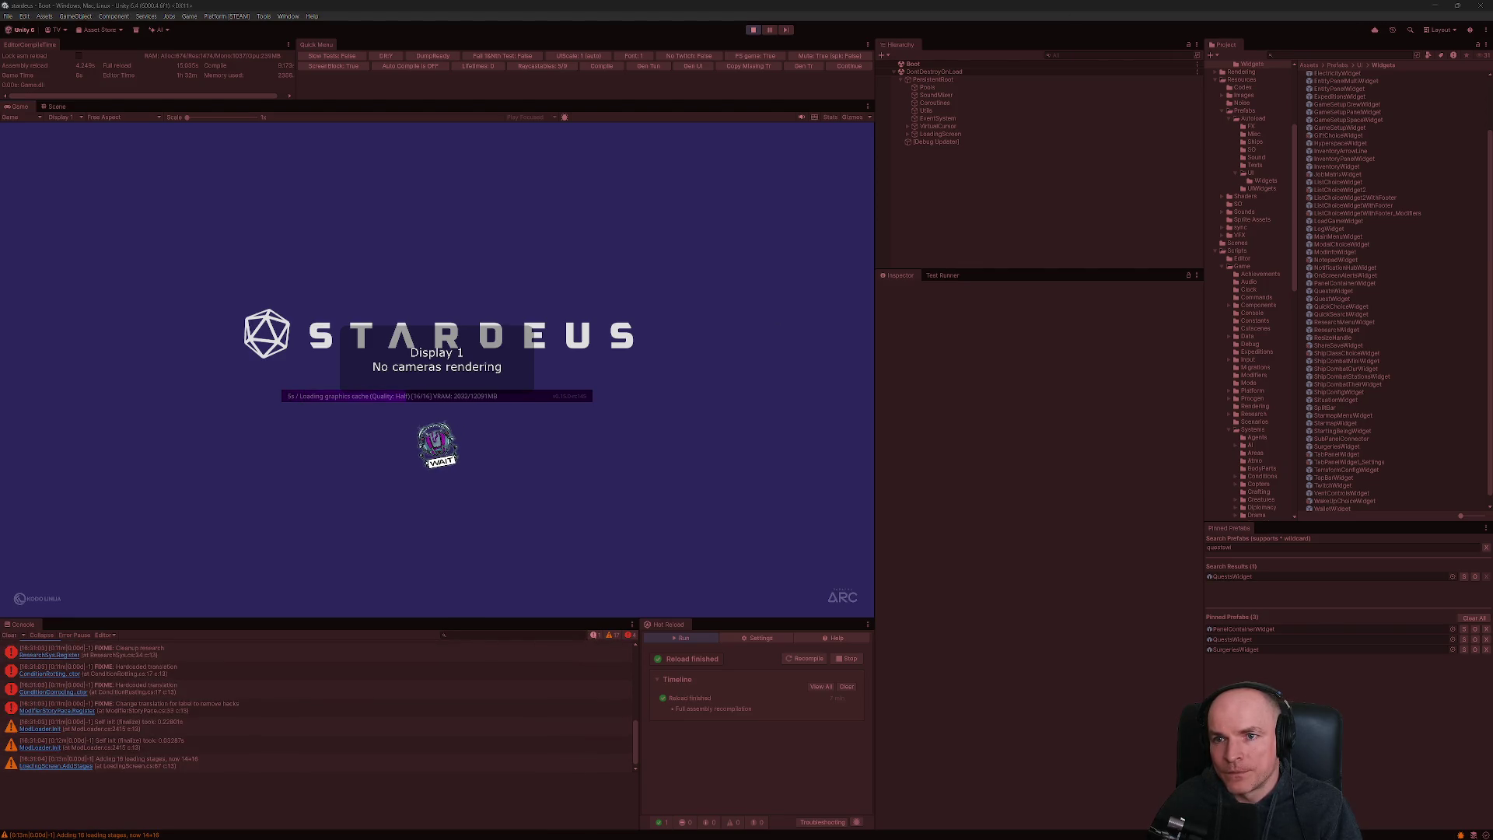
pyautogui.click(10, 635)
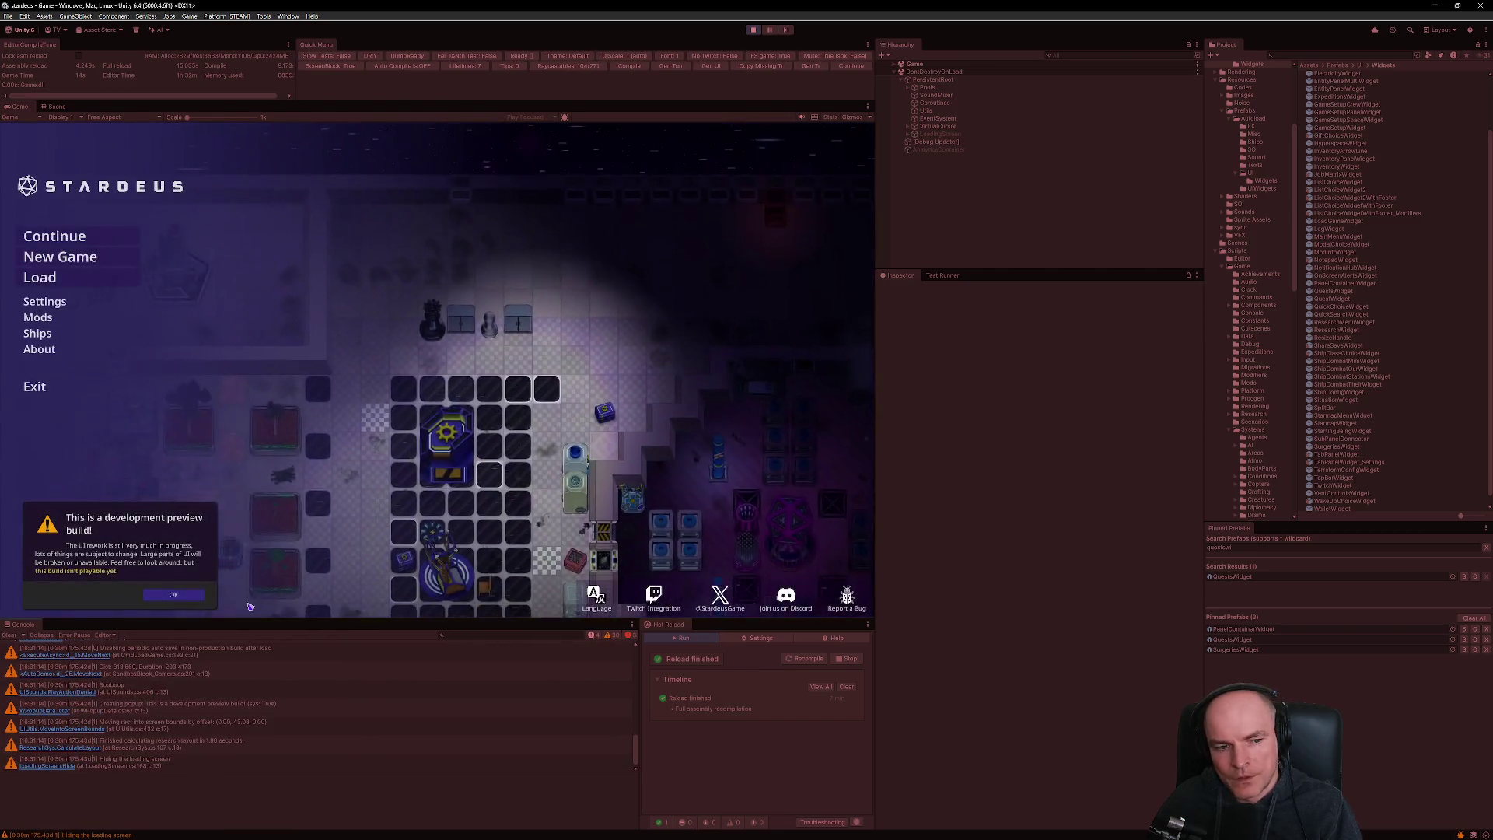
pyautogui.click(173, 593)
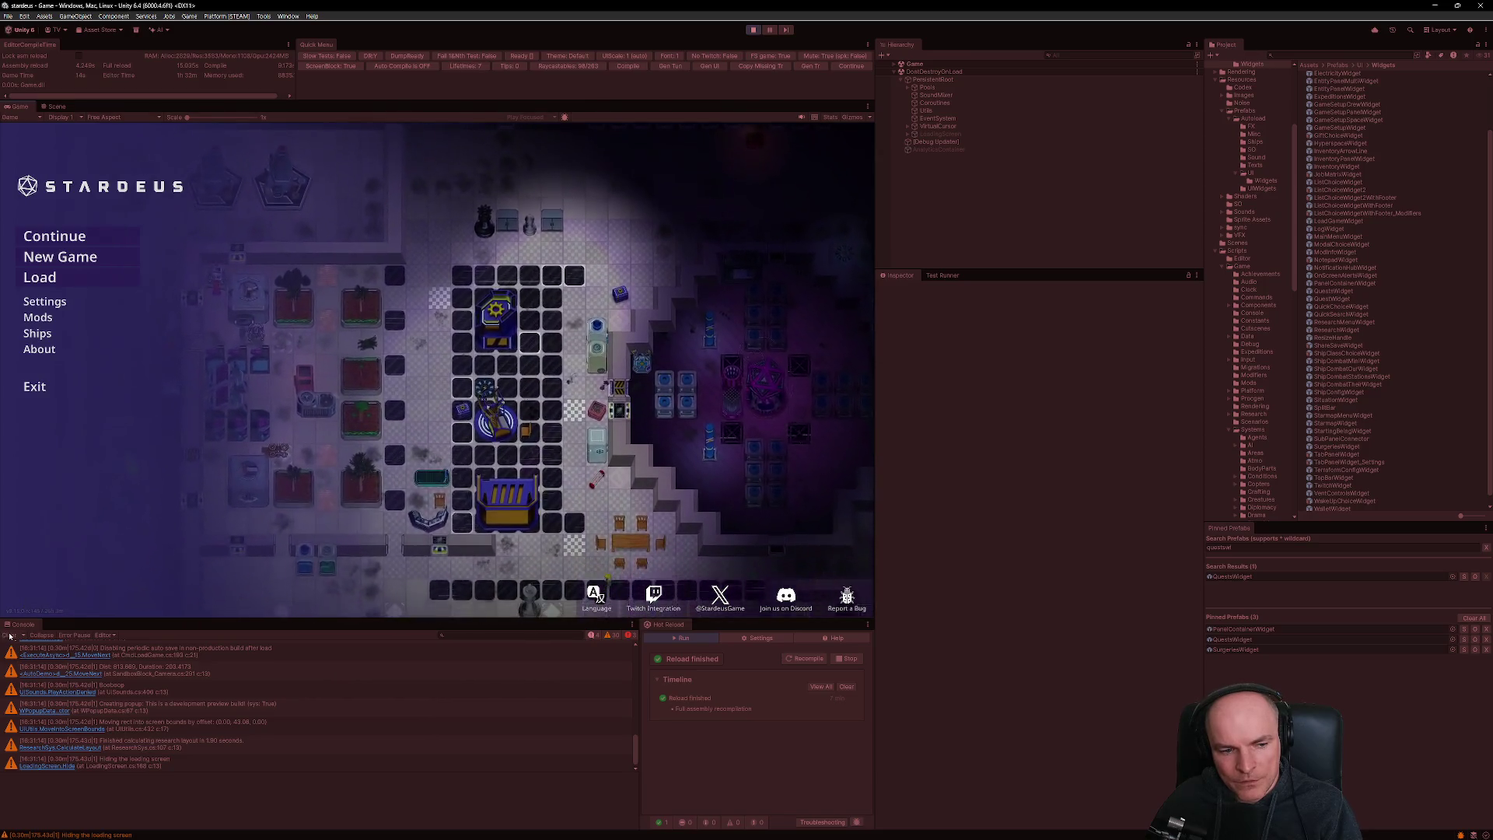
pyautogui.click(618, 635)
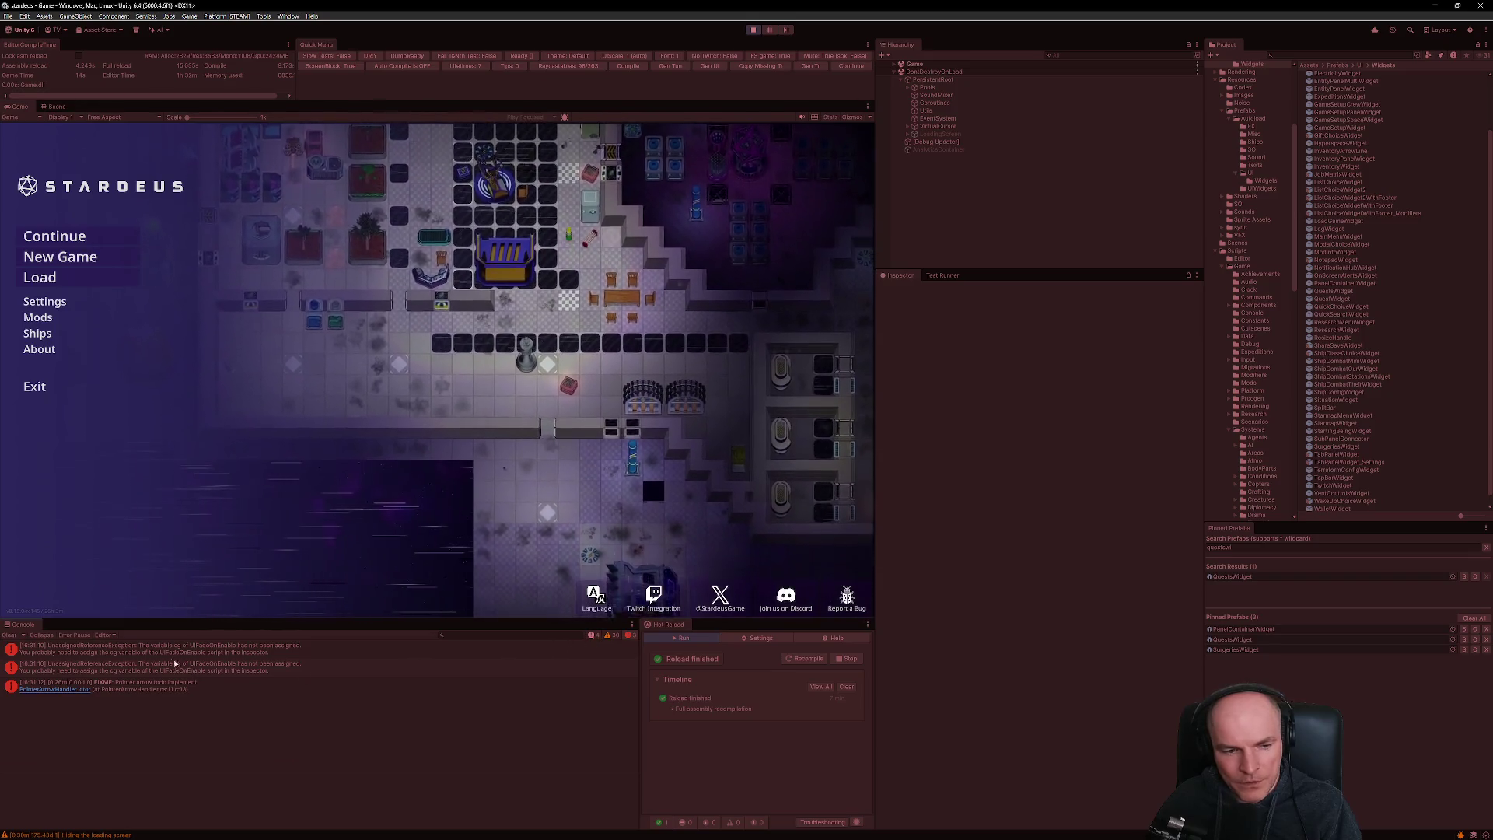
pyautogui.click(205, 651)
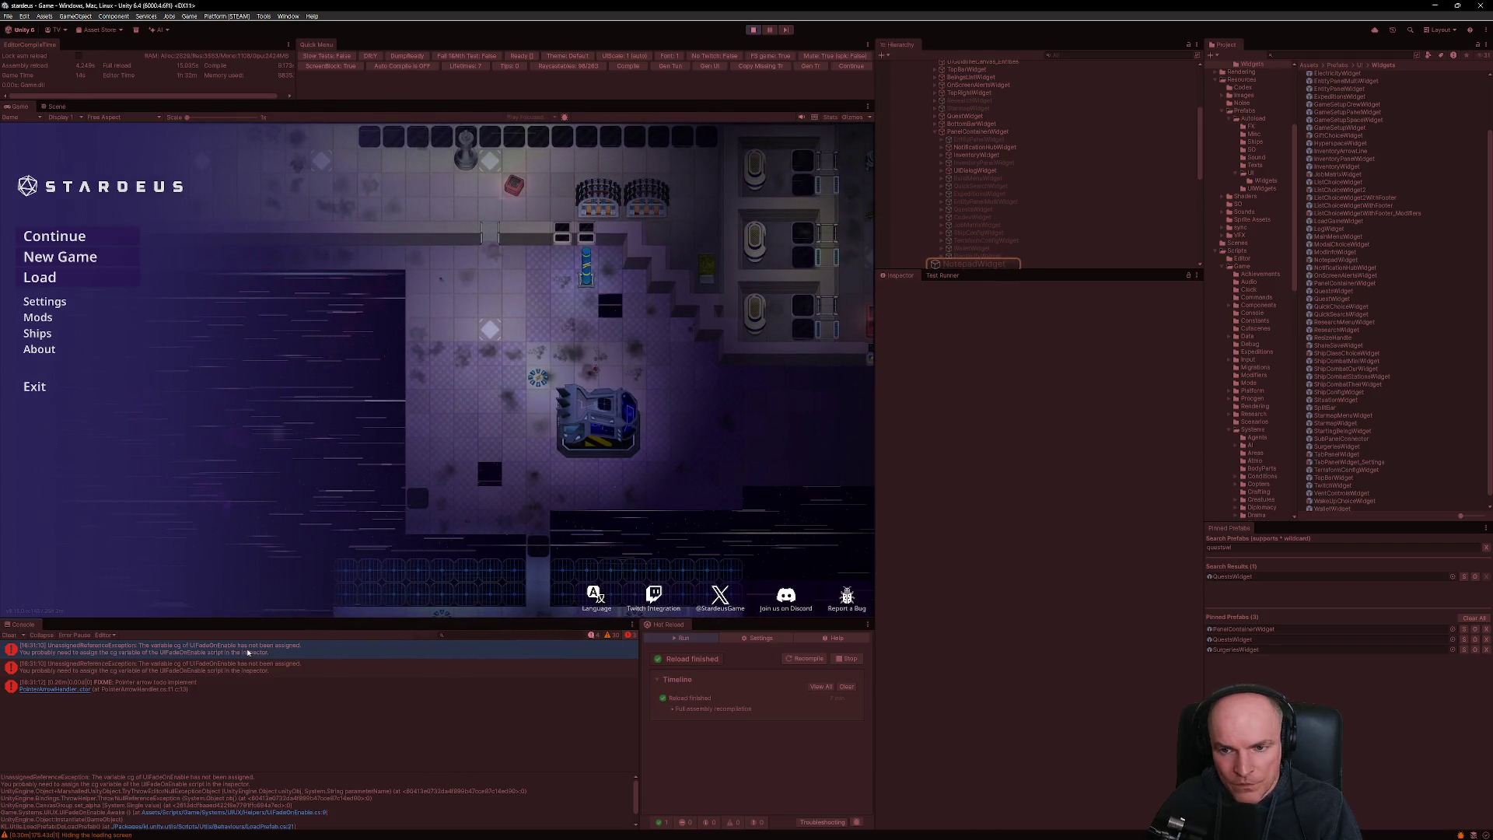
# - Open the second error's source at LoadPrefab.cs line 21 in VS Code, then stop the game
pyautogui.hotkey('alt', 'Tab')
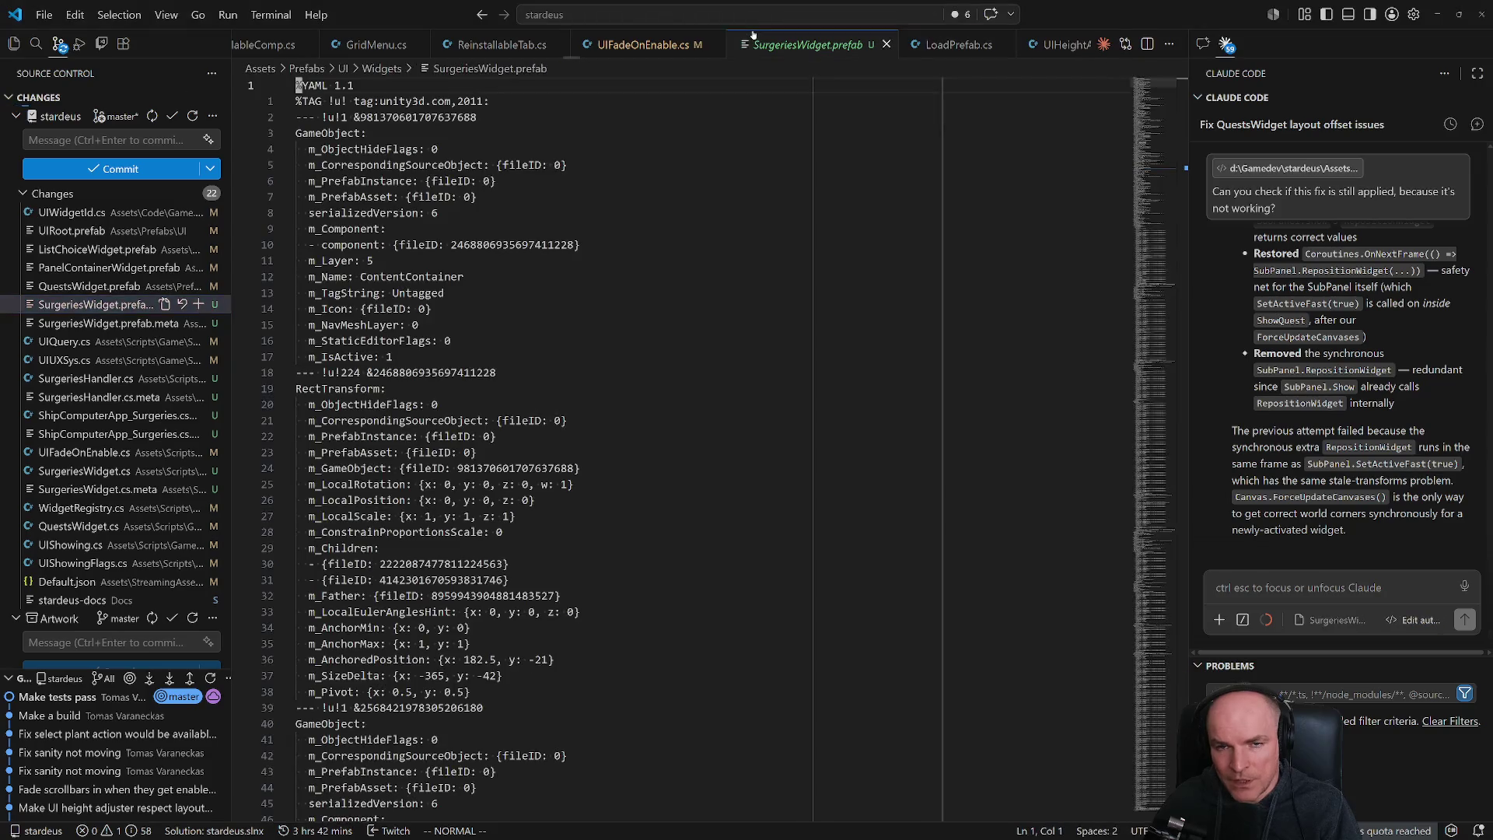
pyautogui.hotkey('alt', 'Tab')
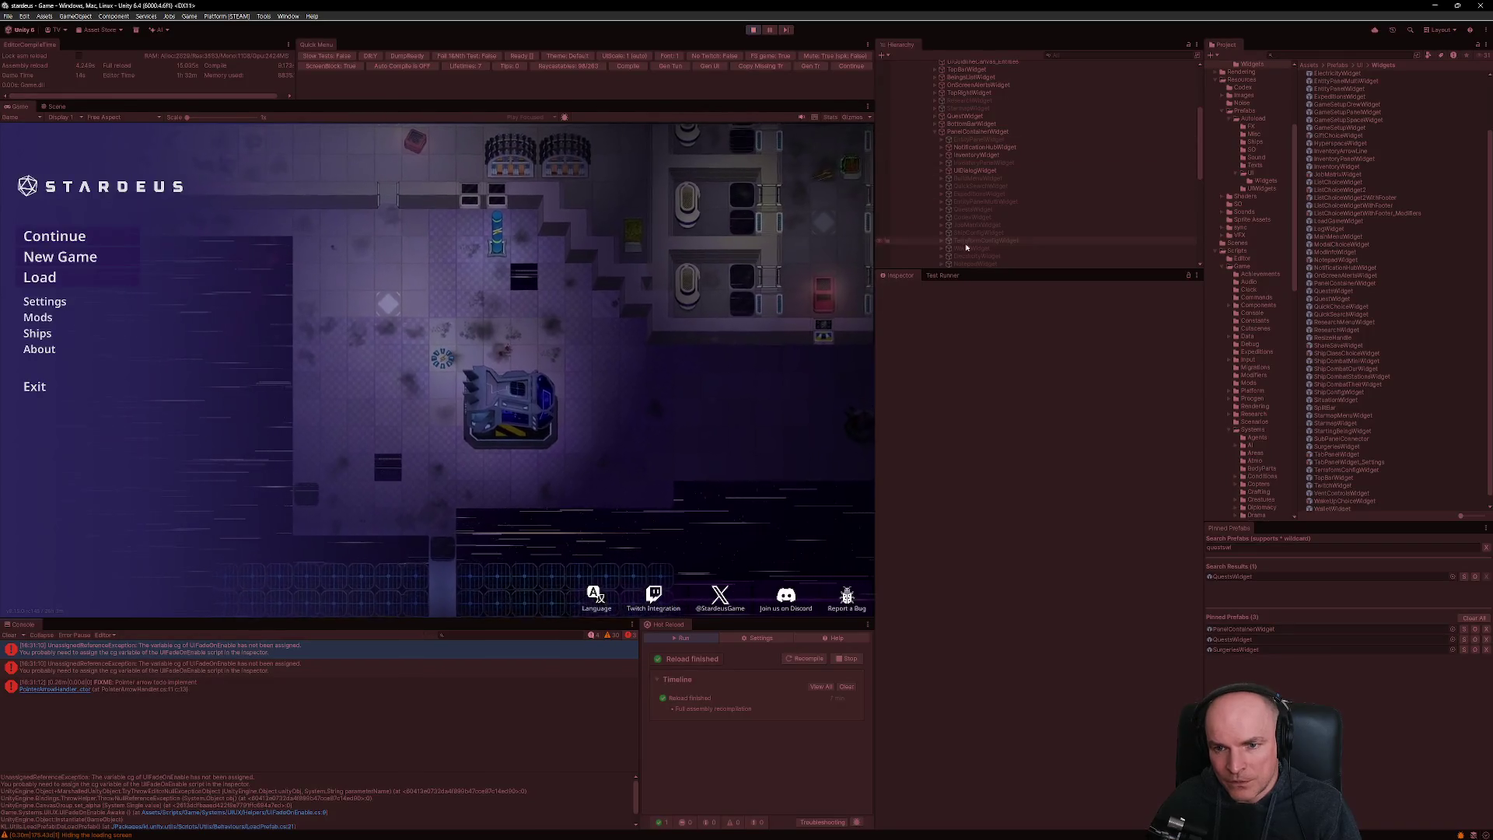
pyautogui.click(196, 667)
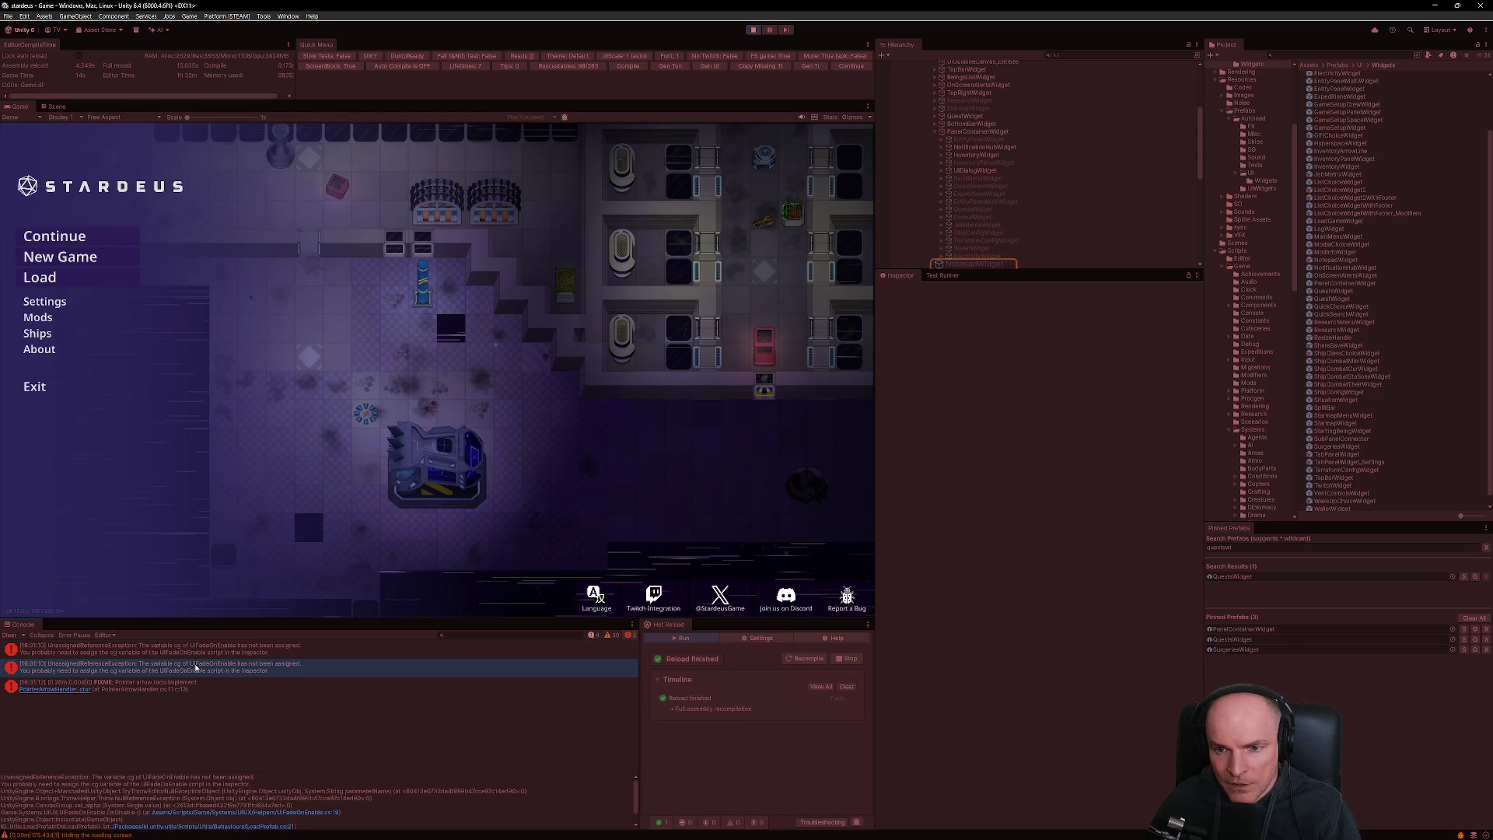
pyautogui.click(233, 826)
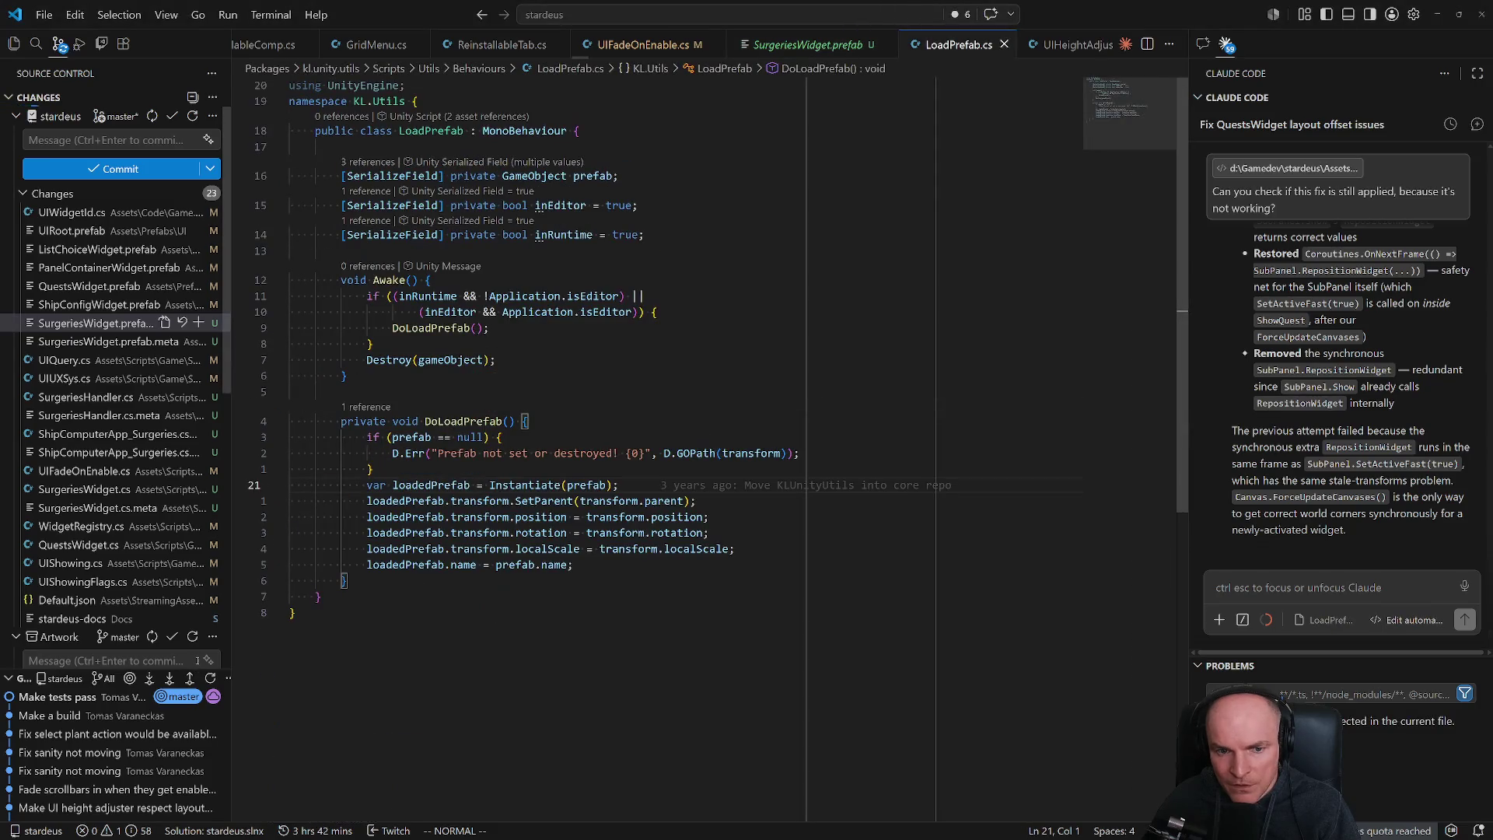
pyautogui.hotkey('alt', 'Tab')
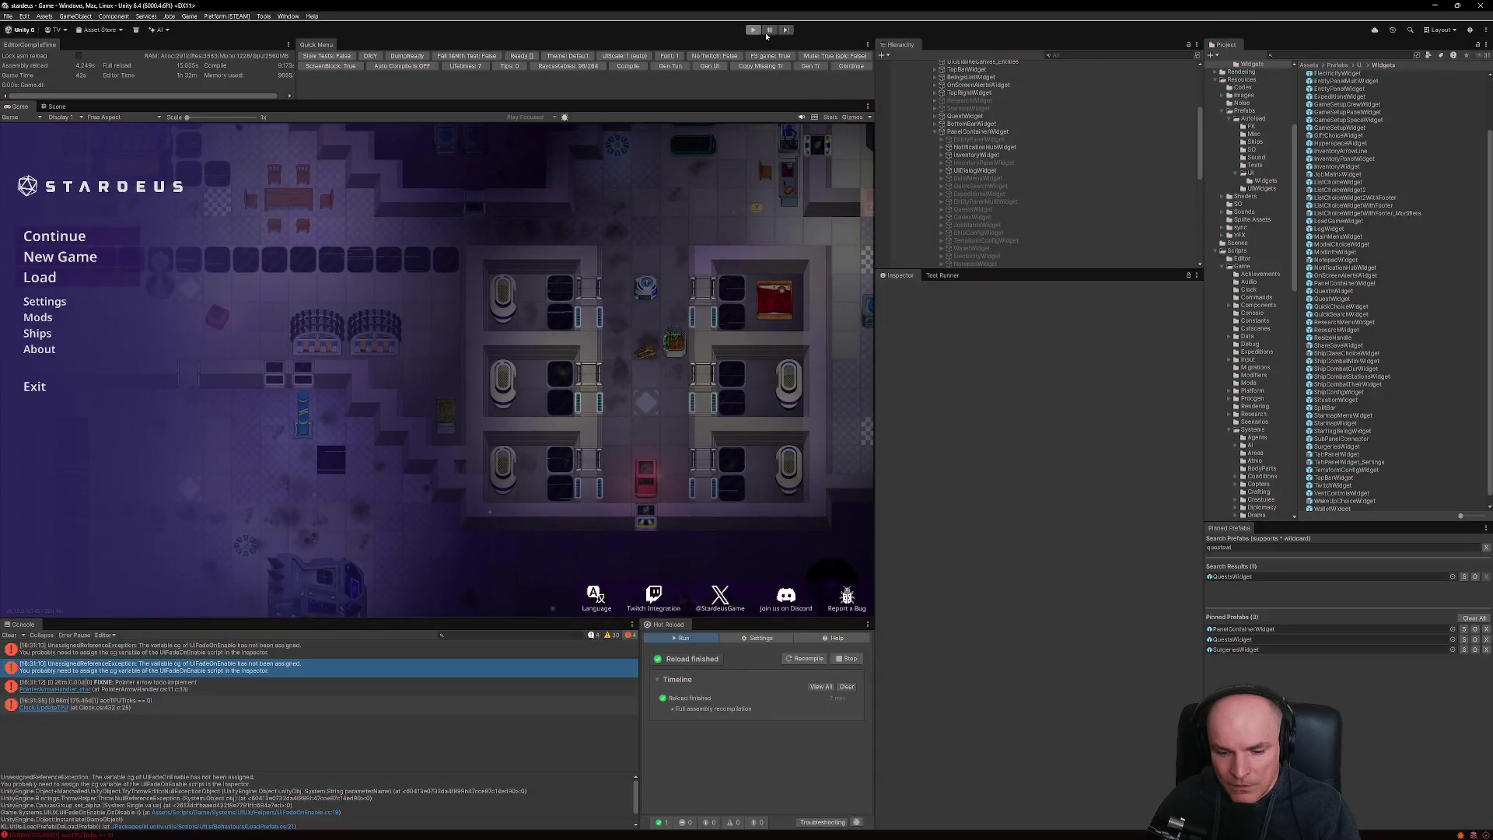
pyautogui.click(754, 30)
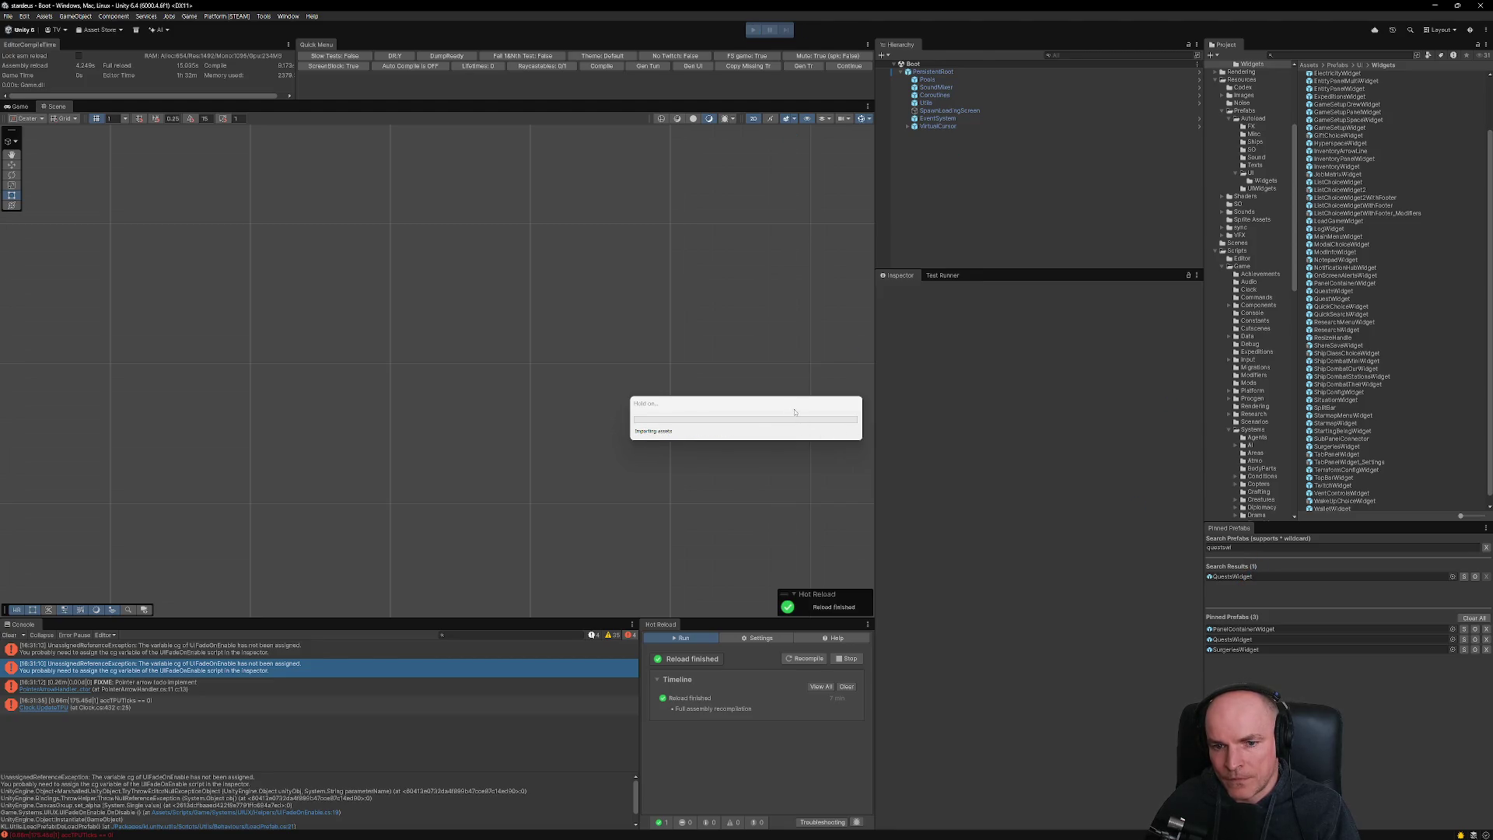
# - Find NotepadWidget via a 'notepad' search, remove its UI Fade On Enable component, and exit prefab mode
pyautogui.click(753, 31)
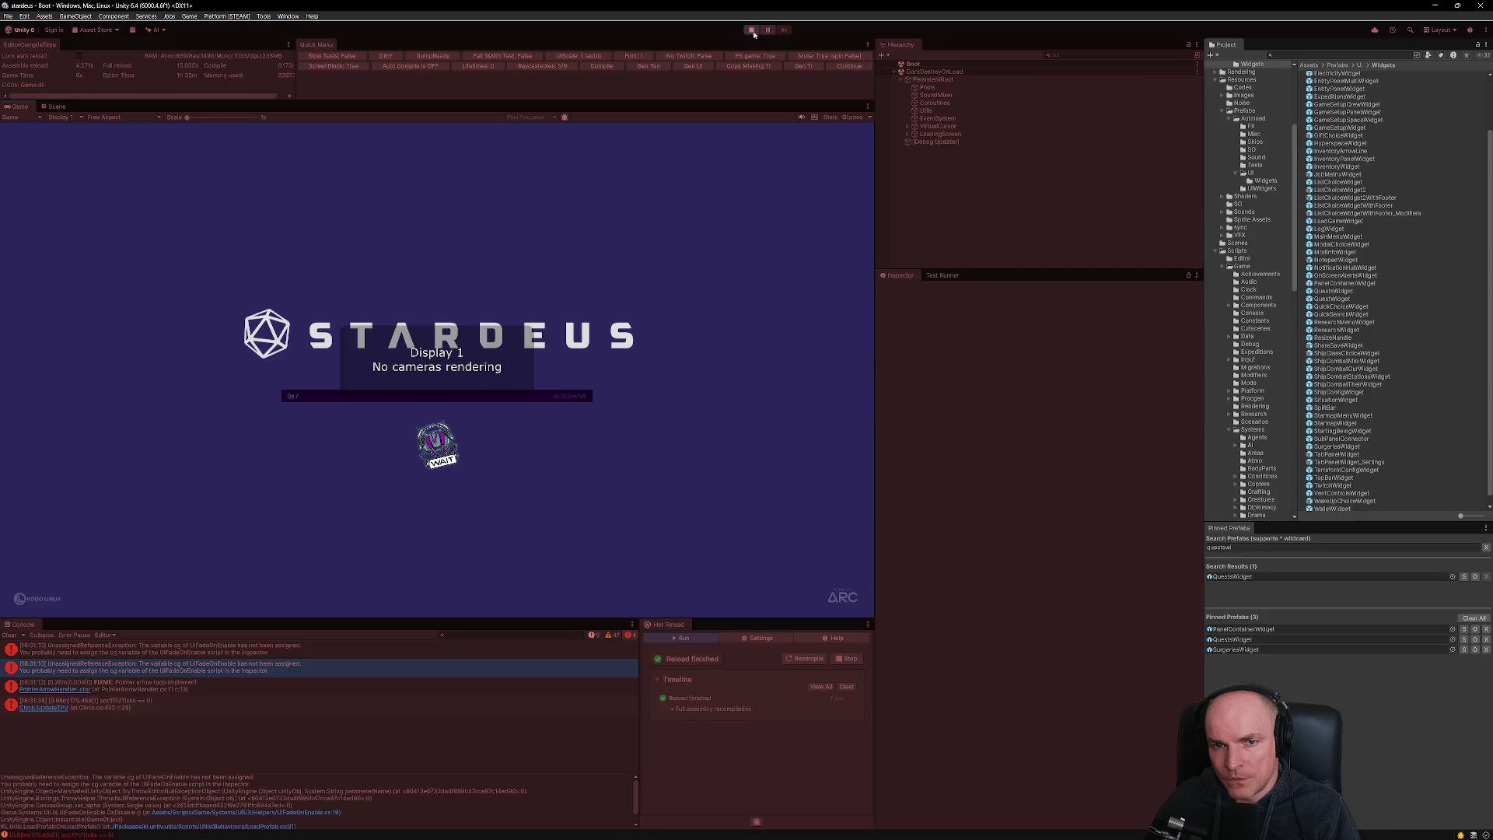
pyautogui.hotkey('ctrl', 'p')
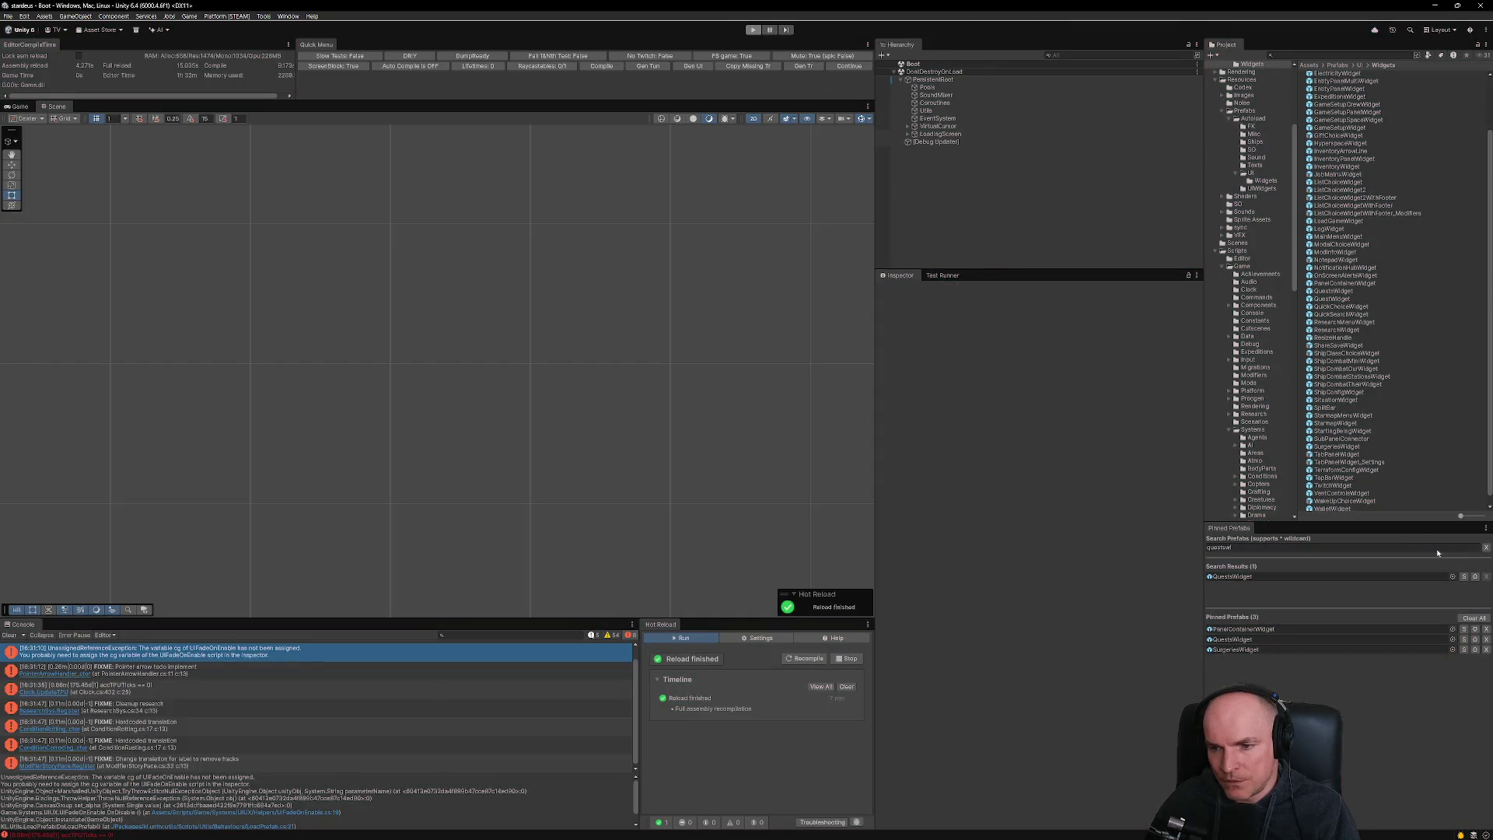
pyautogui.write('no')
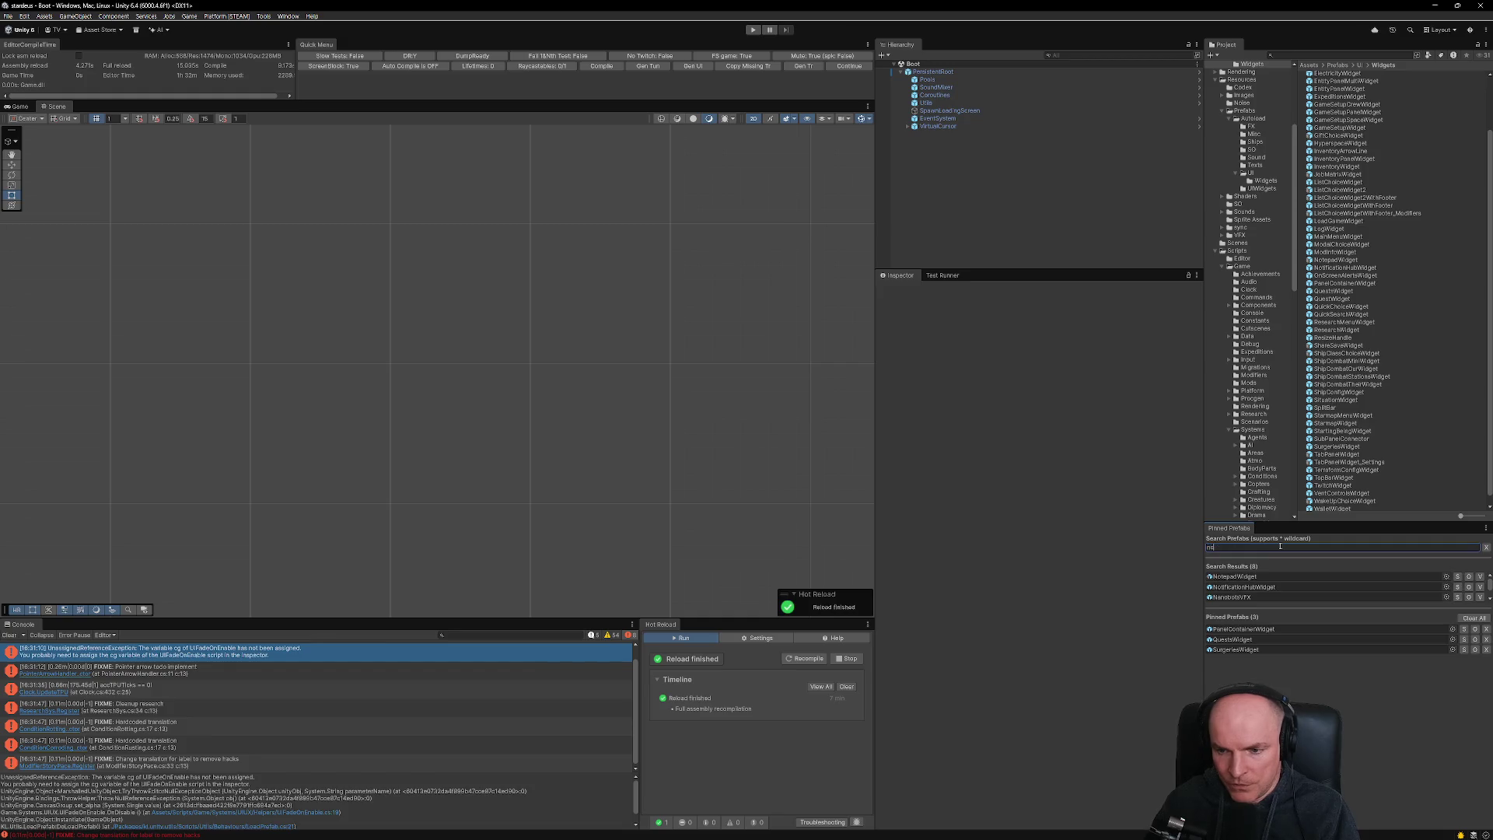
pyautogui.write('tepad')
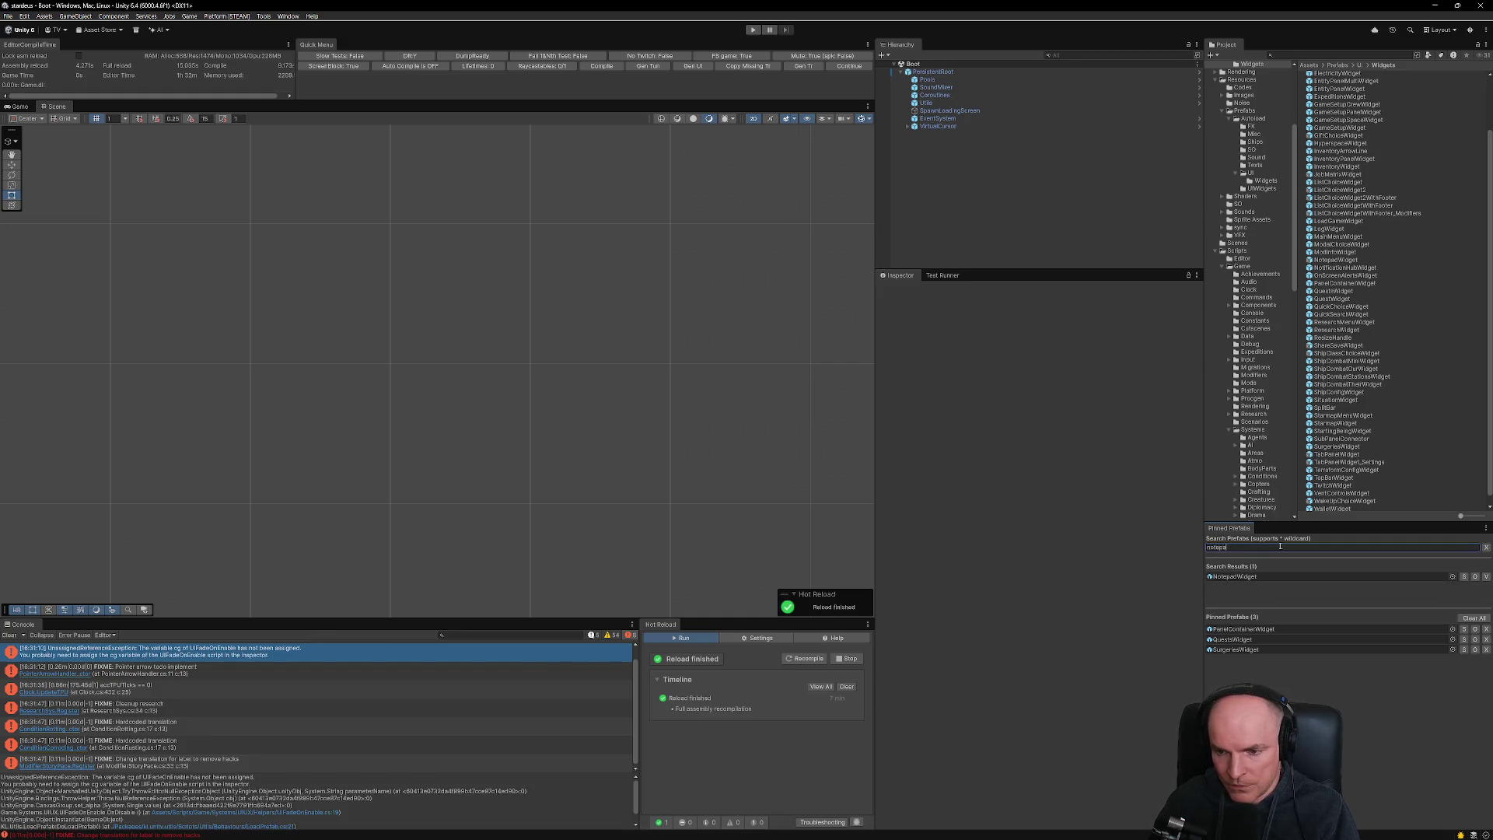
pyautogui.doubleClick(1236, 576)
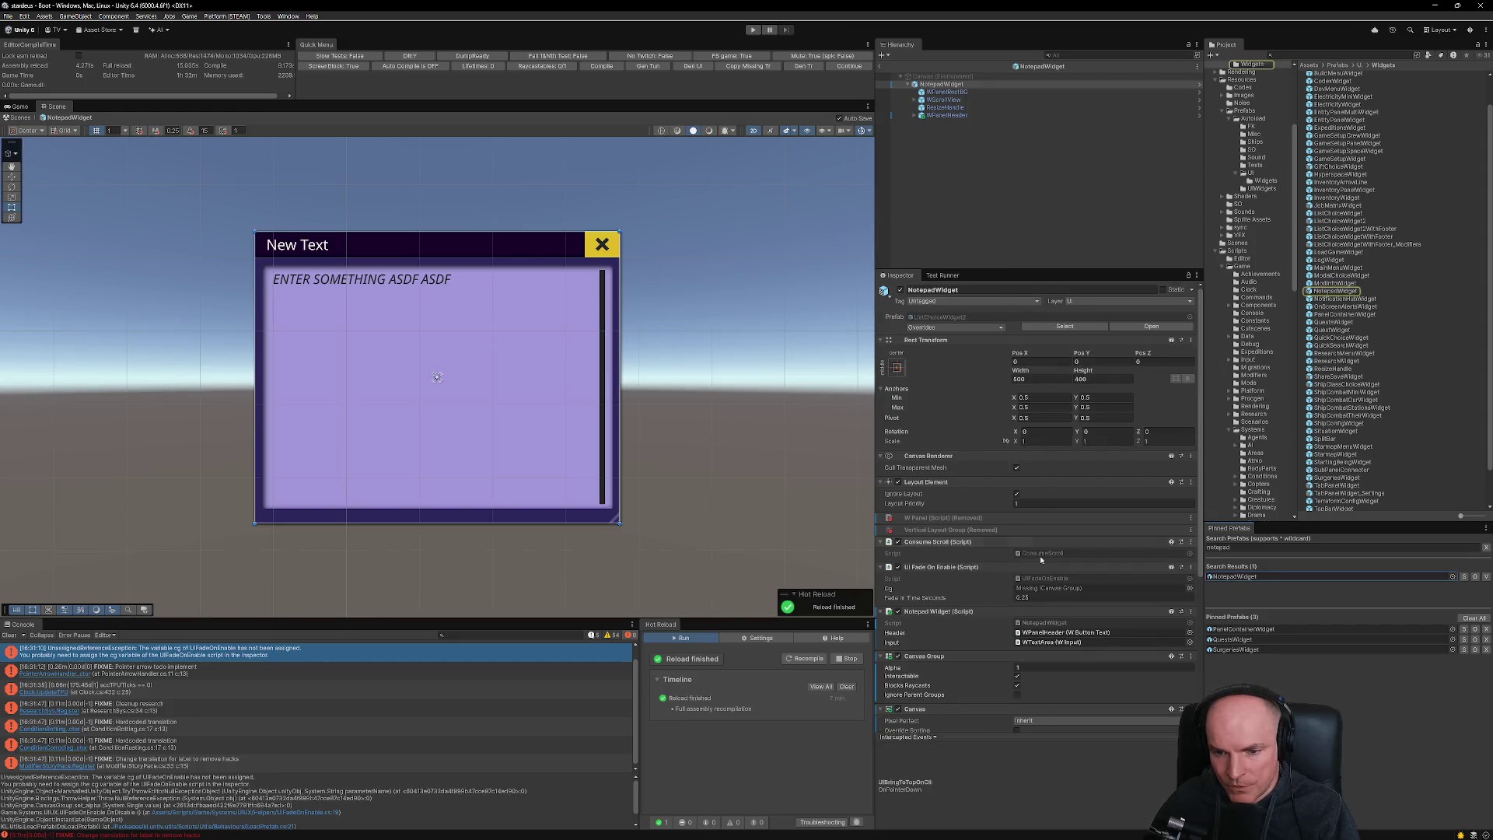
pyautogui.scroll(-3, 1041, 565)
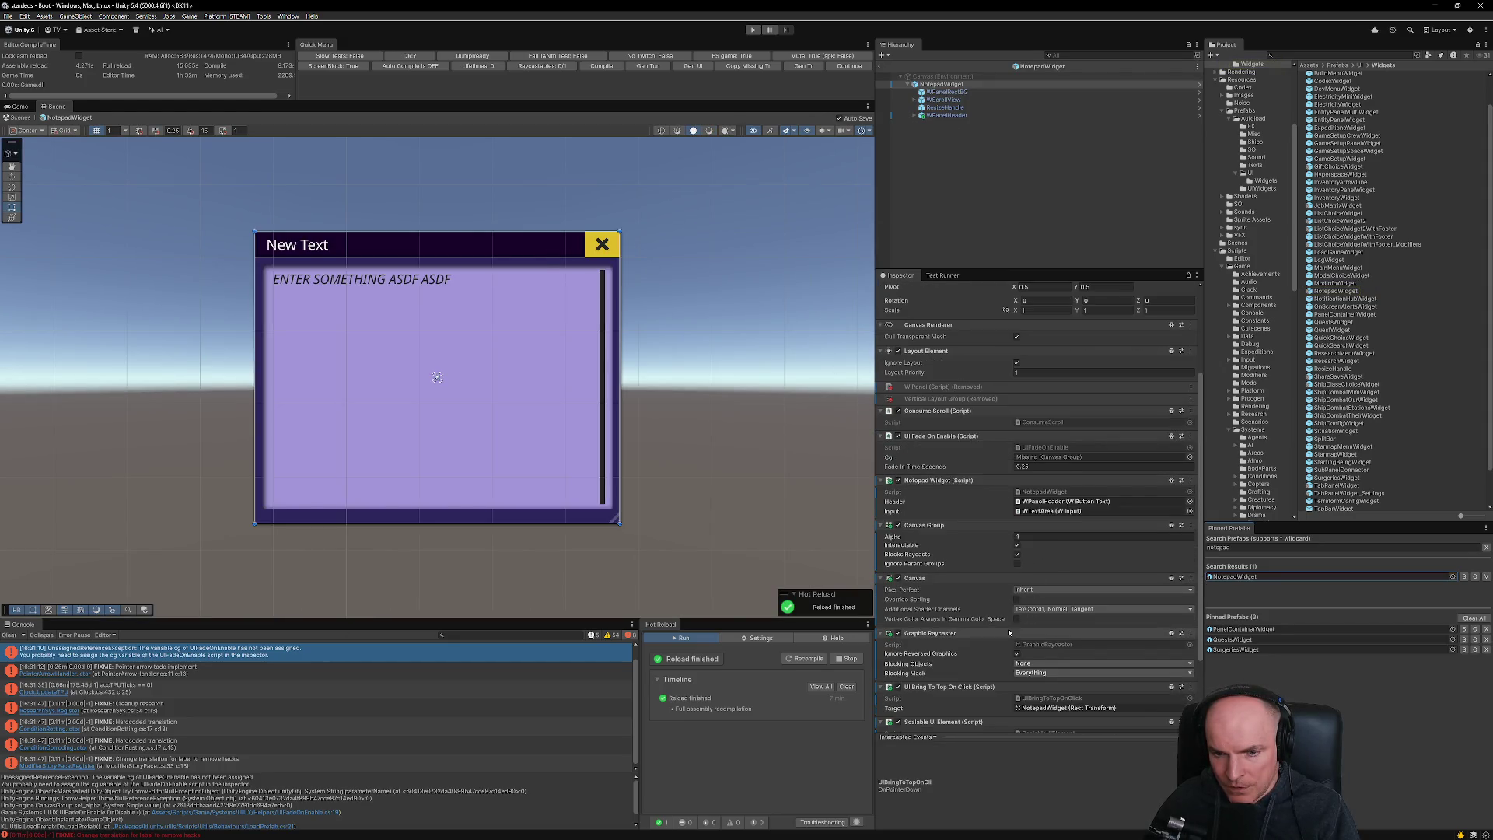
pyautogui.scroll(-2, 1008, 631)
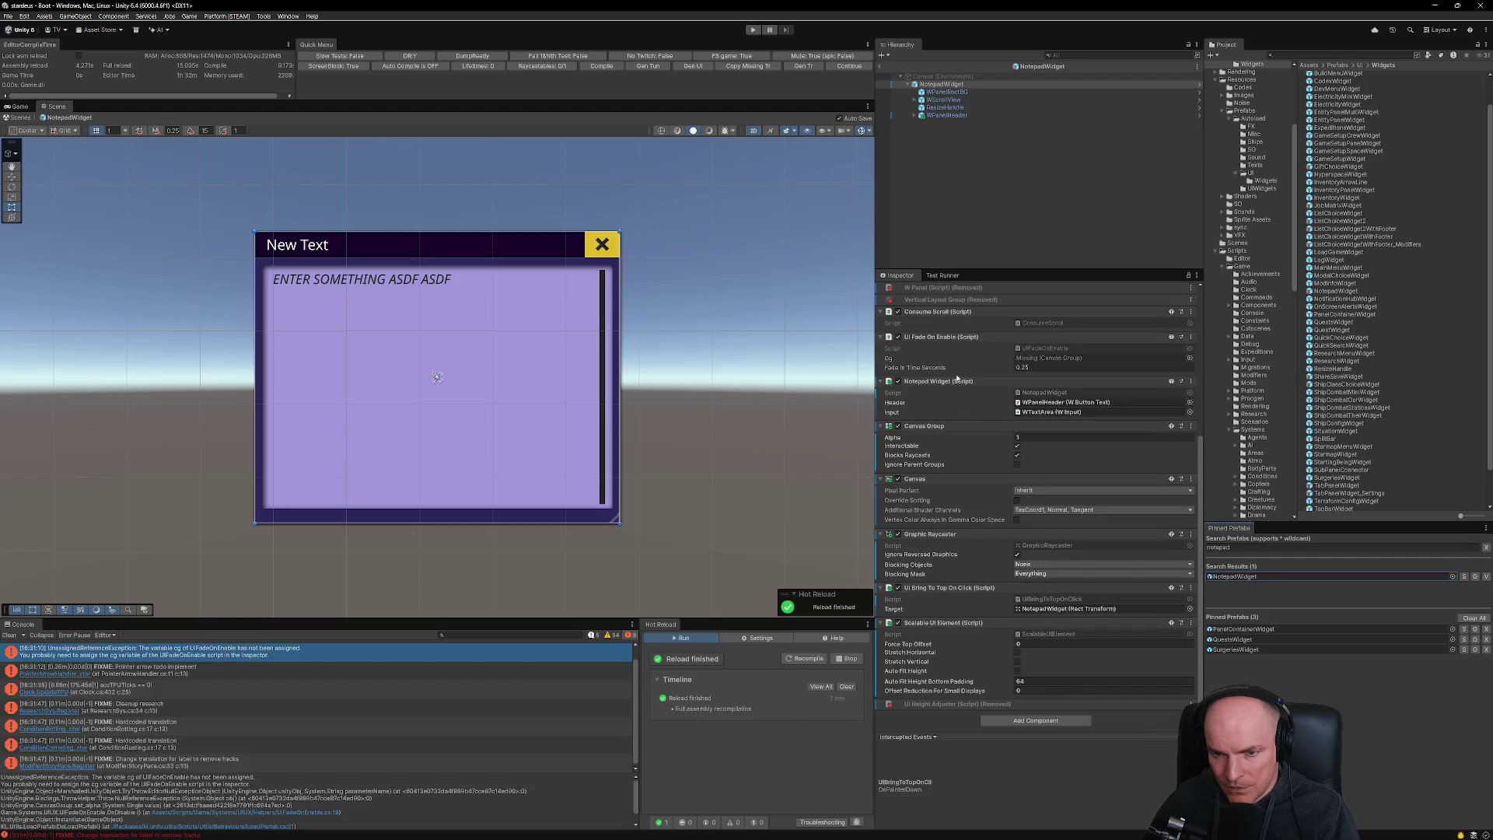
pyautogui.click(1190, 337)
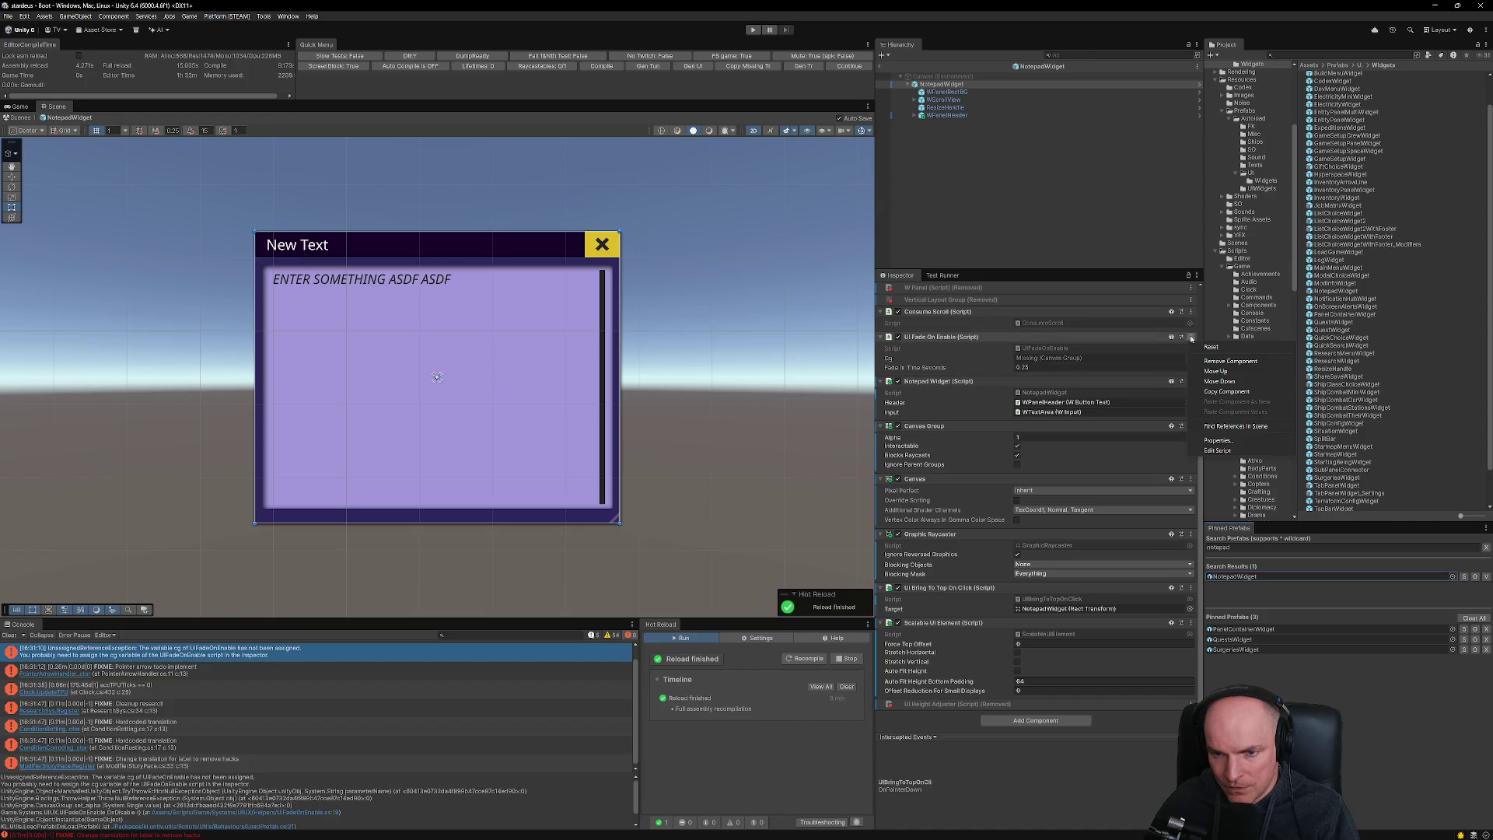
pyautogui.click(1224, 362)
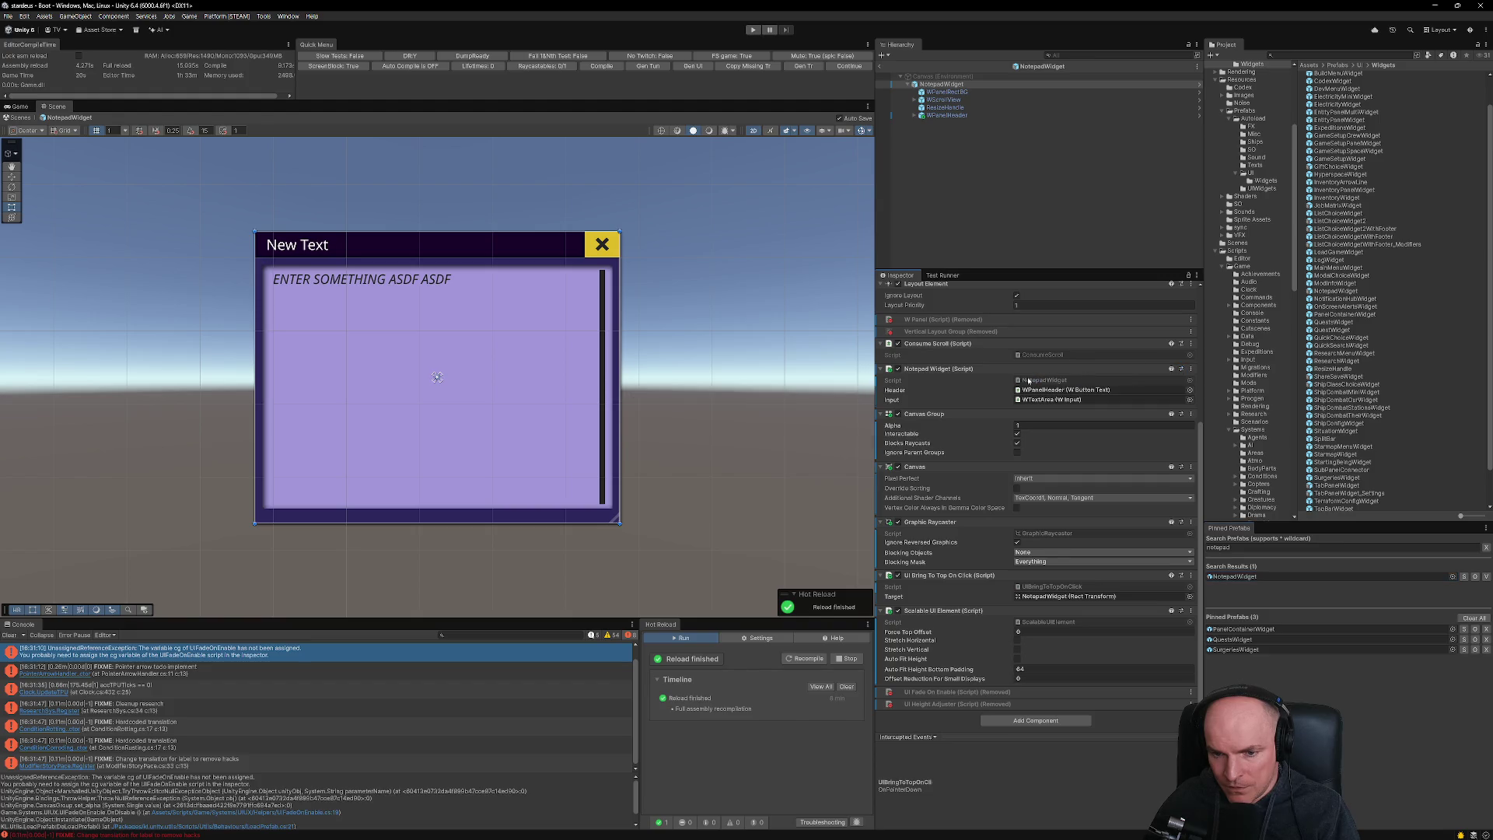
pyautogui.click(877, 66)
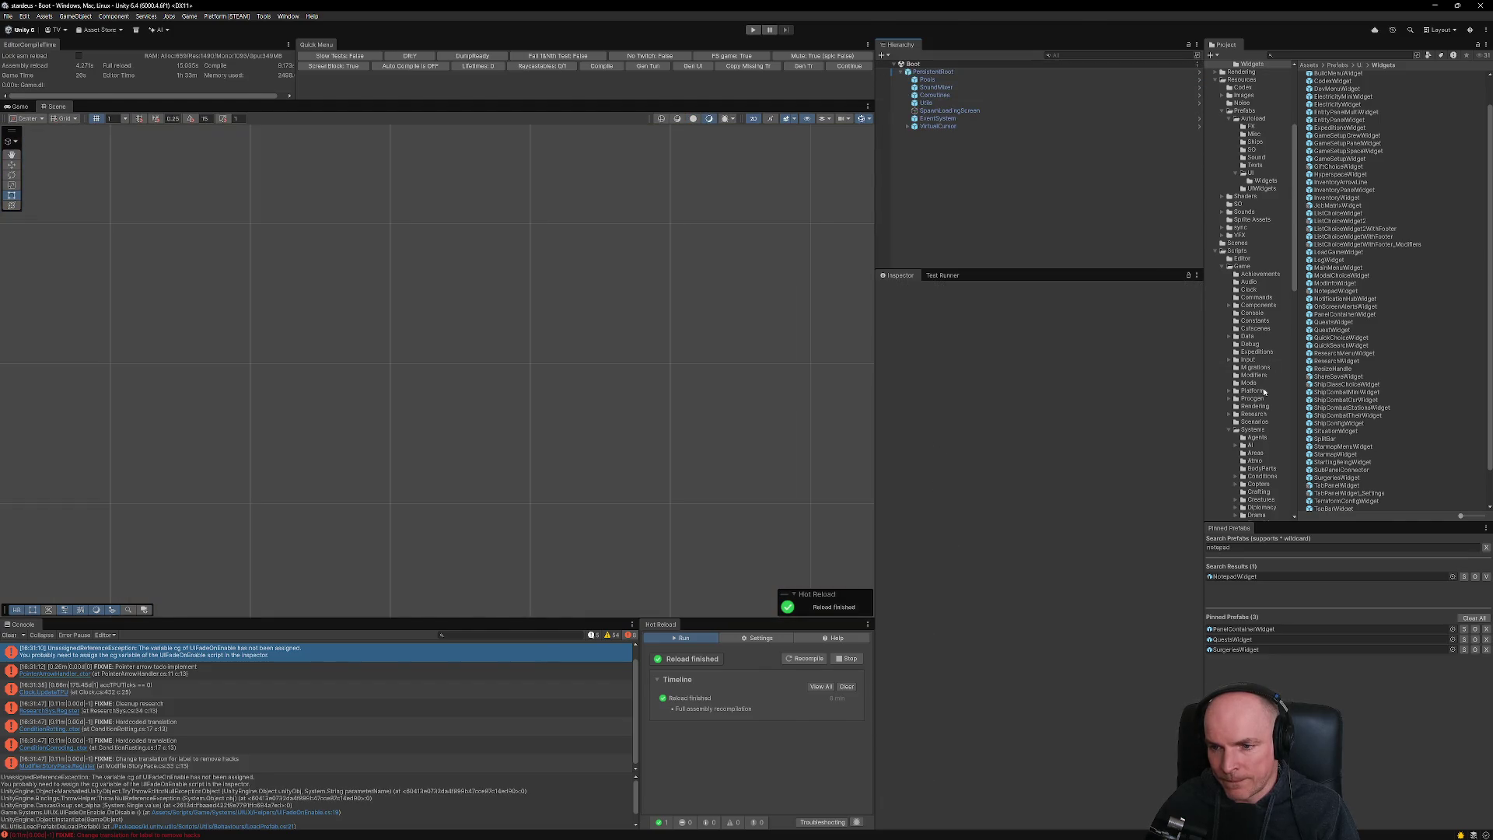
# - Clear the console and start a custom-tools search for prefabs using the UIFadeOnEnable script
pyautogui.click(760, 828)
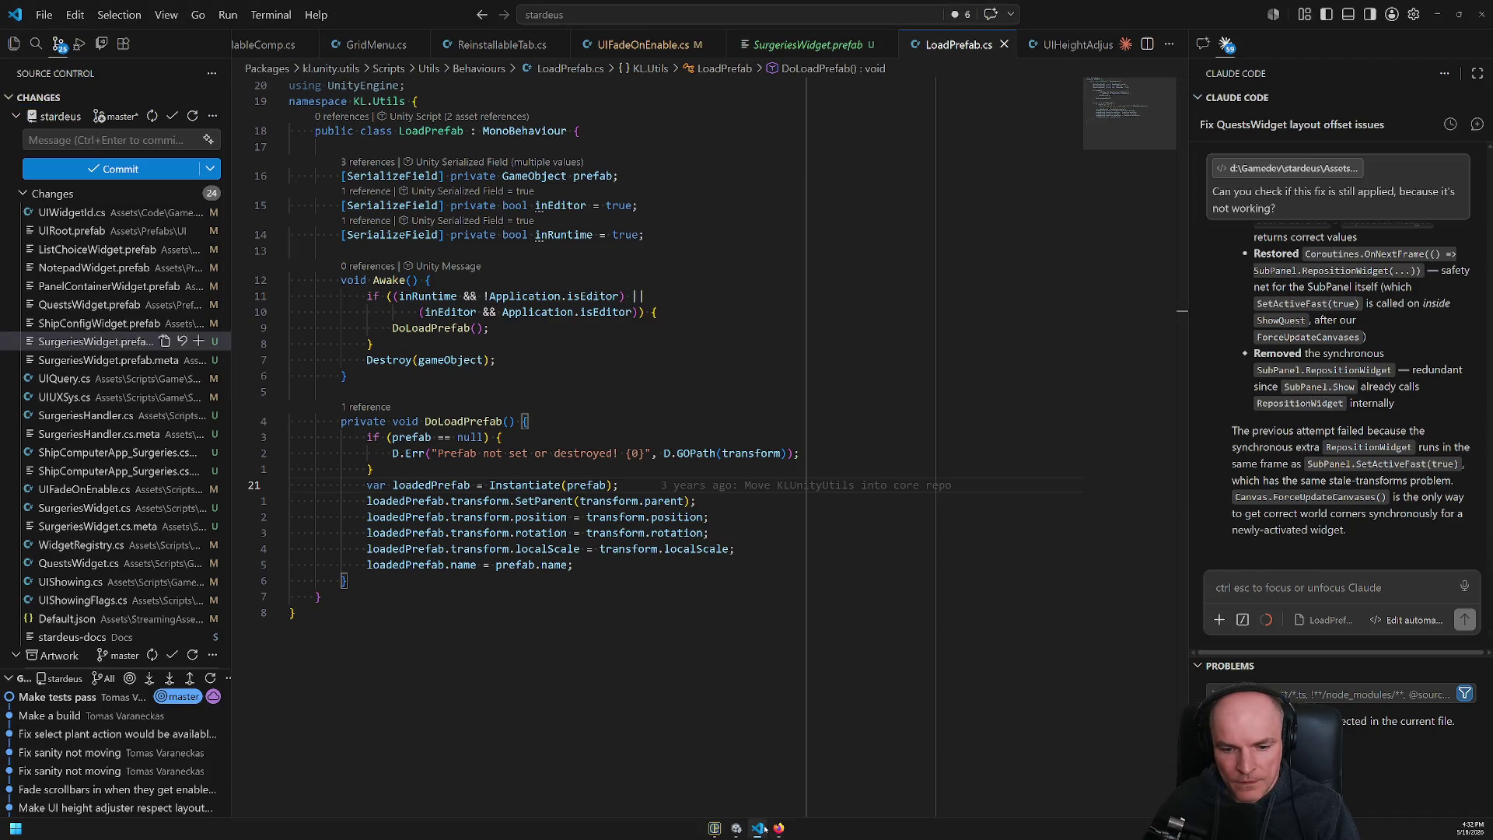
pyautogui.click(736, 828)
pyautogui.click(10, 635)
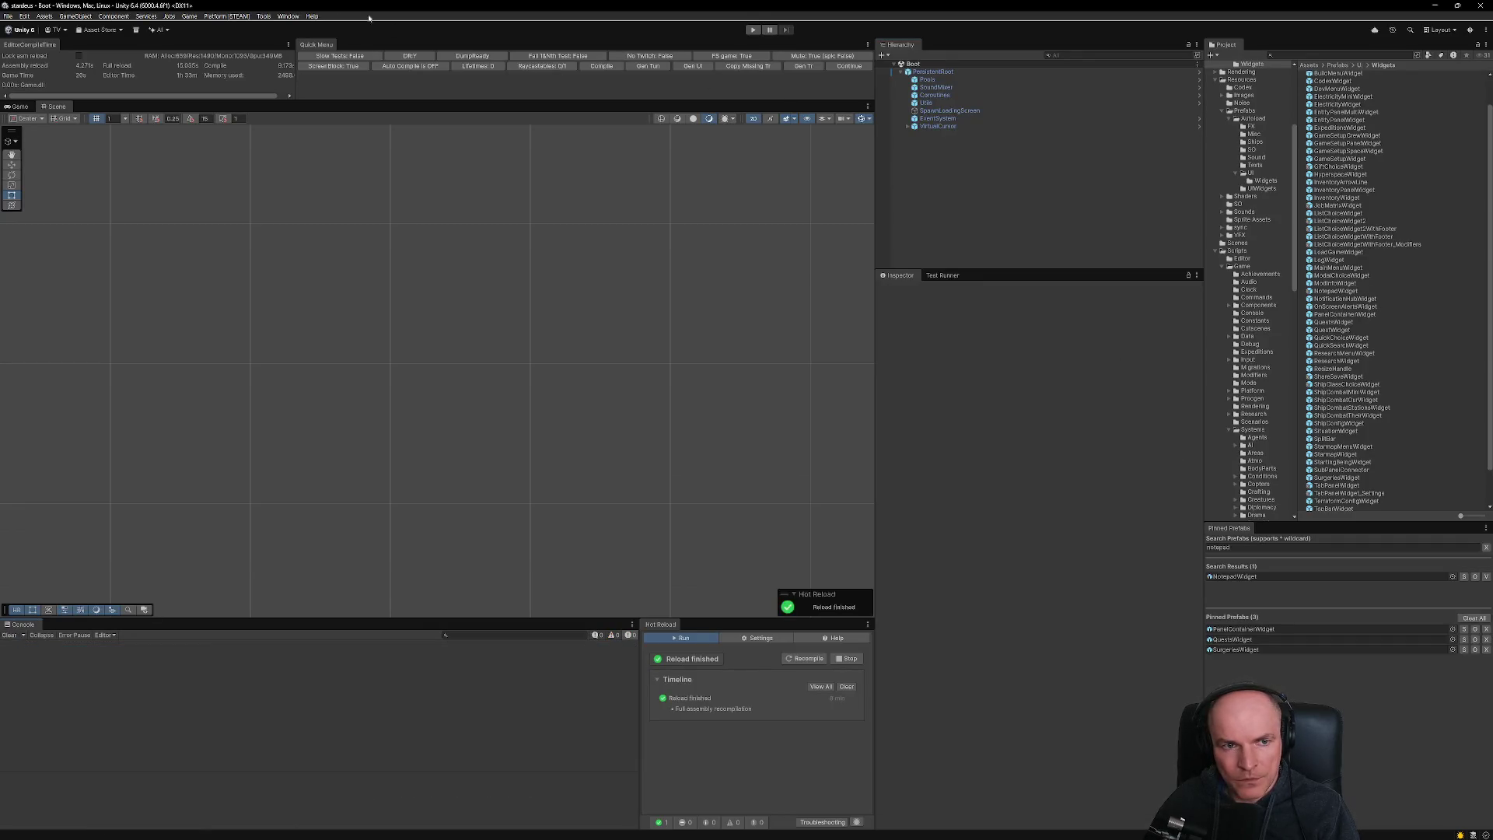
pyautogui.click(266, 18)
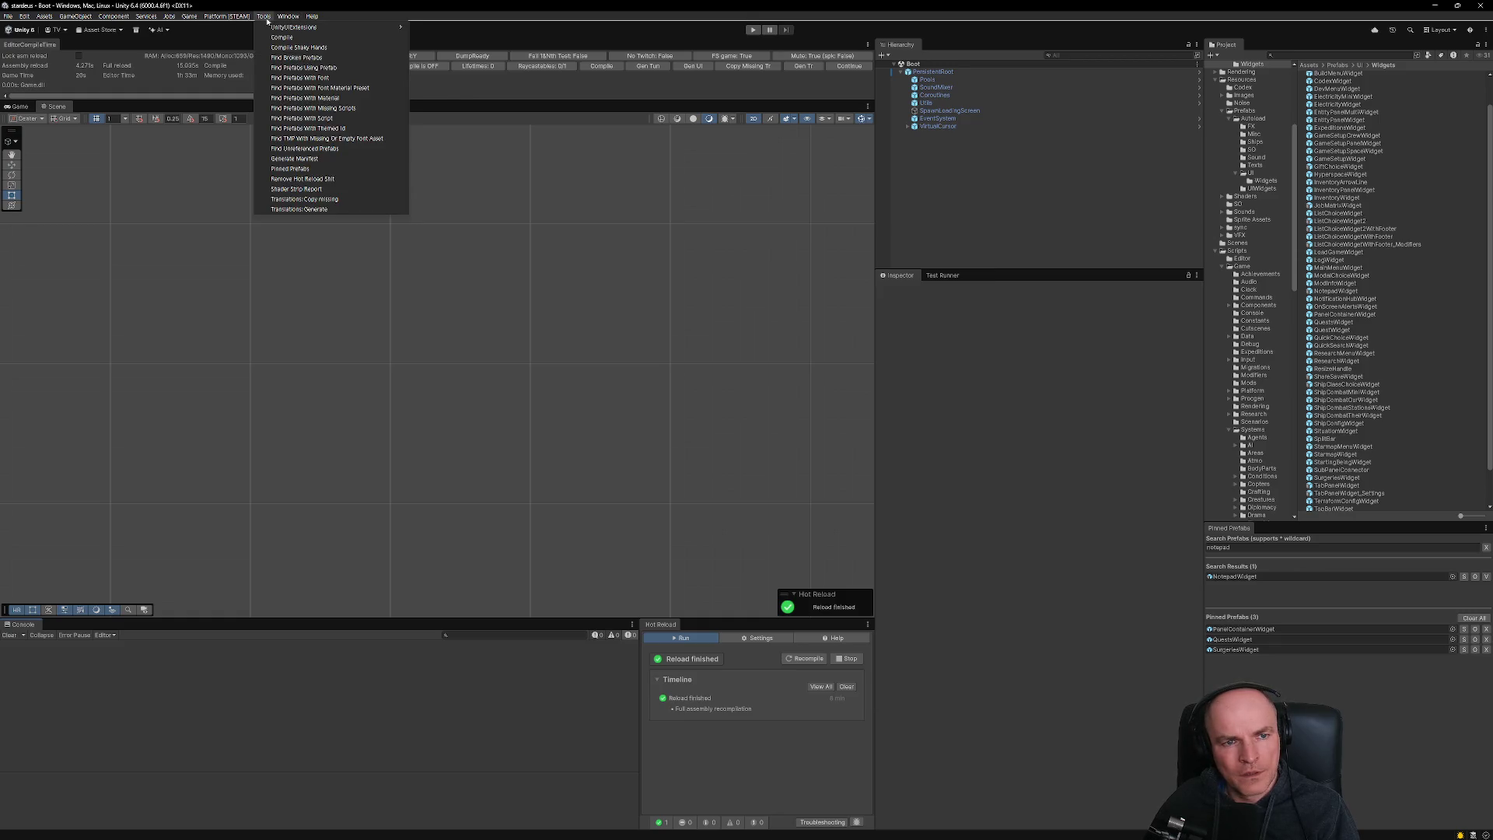
pyautogui.moveTo(282, 18)
pyautogui.click(301, 119)
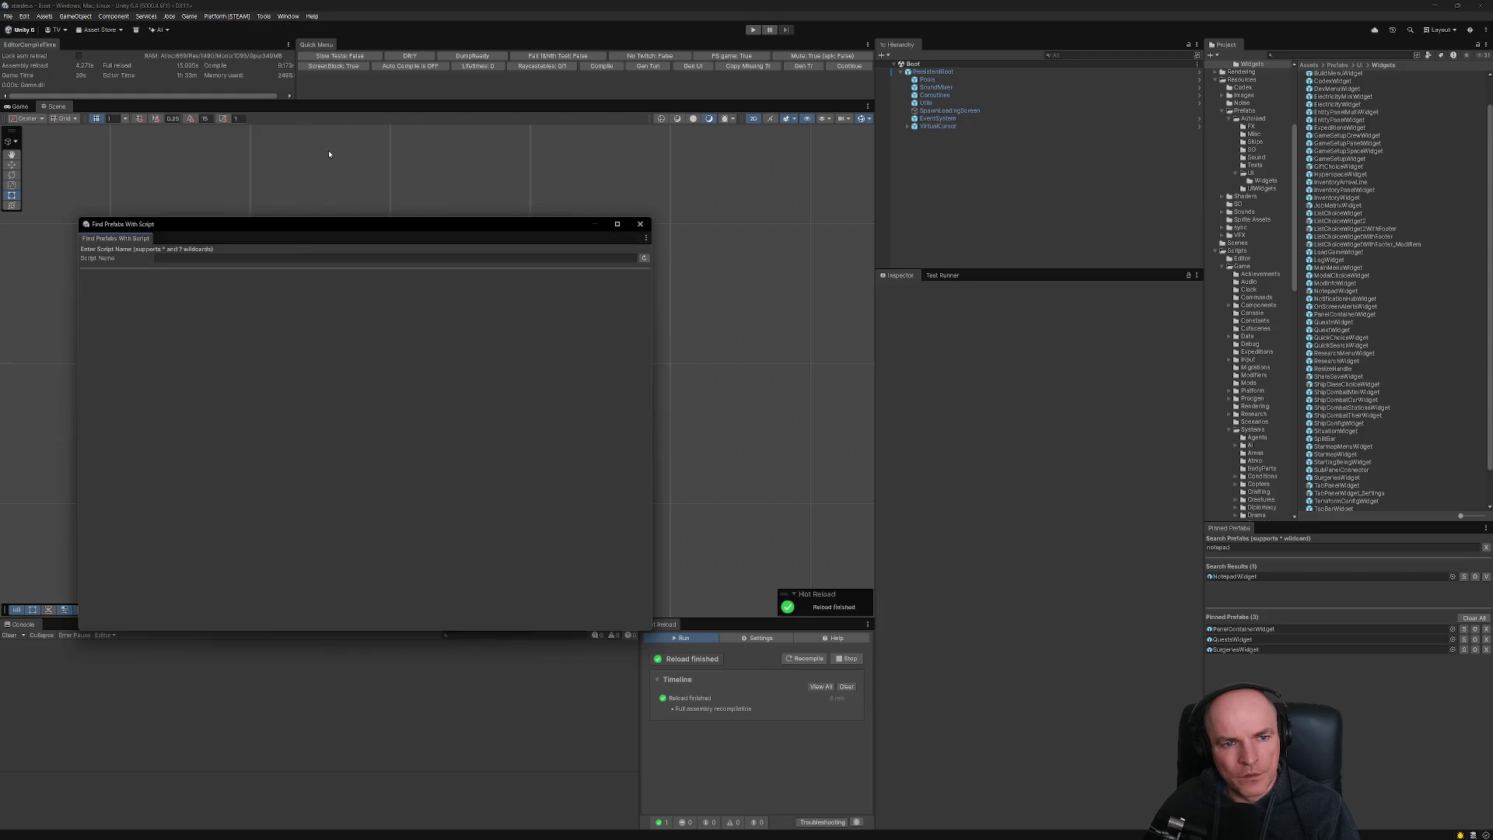
pyautogui.click(240, 257)
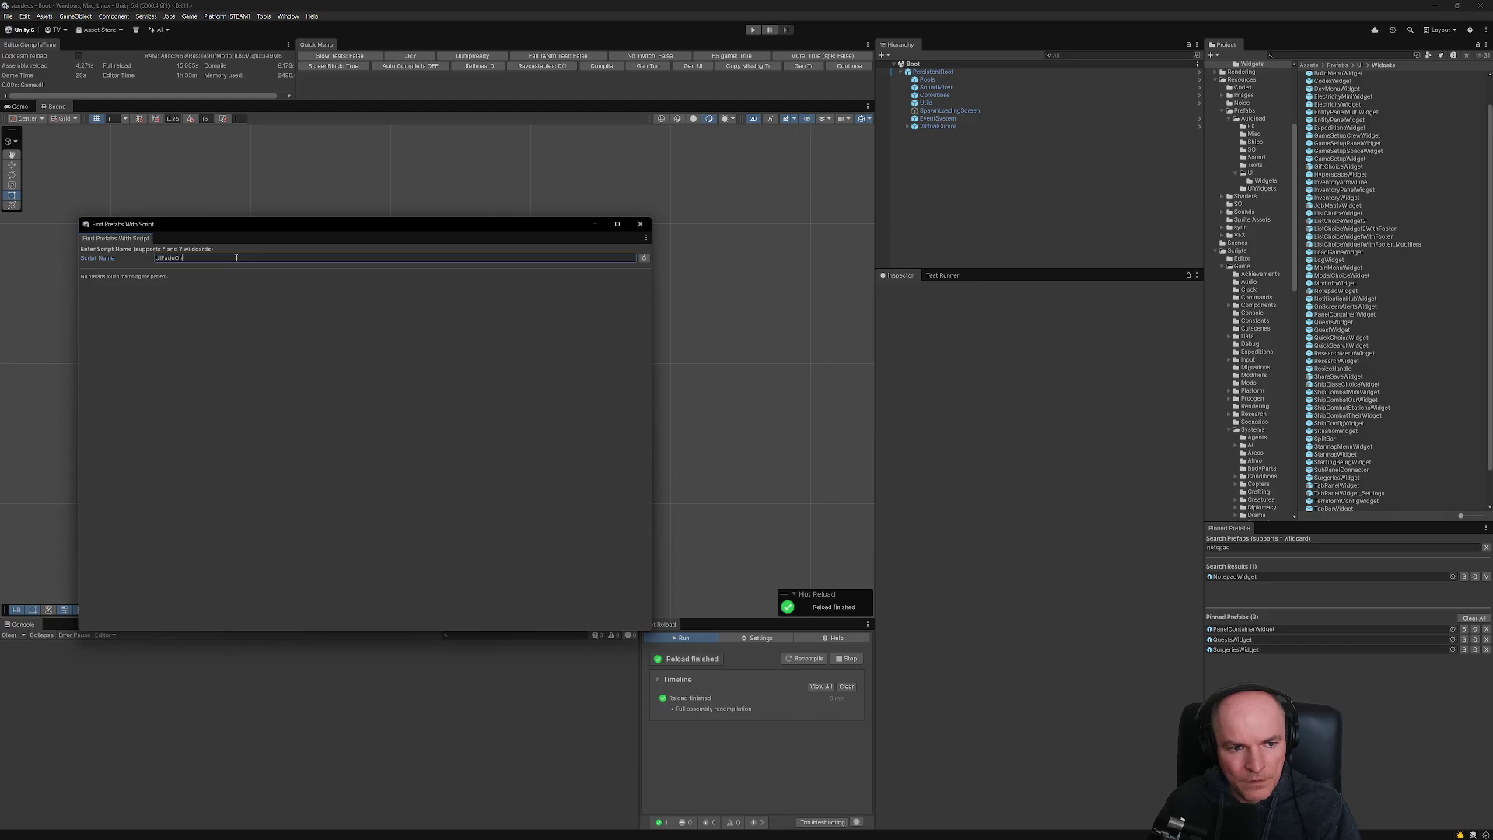
pyautogui.write('Enable')
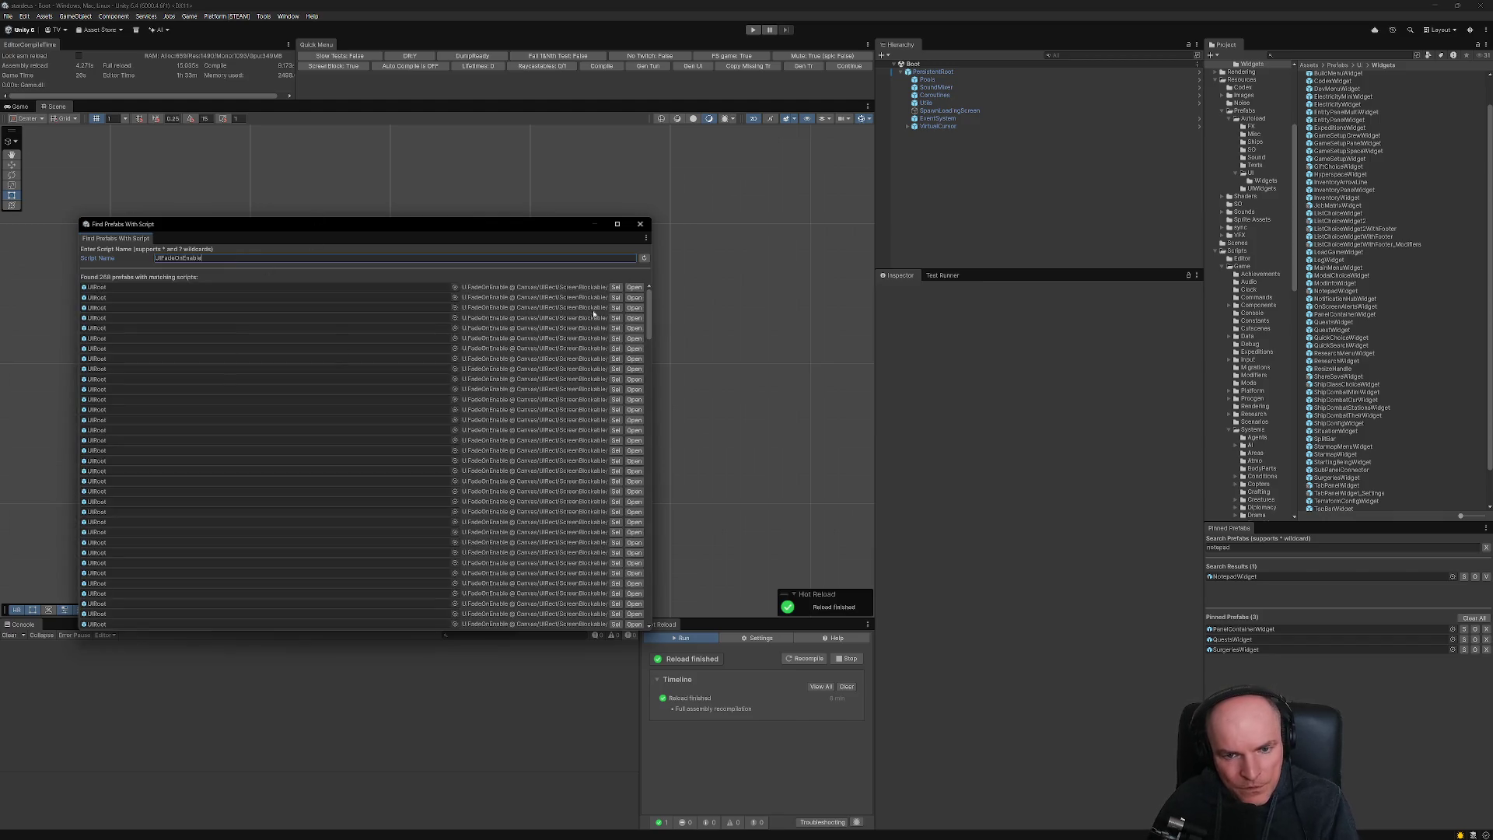
# - Locate EntityPanelWidget and GameSetupCrewWidget among the results and open GameSetupCrewWidget
pyautogui.moveTo(650, 307); pyautogui.dragTo(651, 401)
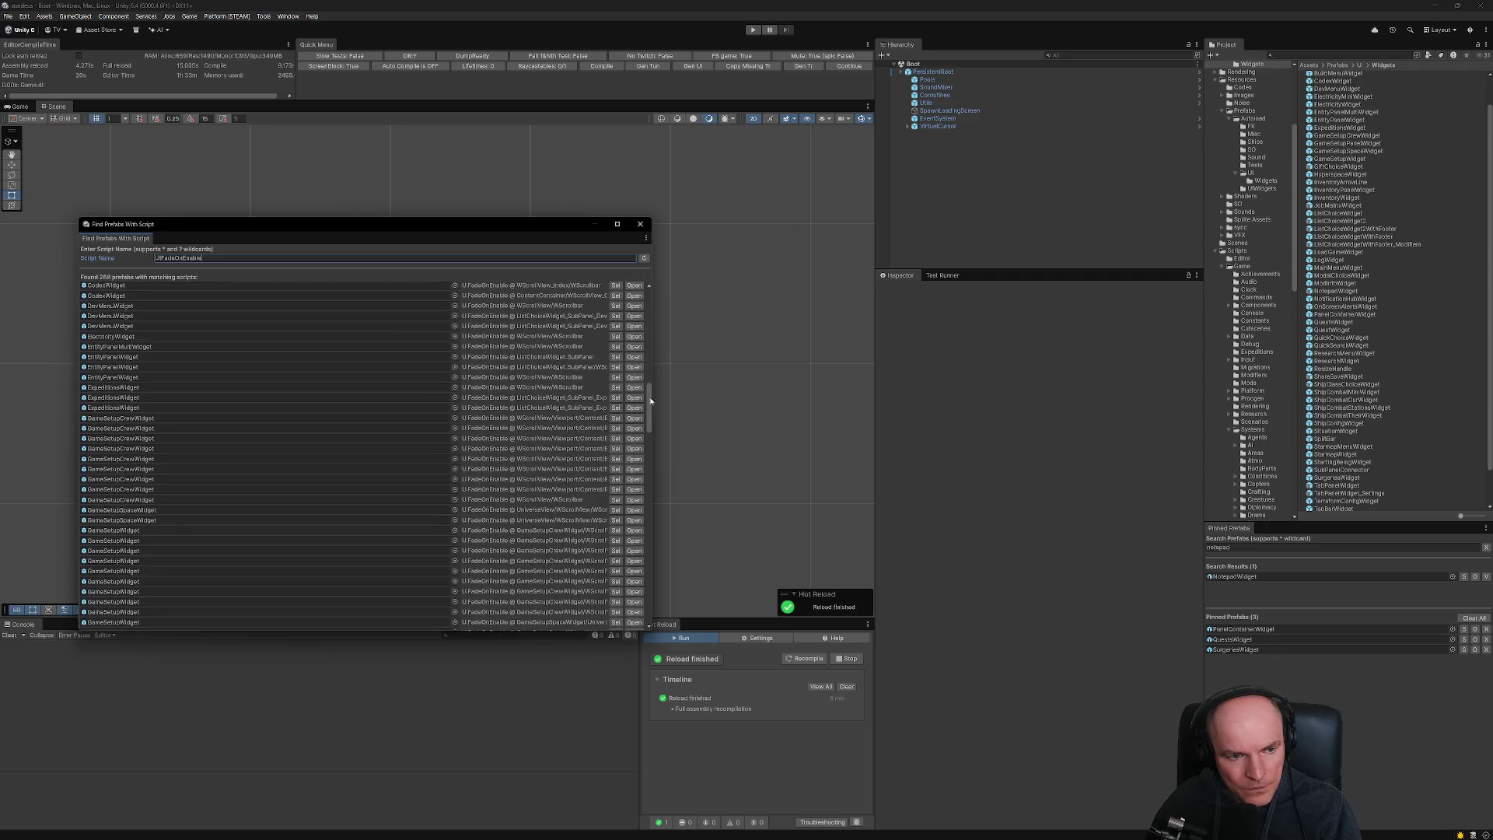
pyautogui.click(119, 357)
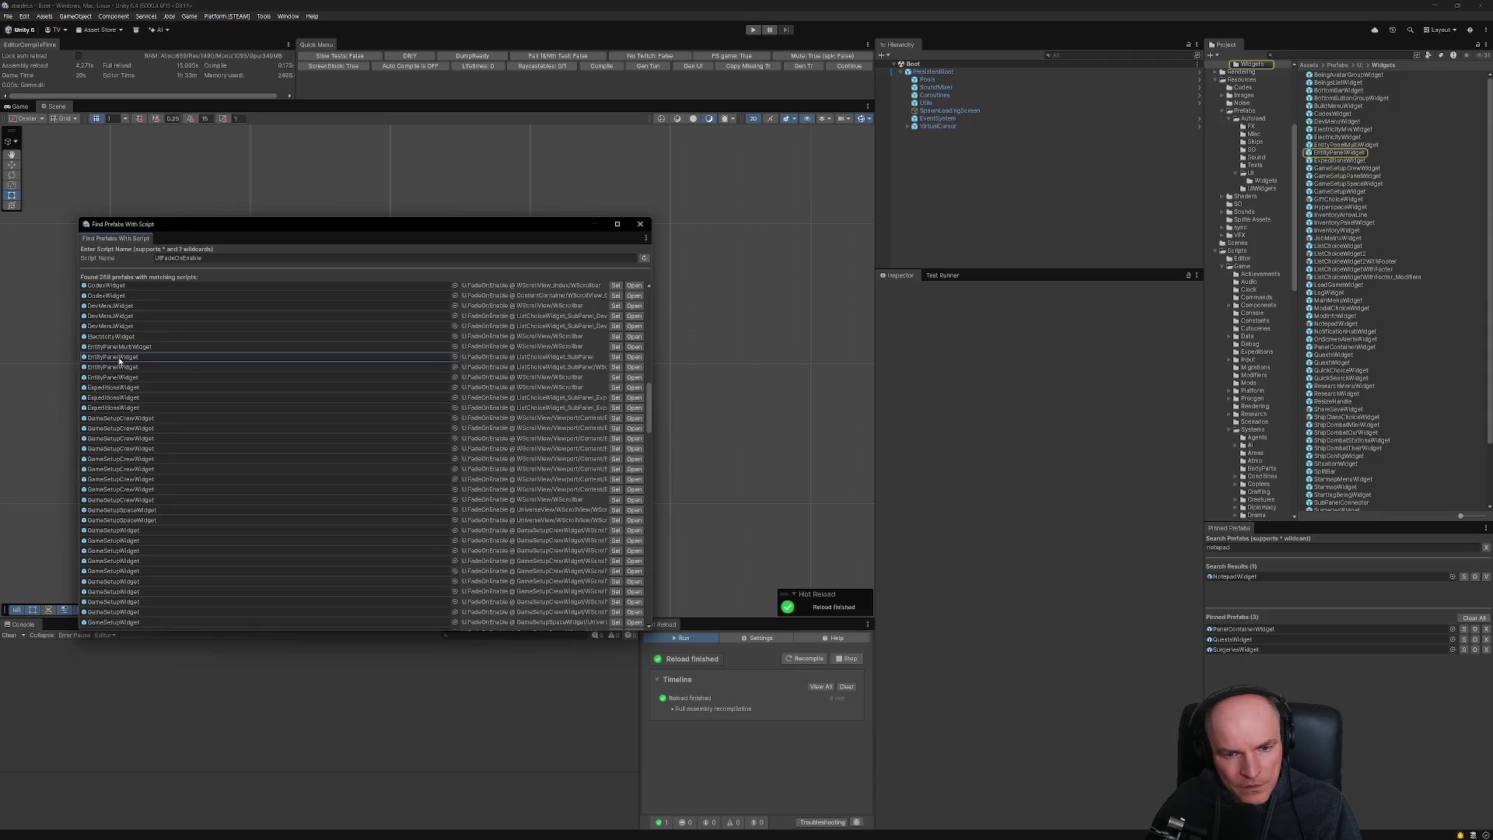
pyautogui.moveTo(651, 394); pyautogui.dragTo(652, 404)
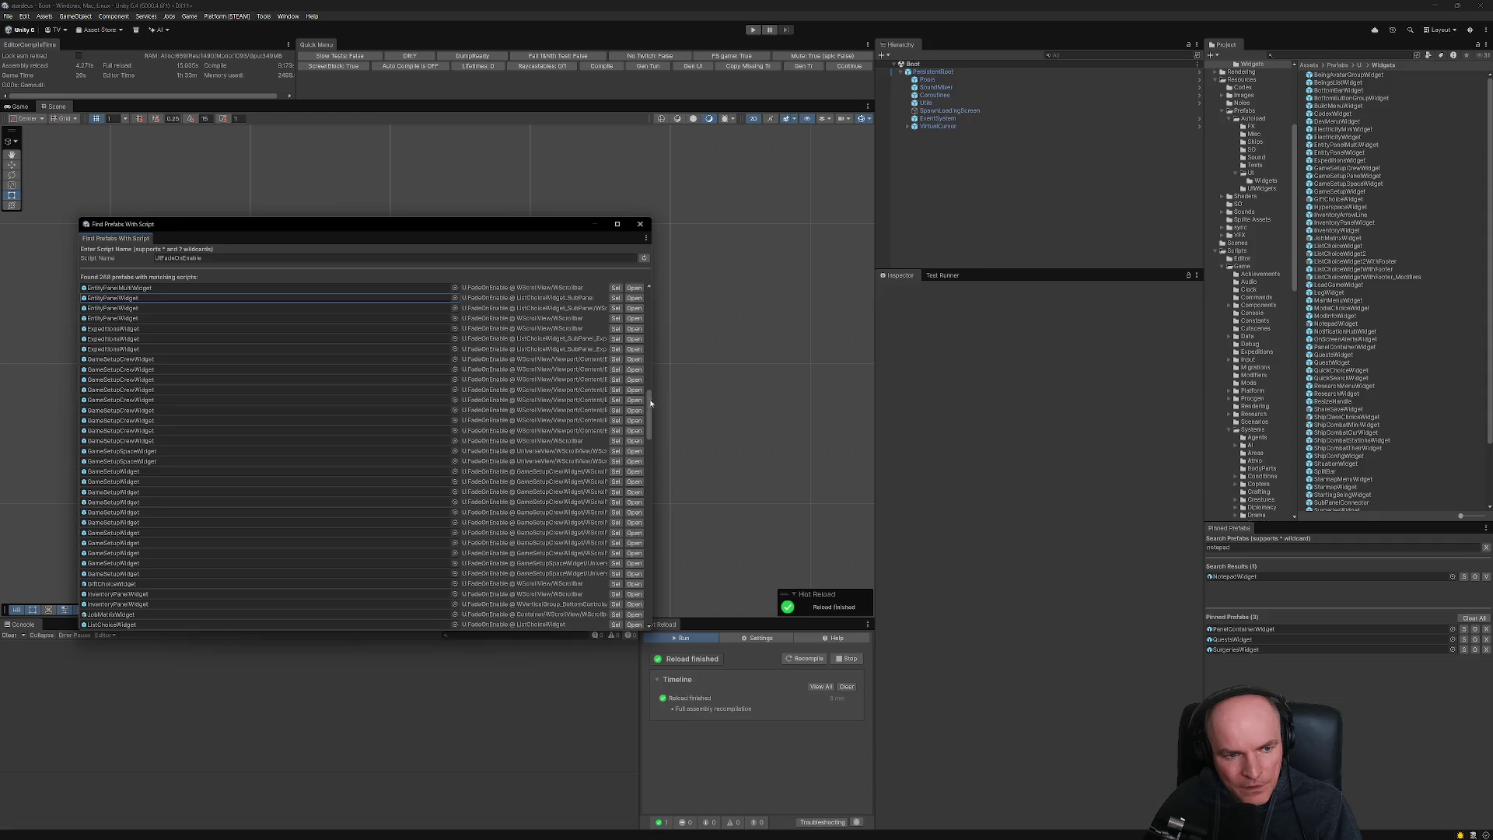
pyautogui.click(143, 360)
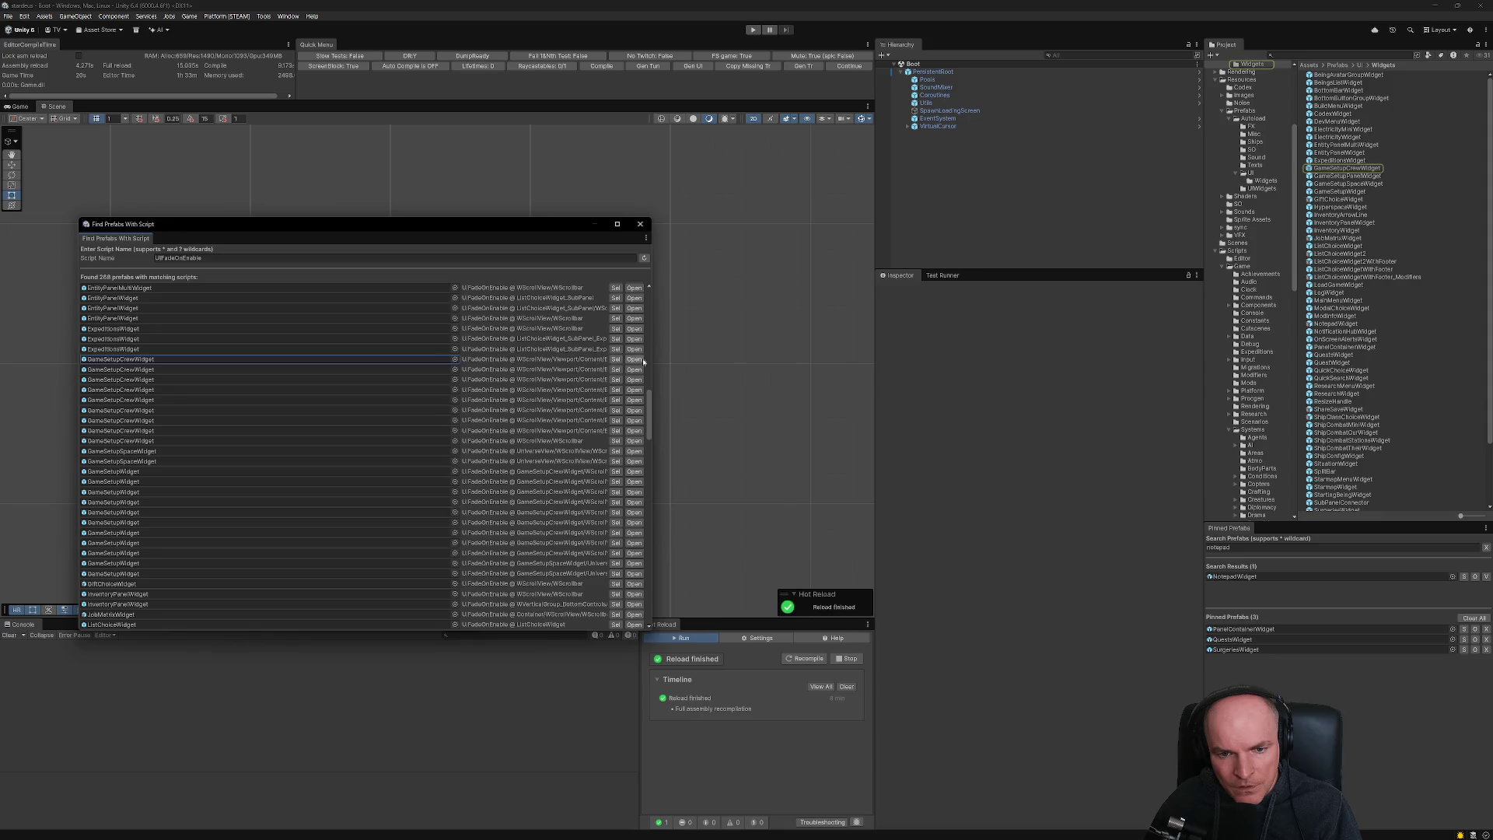
pyautogui.moveTo(655, 356); pyautogui.dragTo(898, 365)
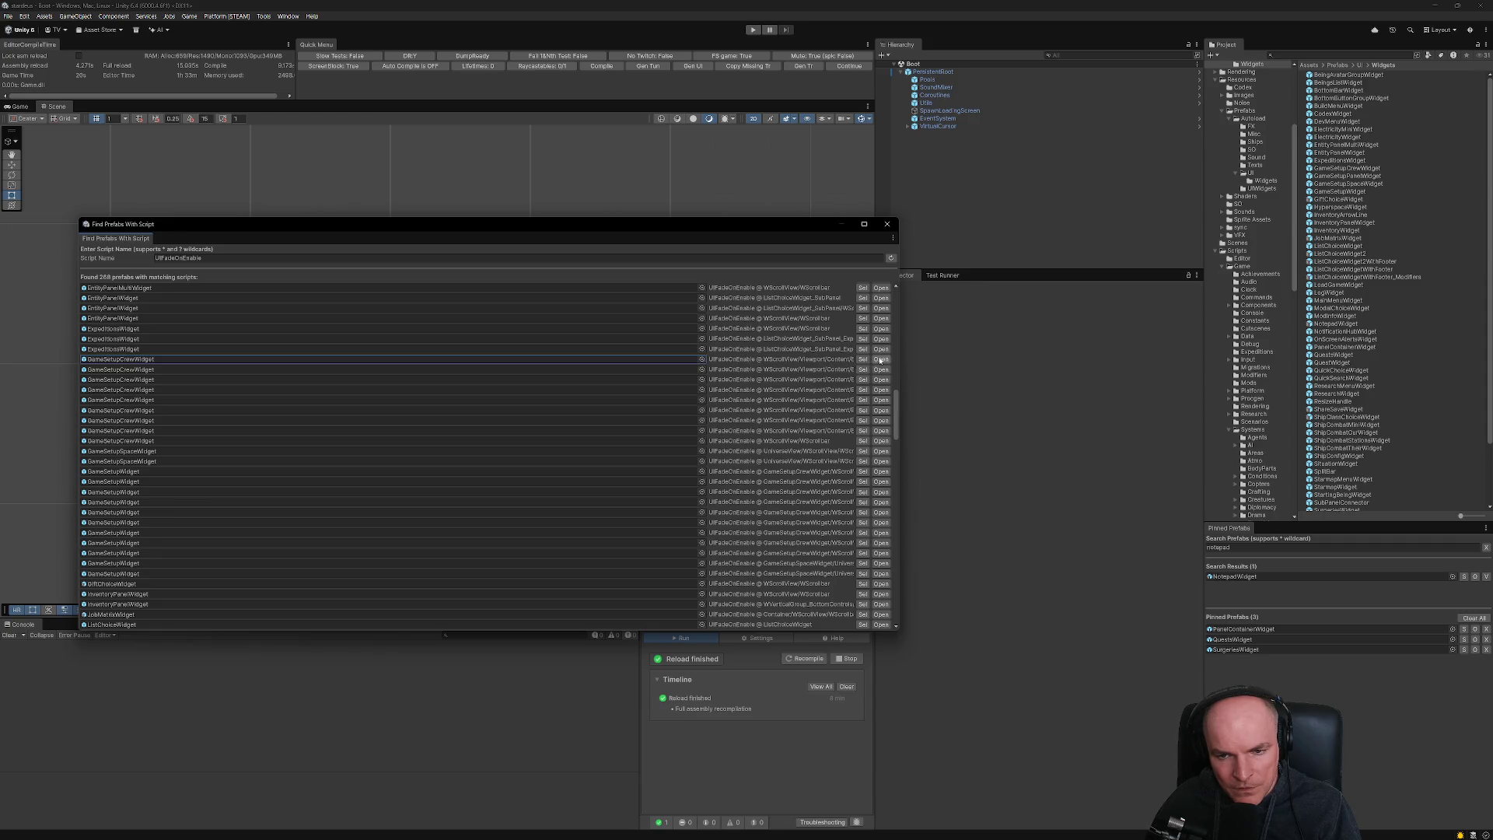
pyautogui.click(880, 360)
pyautogui.moveTo(734, 226)
pyautogui.mouseDown()
pyautogui.moveTo(988, 241)
pyautogui.moveTo(1237, 460)
pyautogui.moveTo(1195, 518)
pyautogui.moveTo(902, 501)
pyautogui.moveTo(968, 479)
pyautogui.moveTo(1165, 347)
pyautogui.moveTo(1125, 420)
pyautogui.mouseUp()
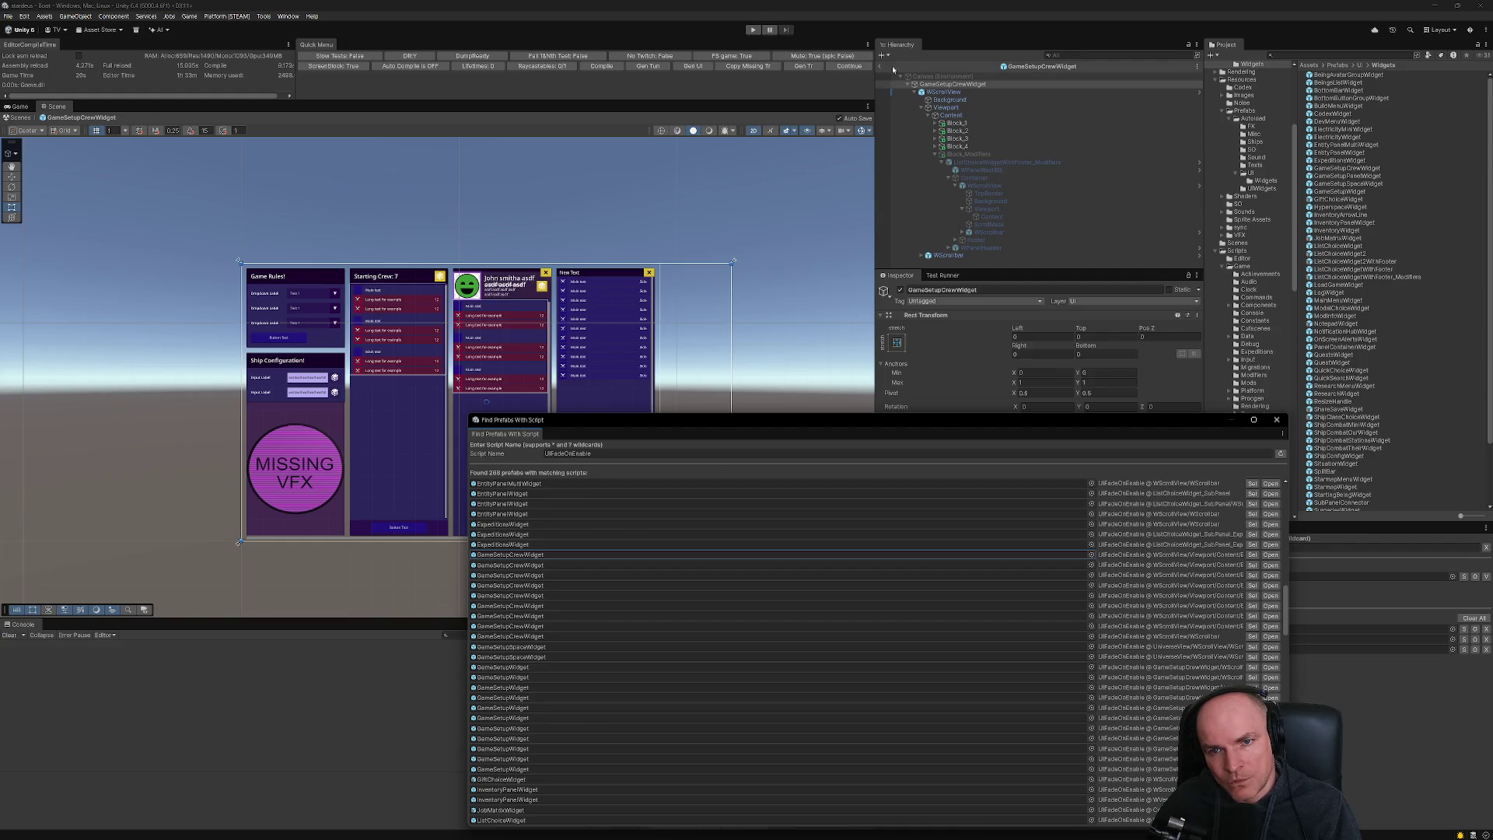
# - Locate and open the InventoryPanelWidget prefab from the search results
pyautogui.scroll(-5, 607, 645)
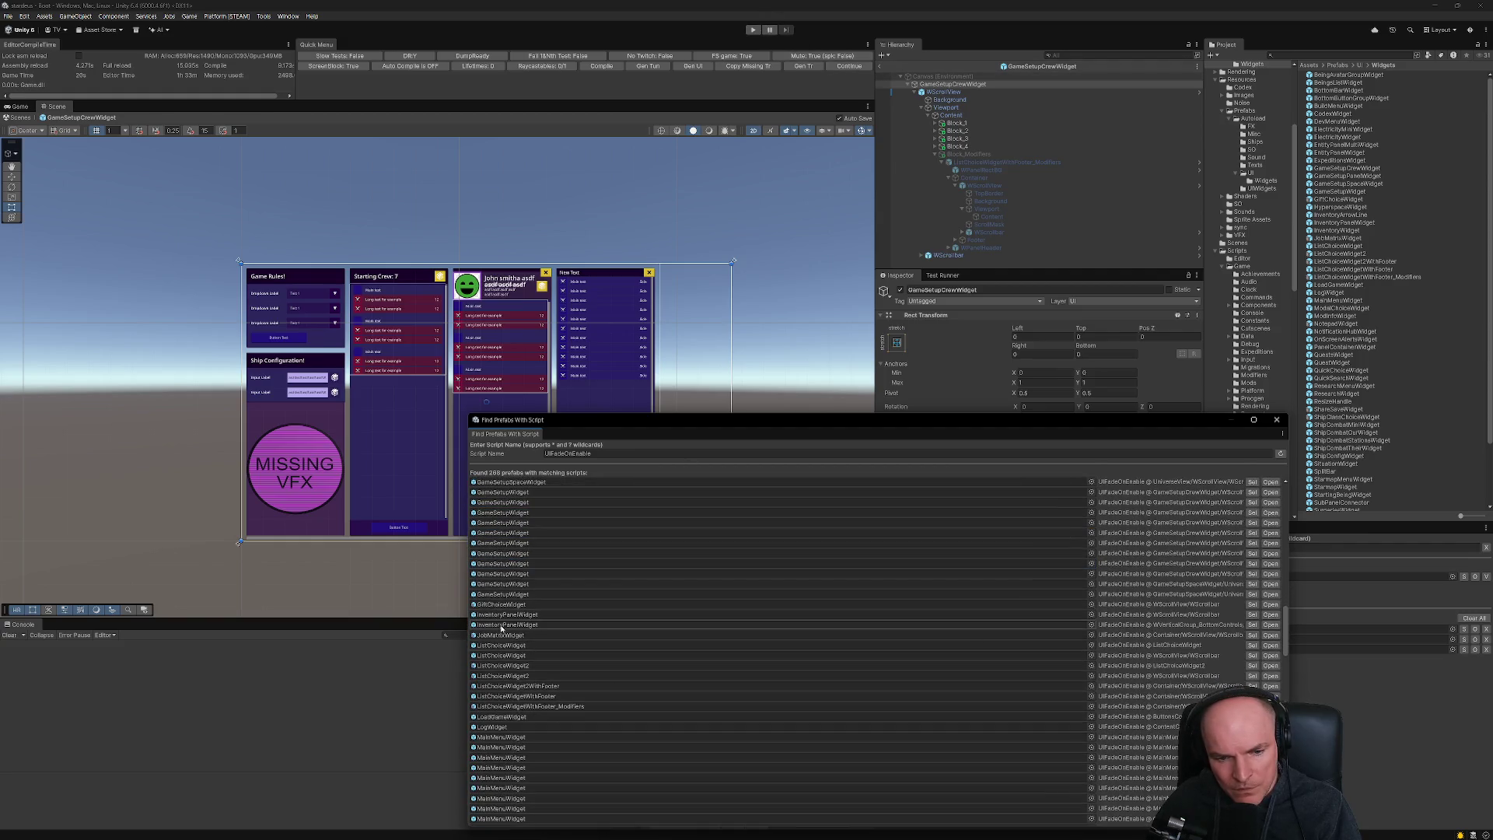
pyautogui.click(503, 616)
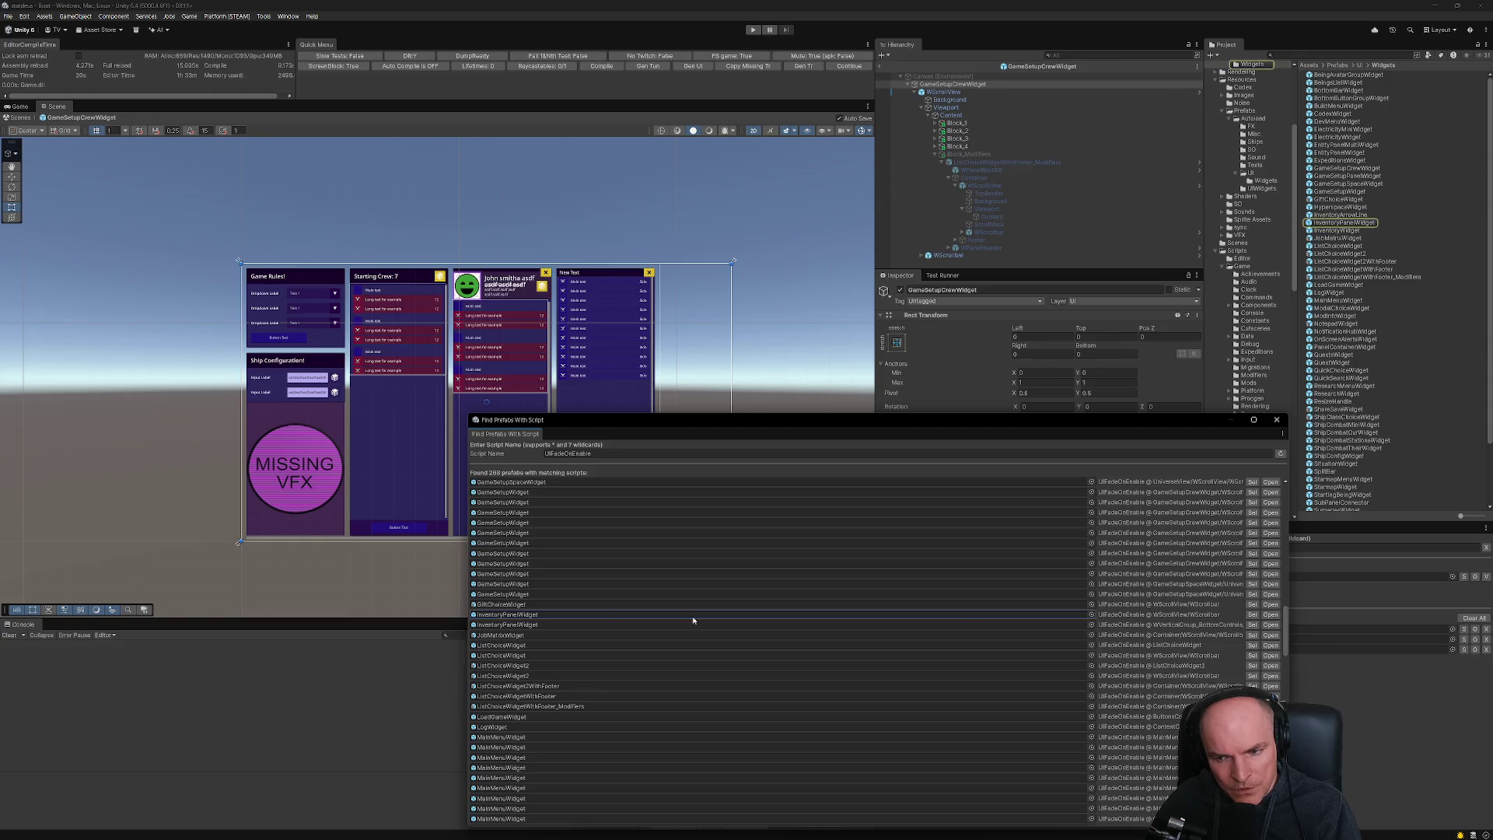
pyautogui.click(1270, 615)
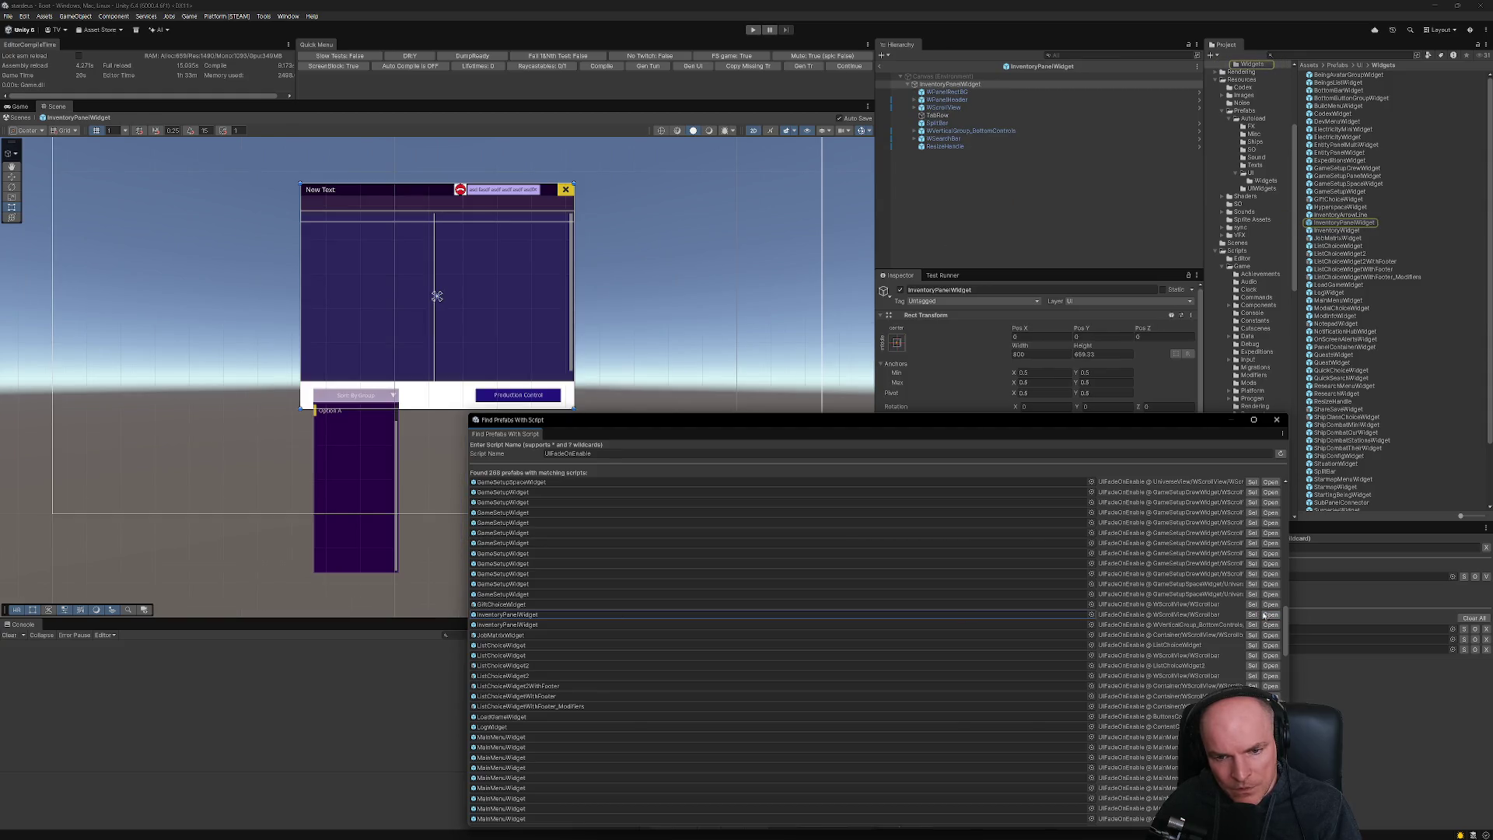
pyautogui.scroll(-3, 516, 622)
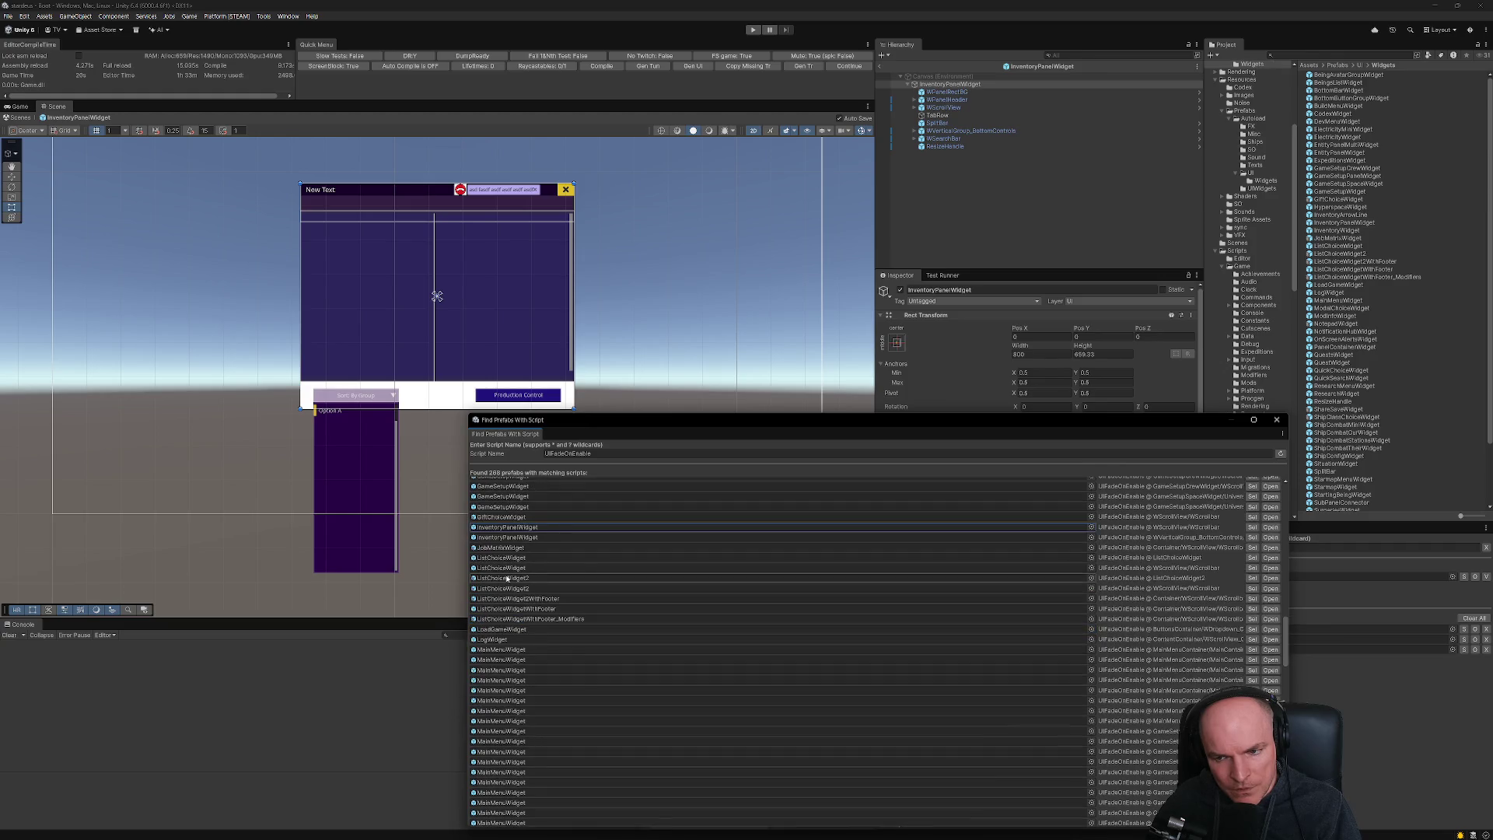
pyautogui.scroll(-3, 507, 578)
pyautogui.scroll(-3, 506, 536)
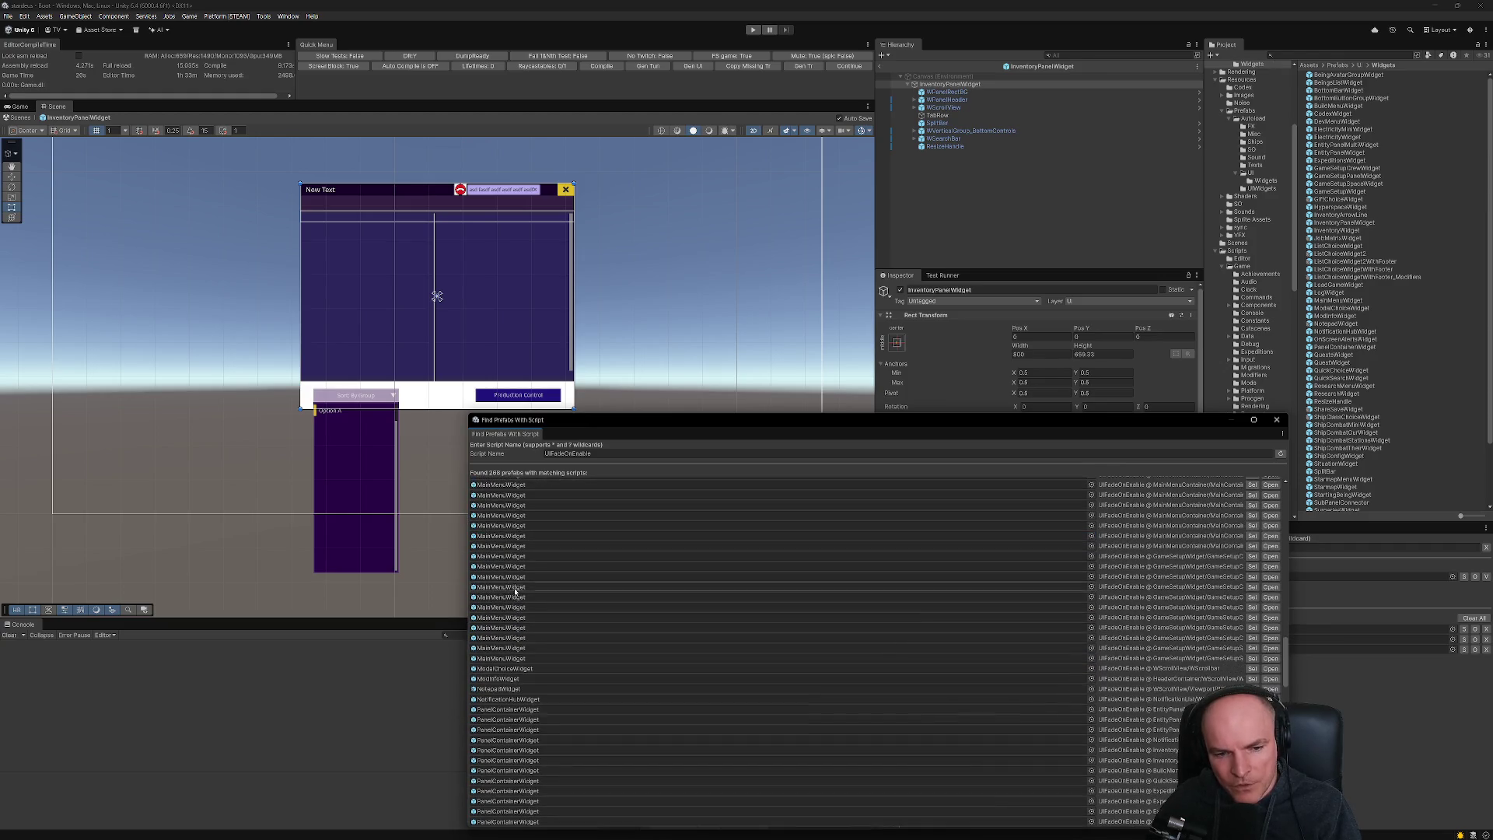
pyautogui.scroll(1, 506, 495)
# - Open the LogWidget and WPopup prefabs, then close the prefab search window
pyautogui.doubleClick(501, 494)
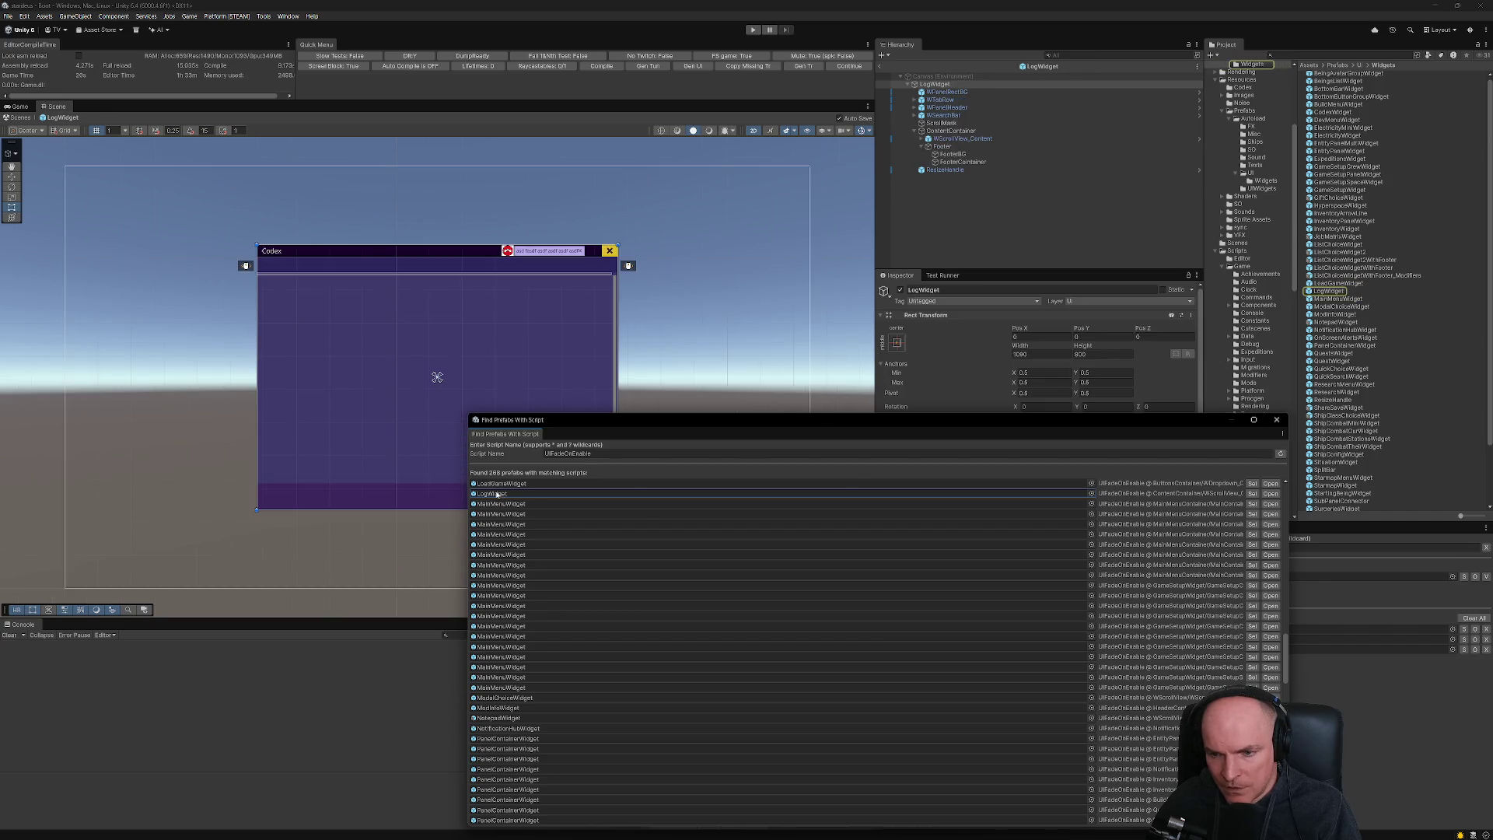
pyautogui.scroll(-10, 544, 614)
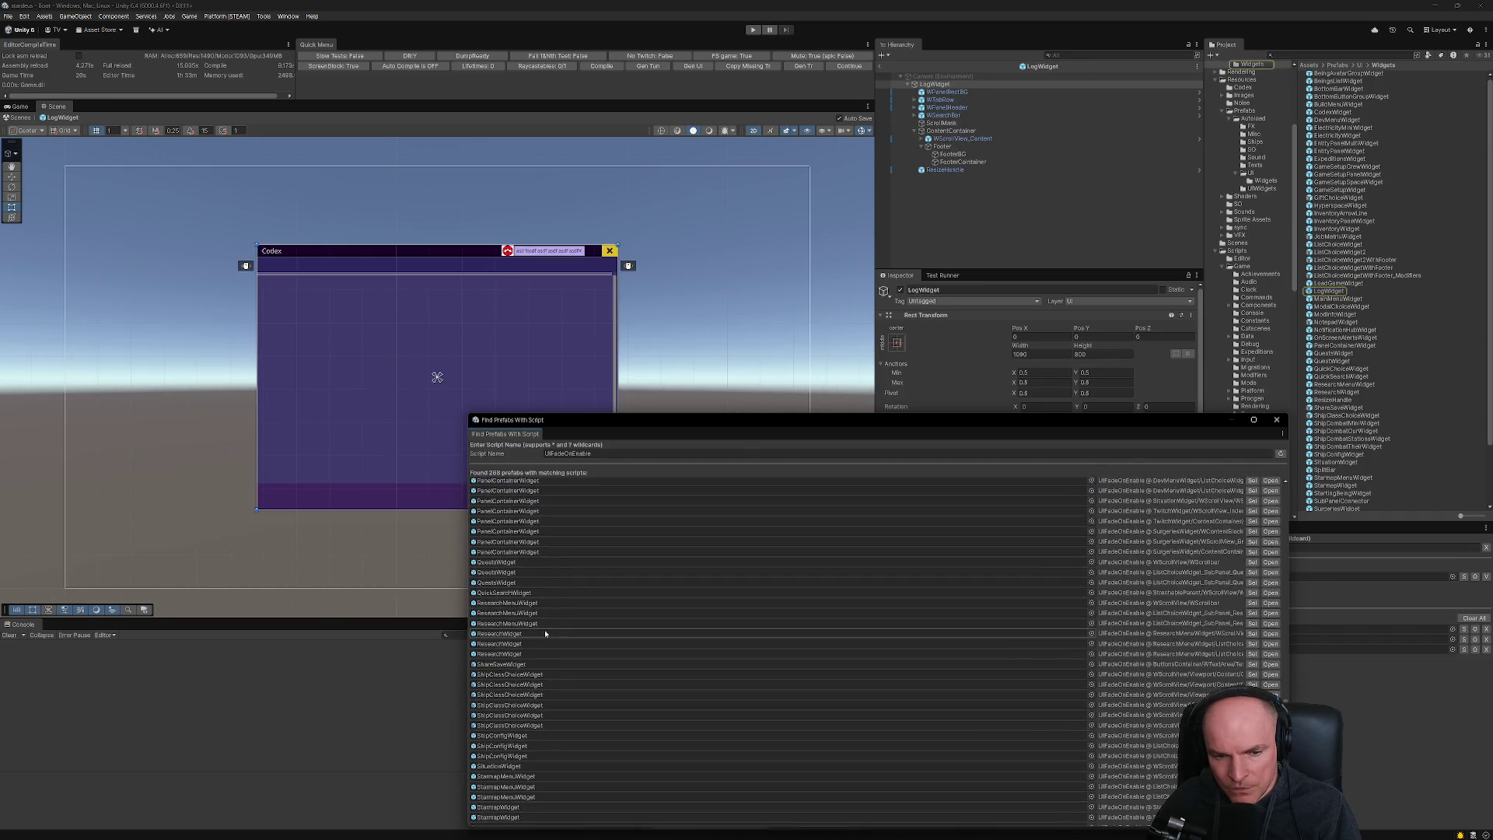
pyautogui.scroll(-5, 545, 634)
pyautogui.scroll(-4, 524, 674)
pyautogui.scroll(-8, 524, 674)
pyautogui.scroll(-1, 524, 672)
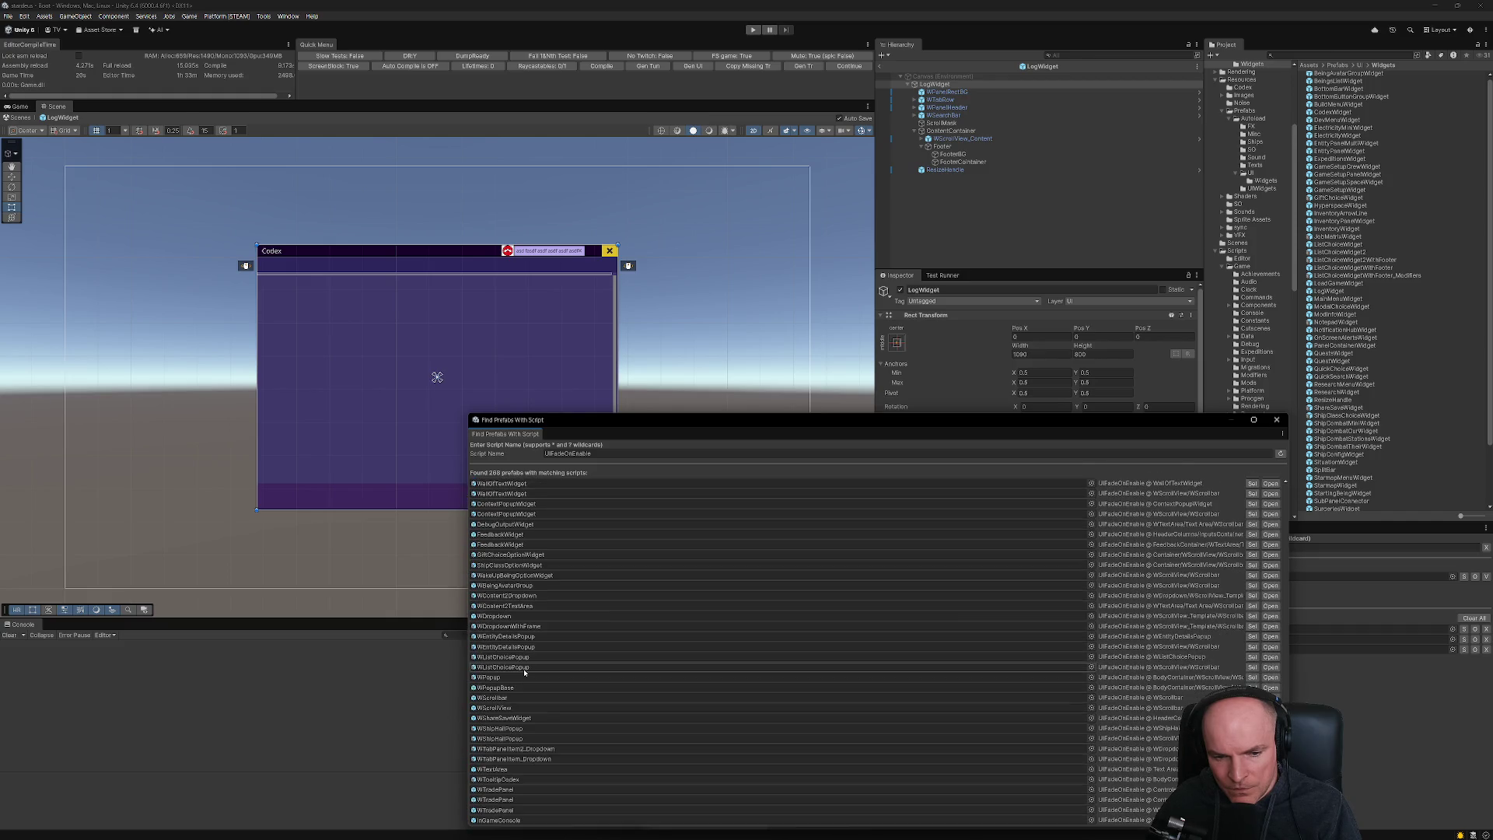
pyautogui.doubleClick(505, 678)
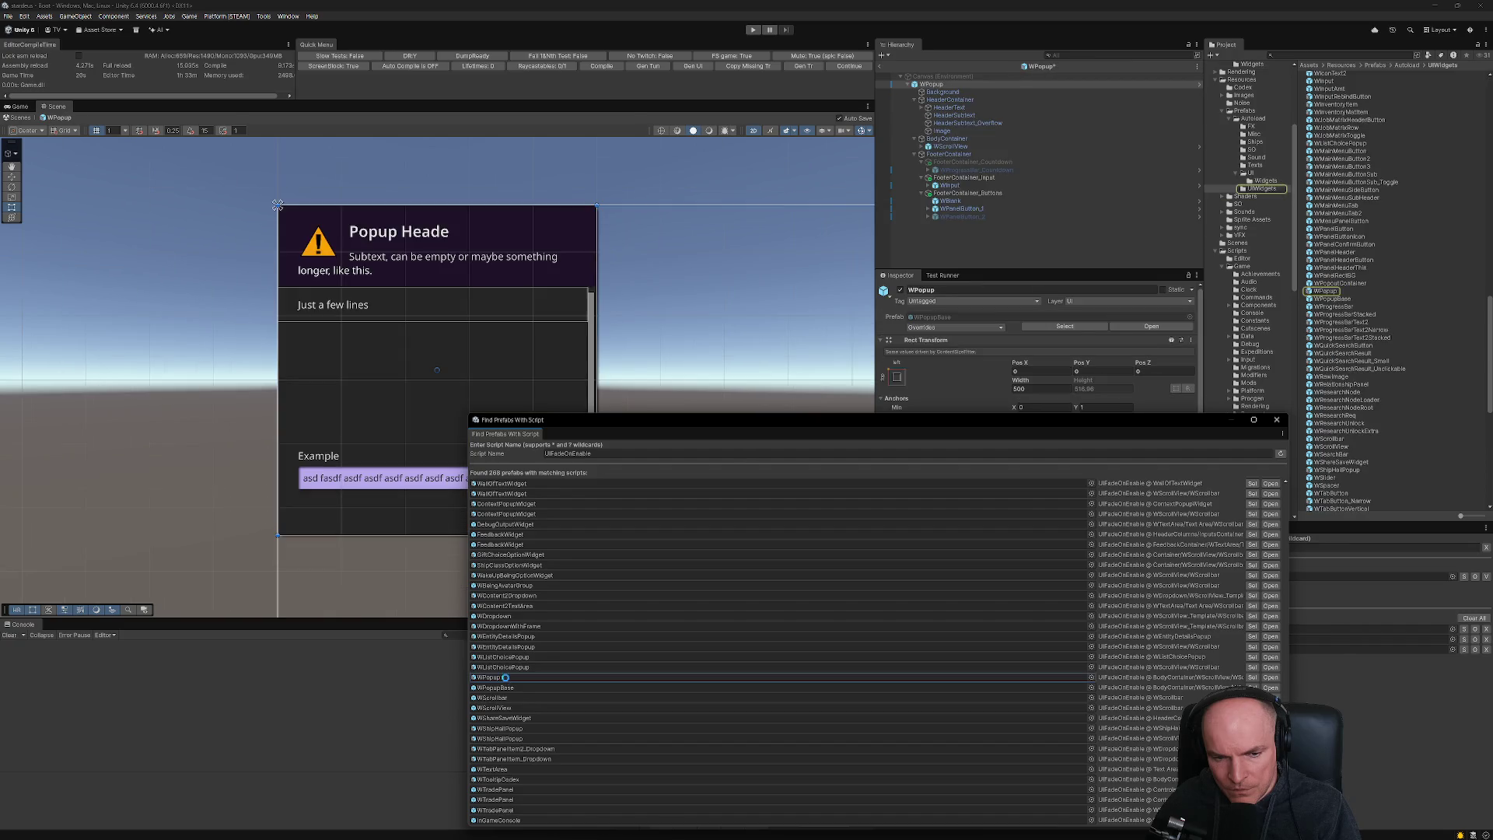
pyautogui.click(1276, 419)
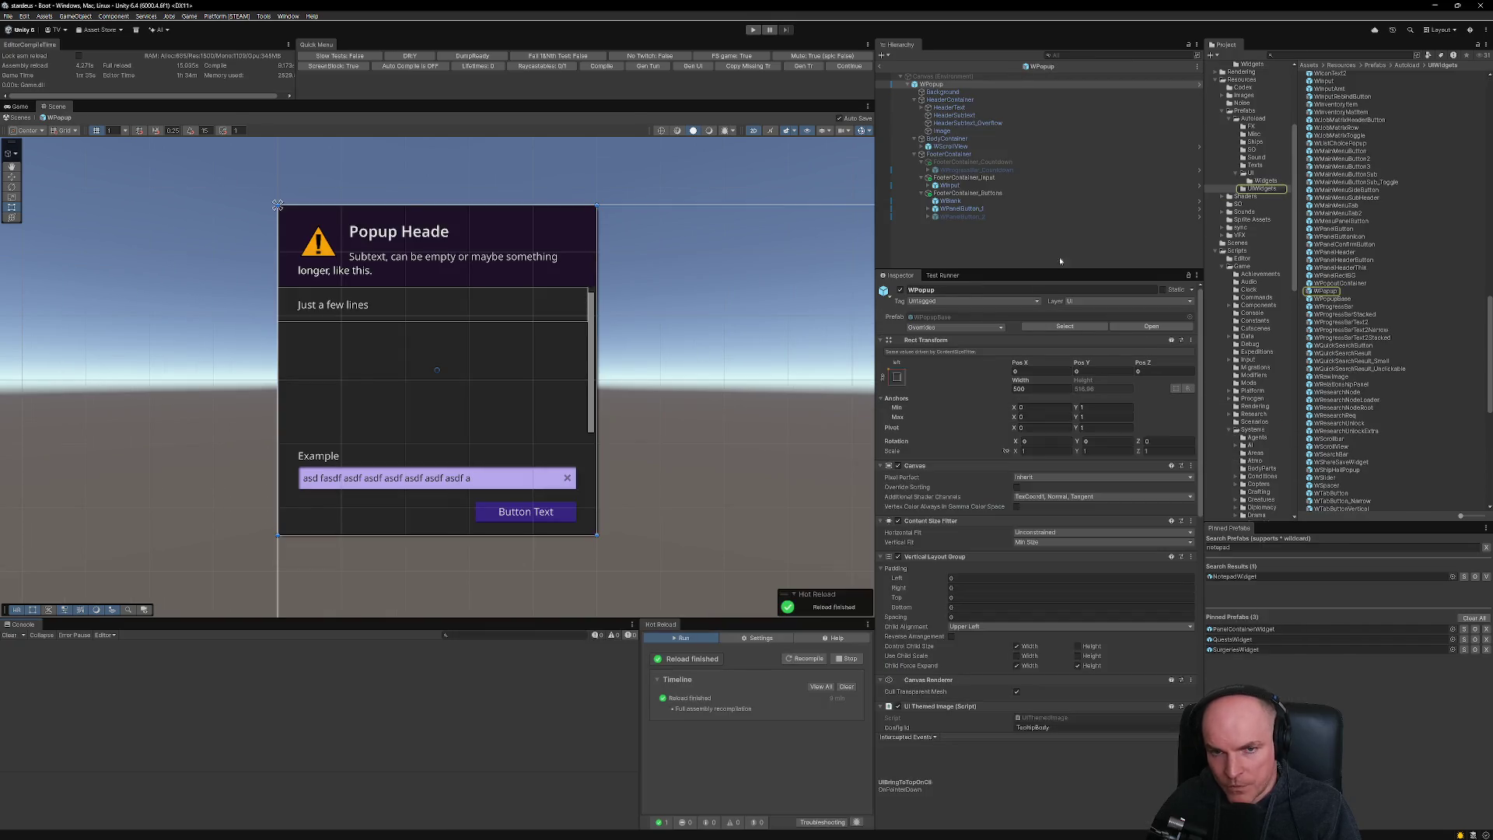
# - Enter play mode with Ctrl+P and dismiss the development preview notice
pyautogui.hotkey('ctrl', 'p')
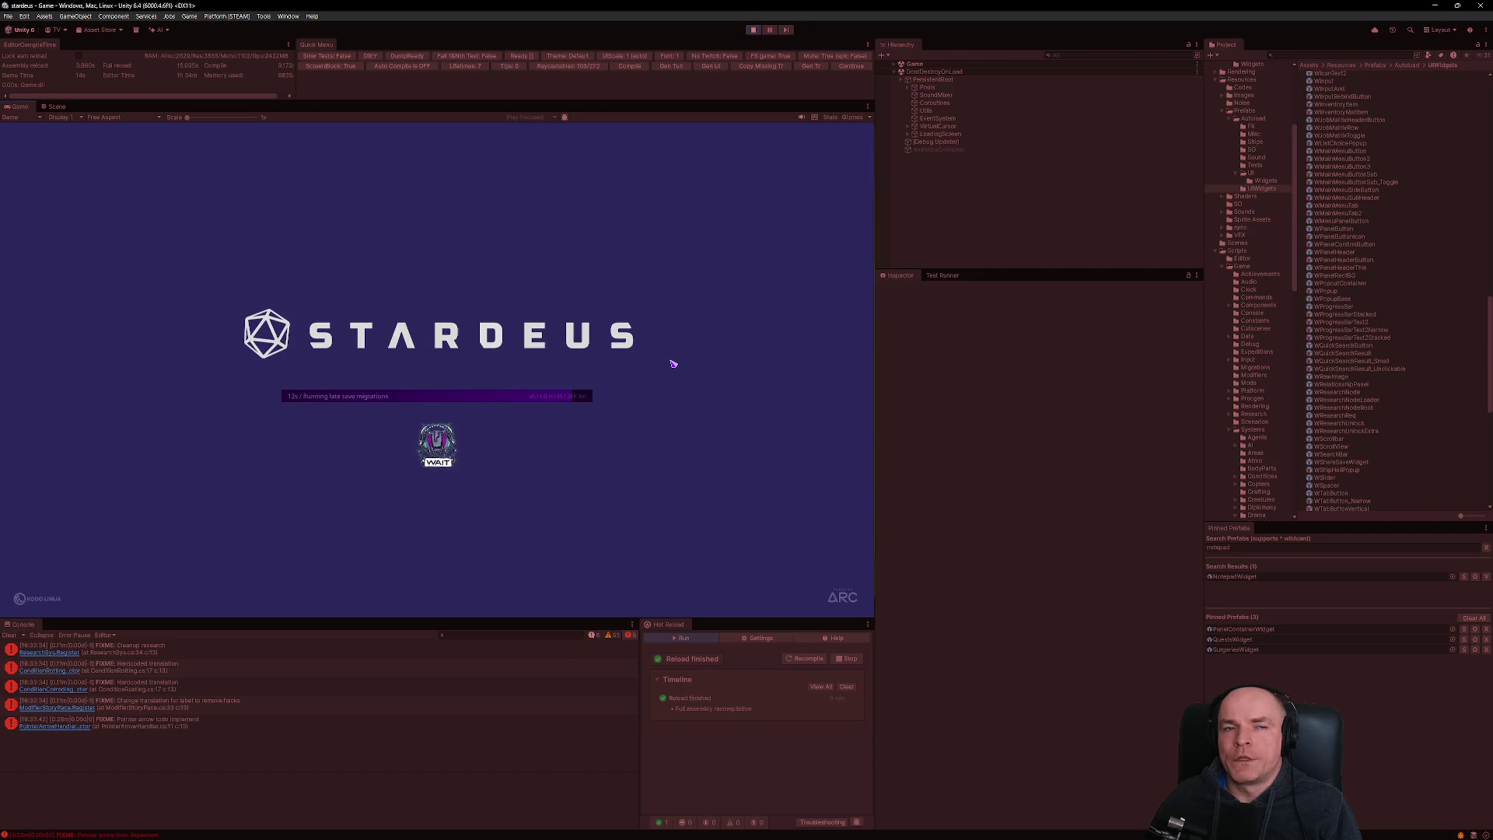
pyautogui.click(831, 465)
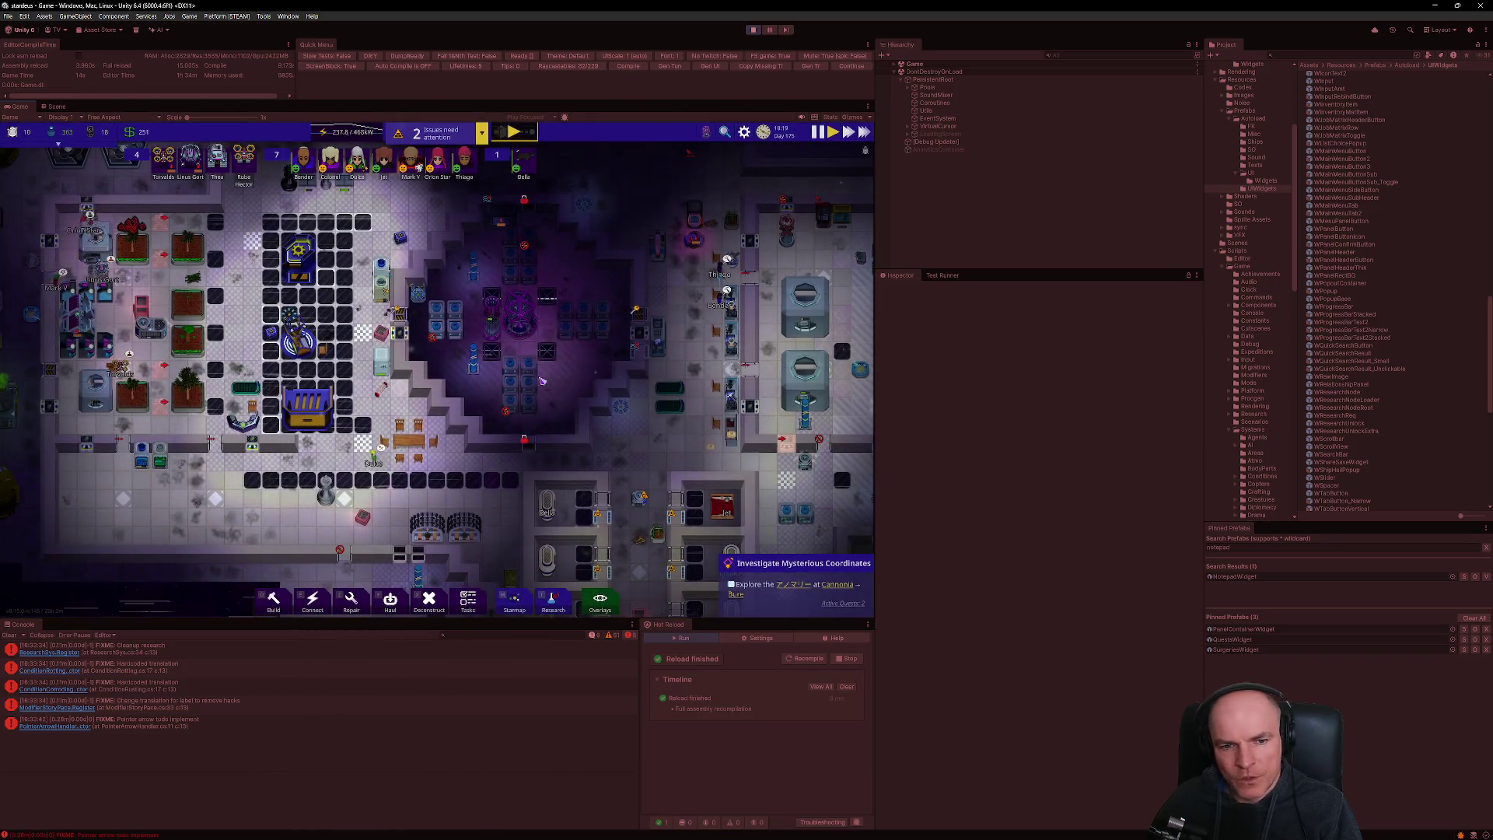
# - Pan the station map, open the Quests window, and show the 新たな冒険へ quest's details
pyautogui.scroll(-3, 593, 495)
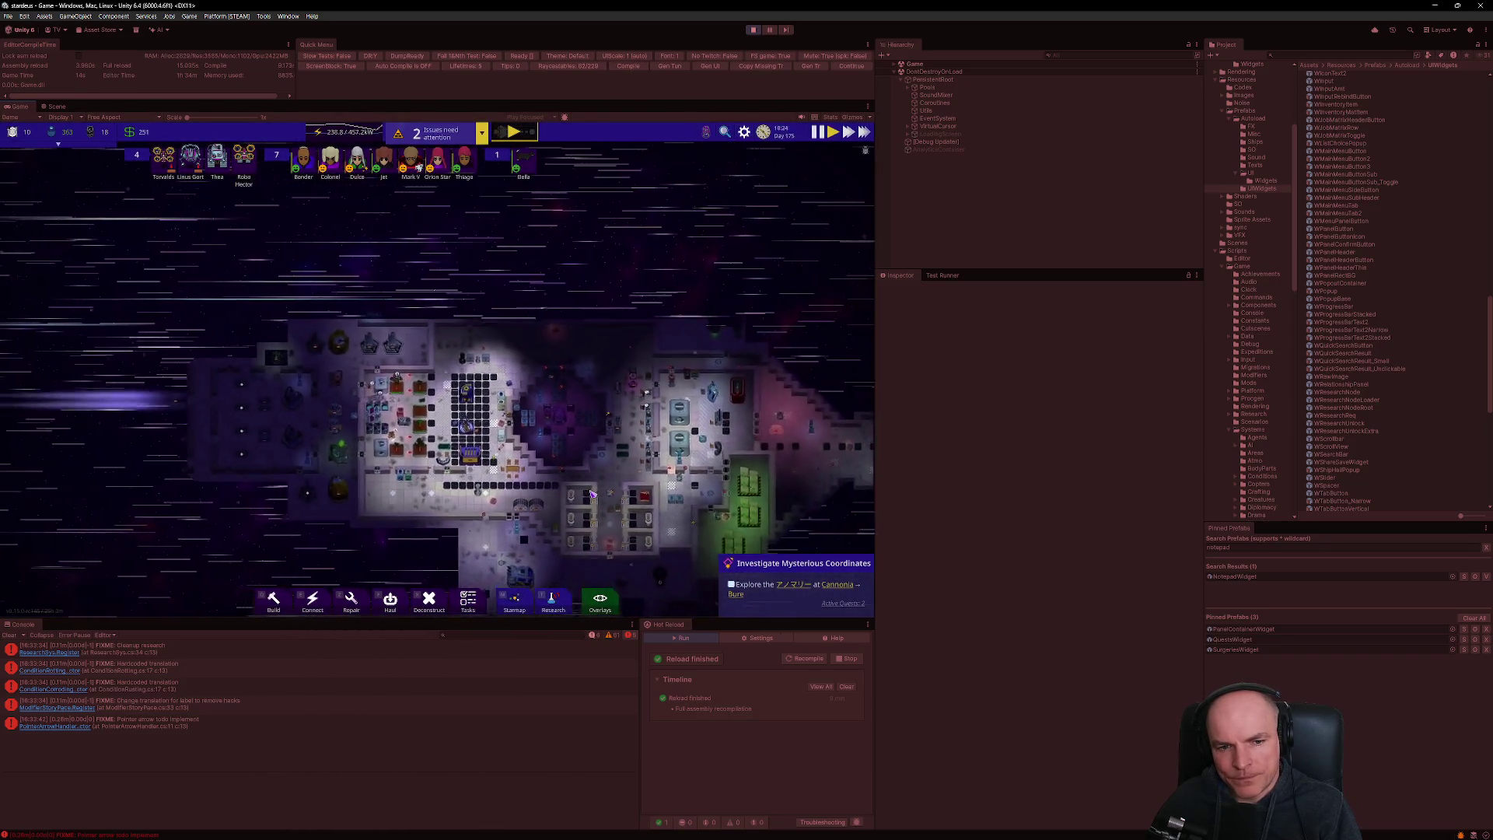
pyautogui.scroll(2, 544, 451)
pyautogui.scroll(2, 501, 406)
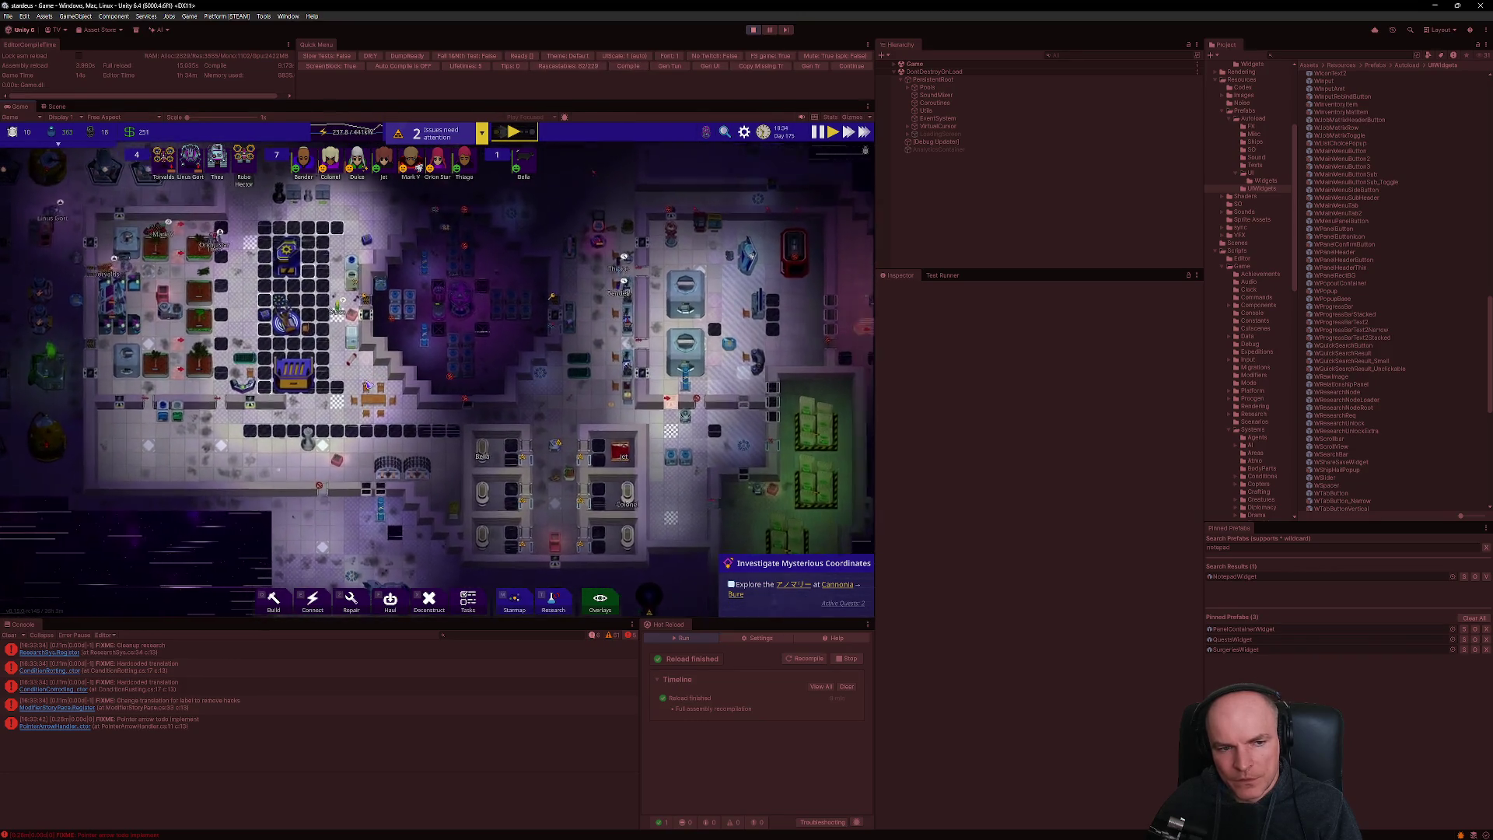
pyautogui.scroll(2, 502, 383)
pyautogui.press('a')
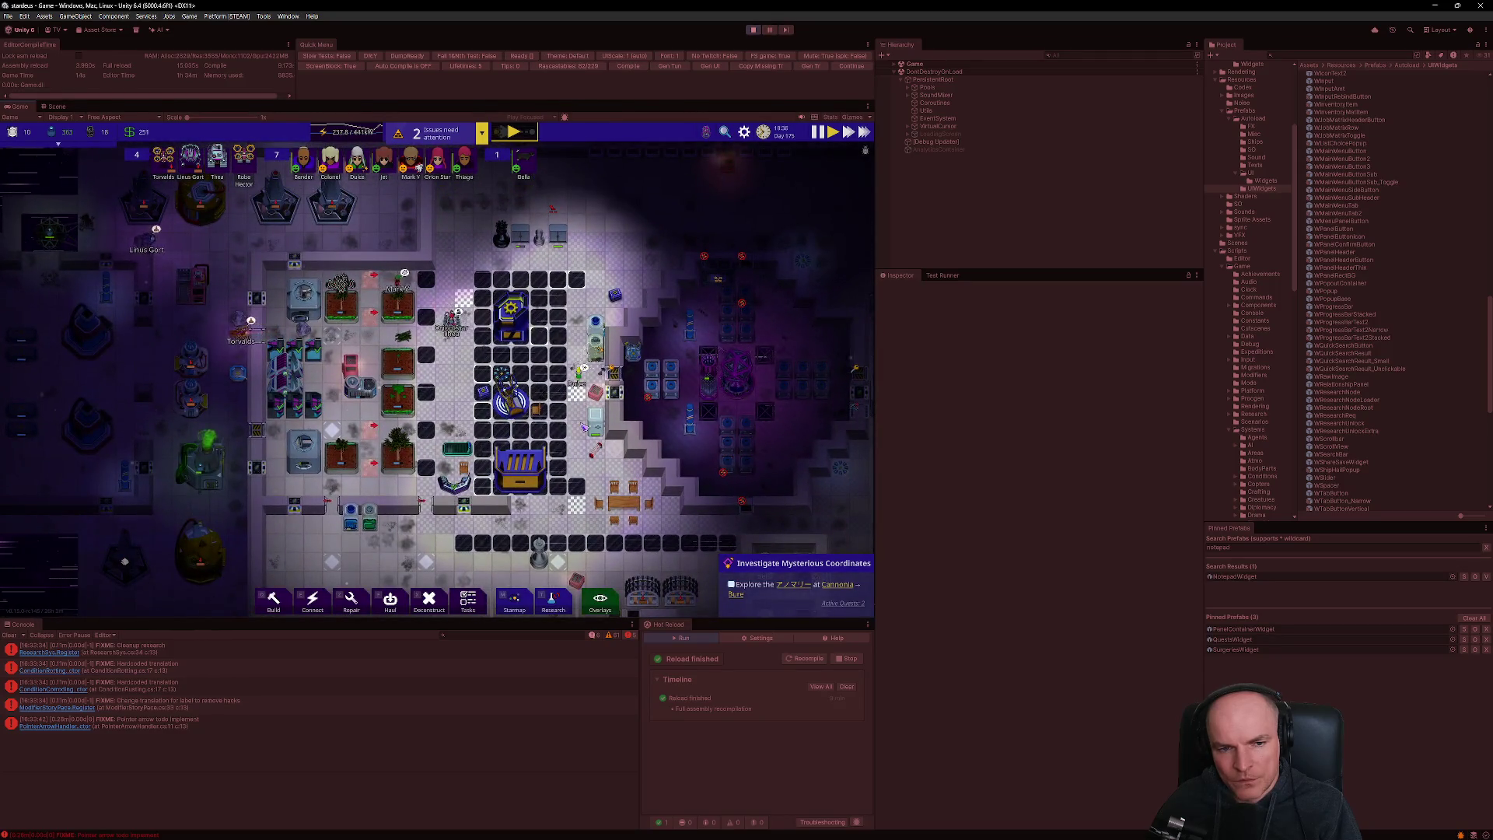
pyautogui.scroll(-2, 584, 427)
pyautogui.press('d')
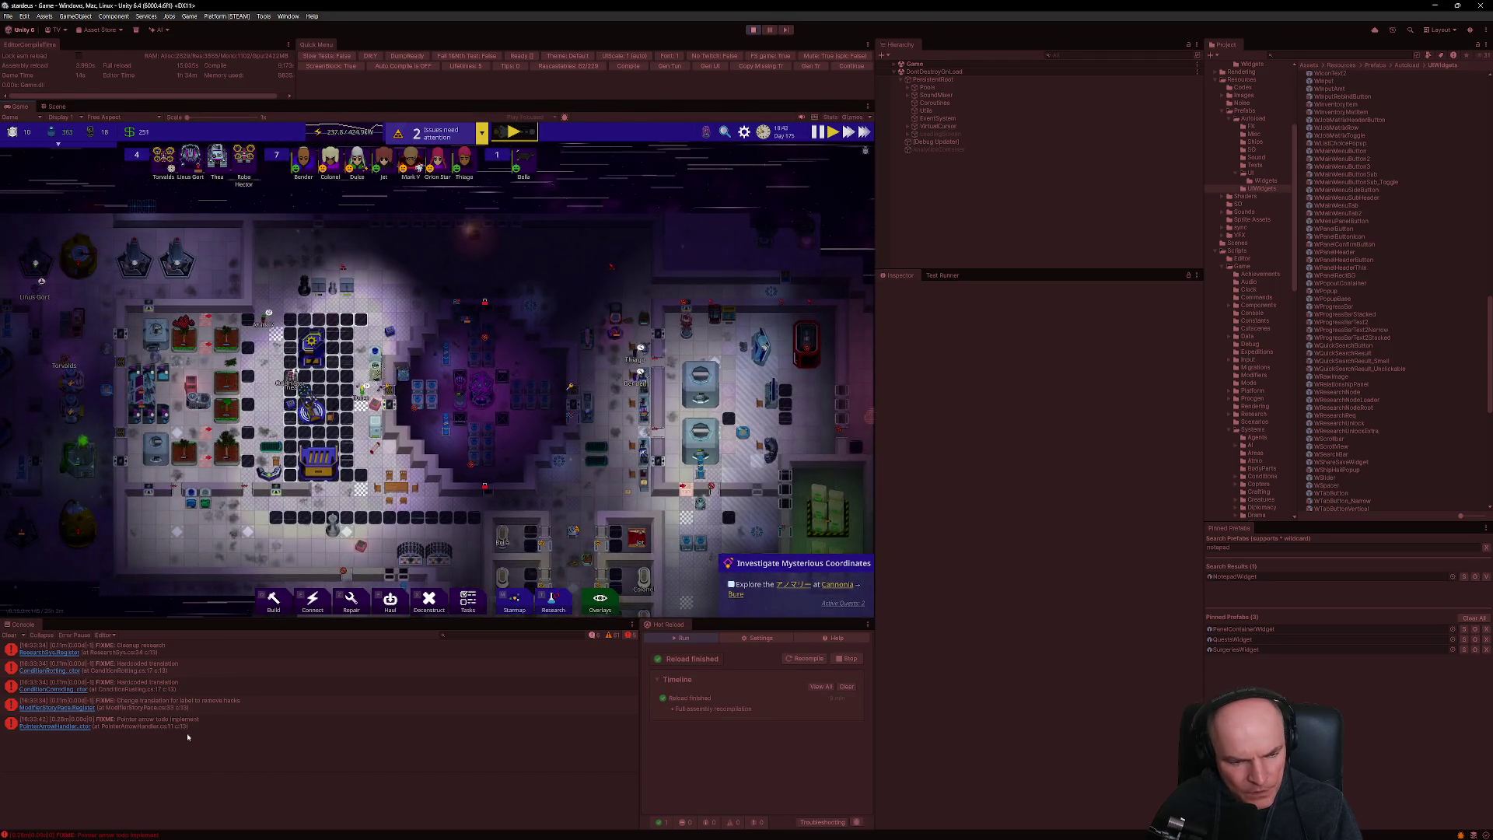
pyautogui.click(774, 566)
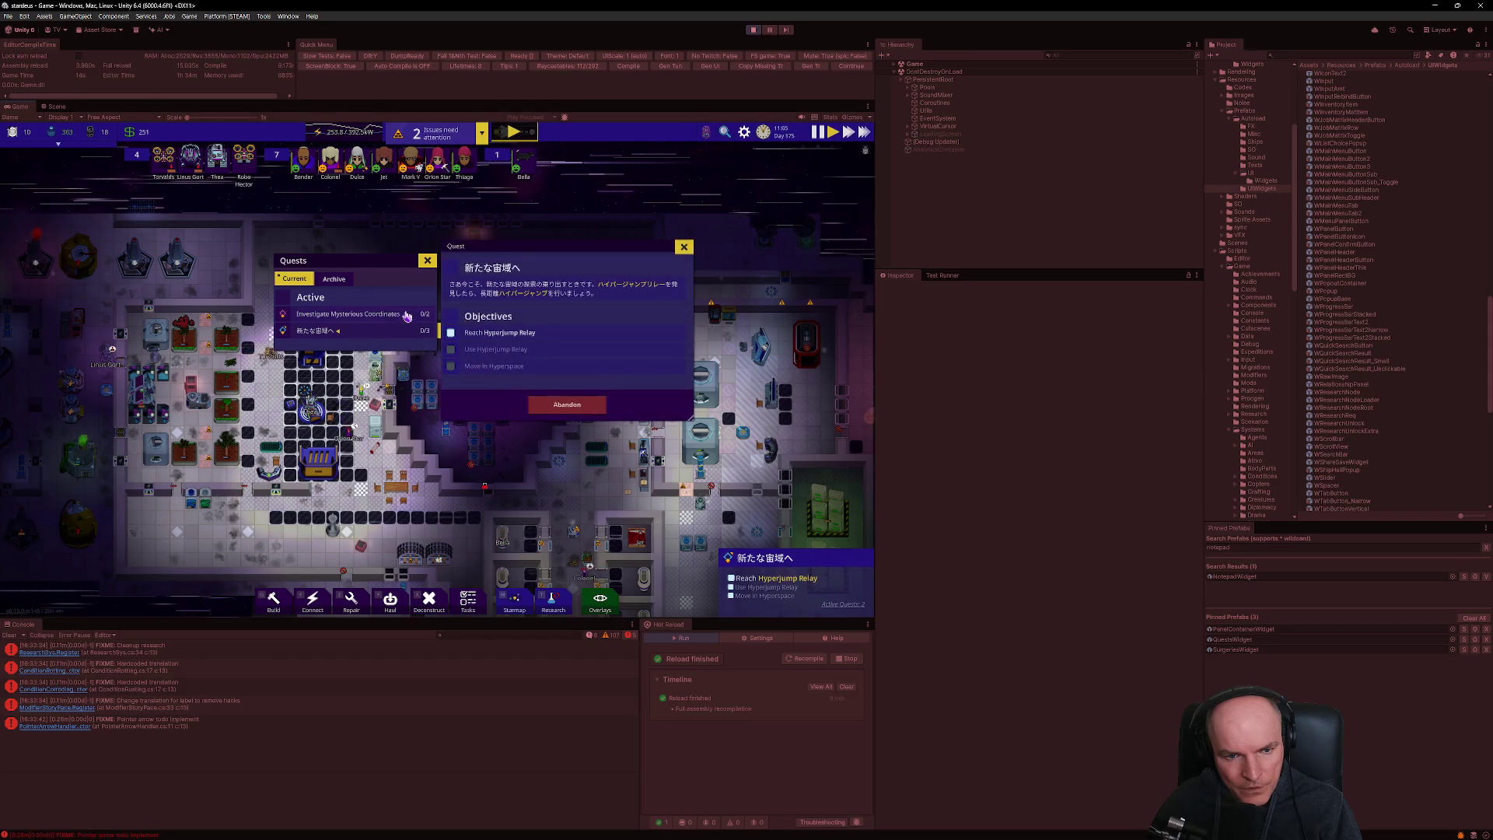
pyautogui.click(401, 334)
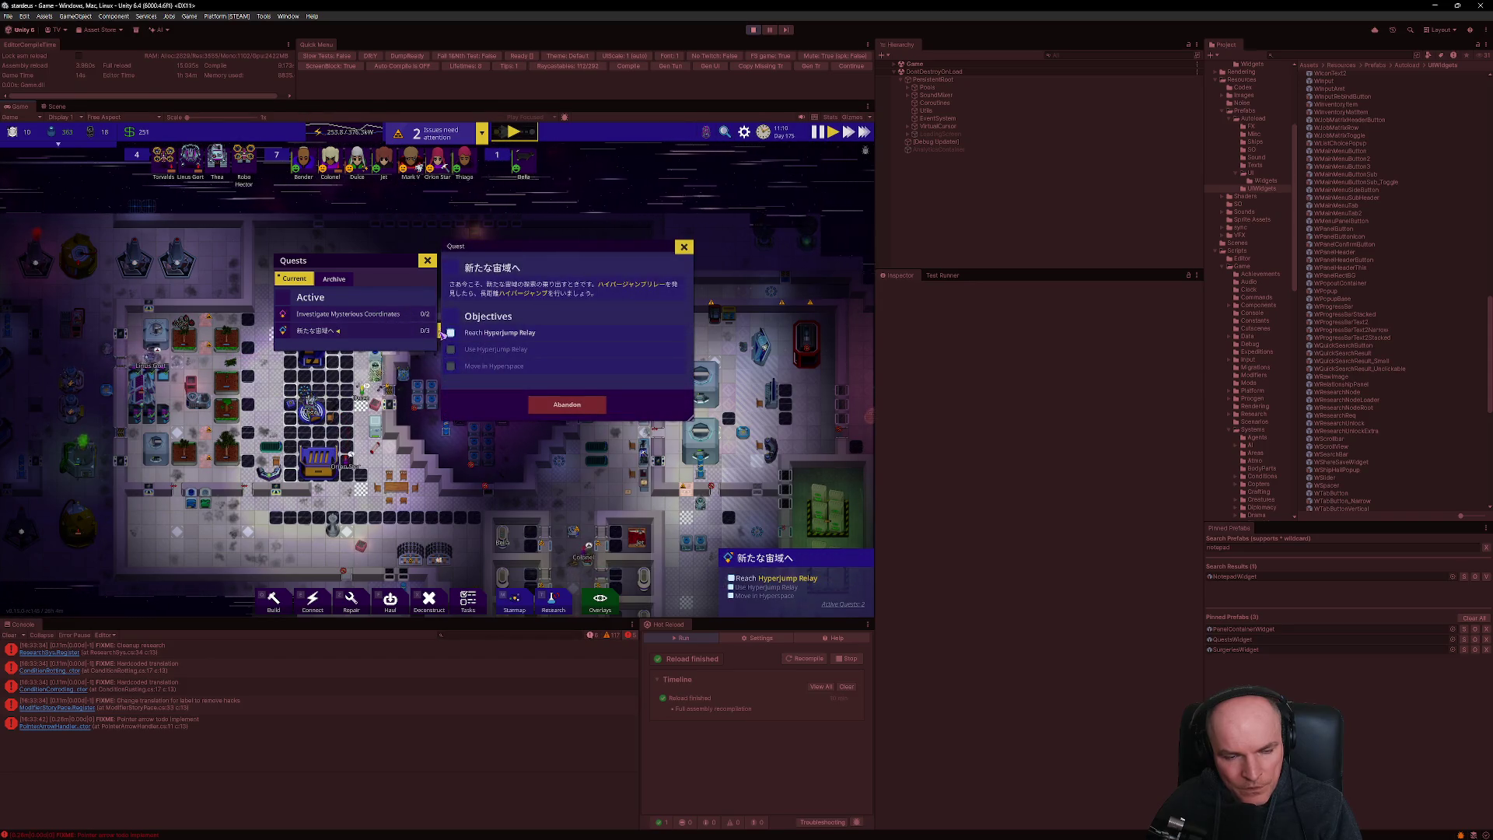
# - Compare the Investigate Mysterious Coordinates quest with the Japanese-named quest, then close the detail panel
pyautogui.click(379, 317)
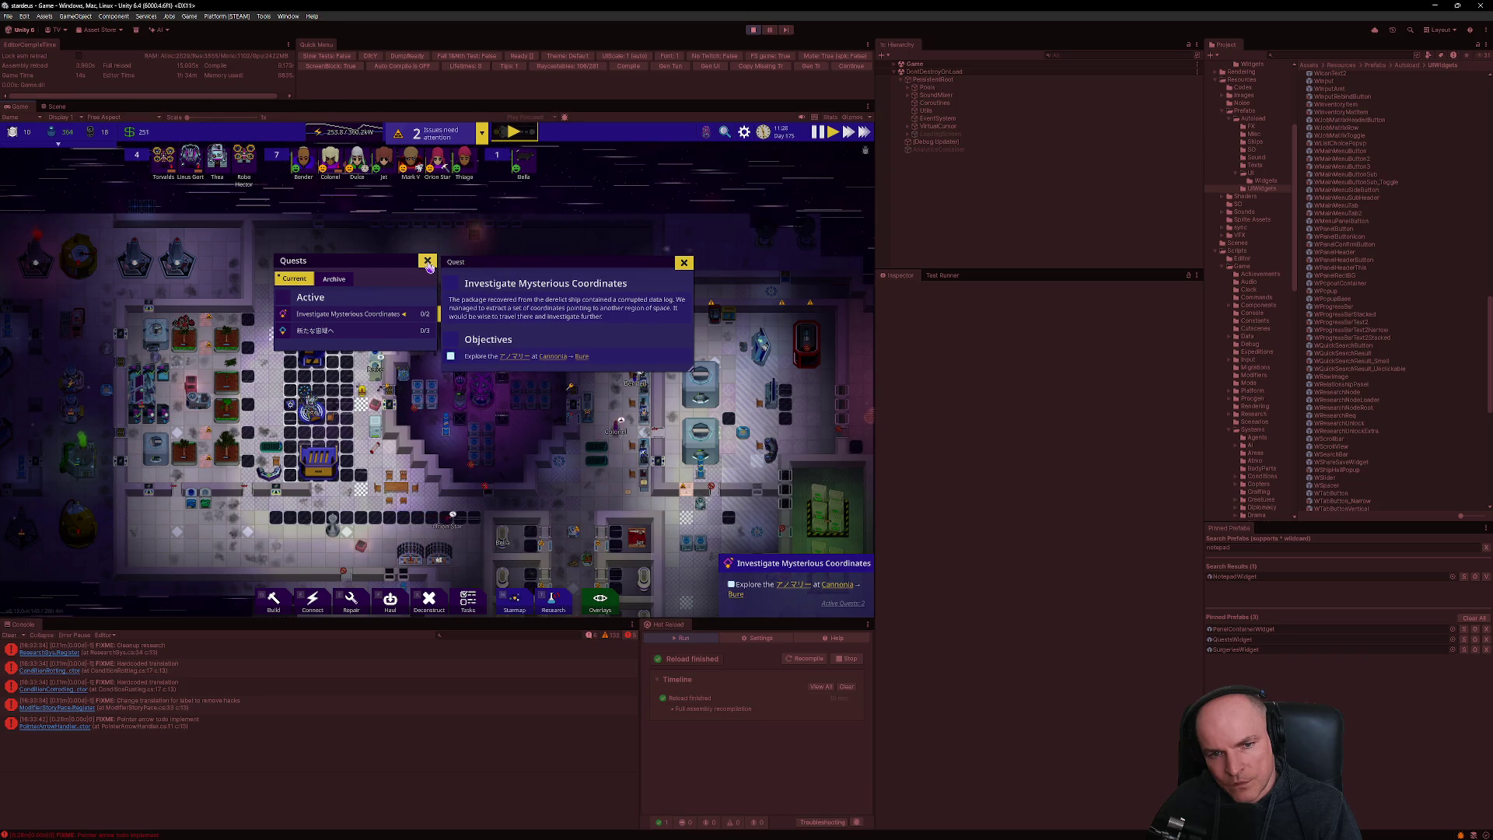
pyautogui.click(356, 333)
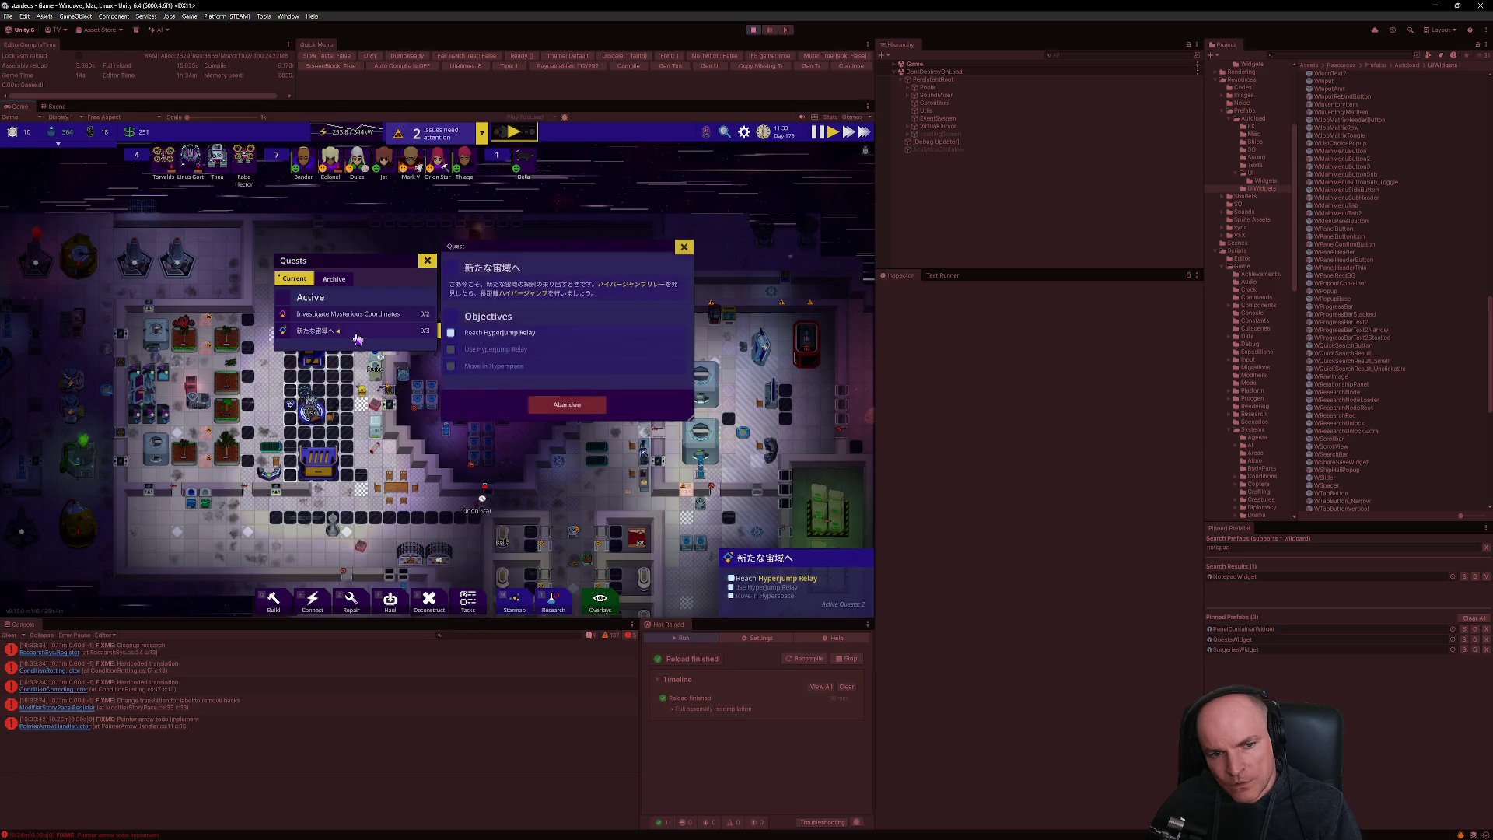
pyautogui.click(684, 249)
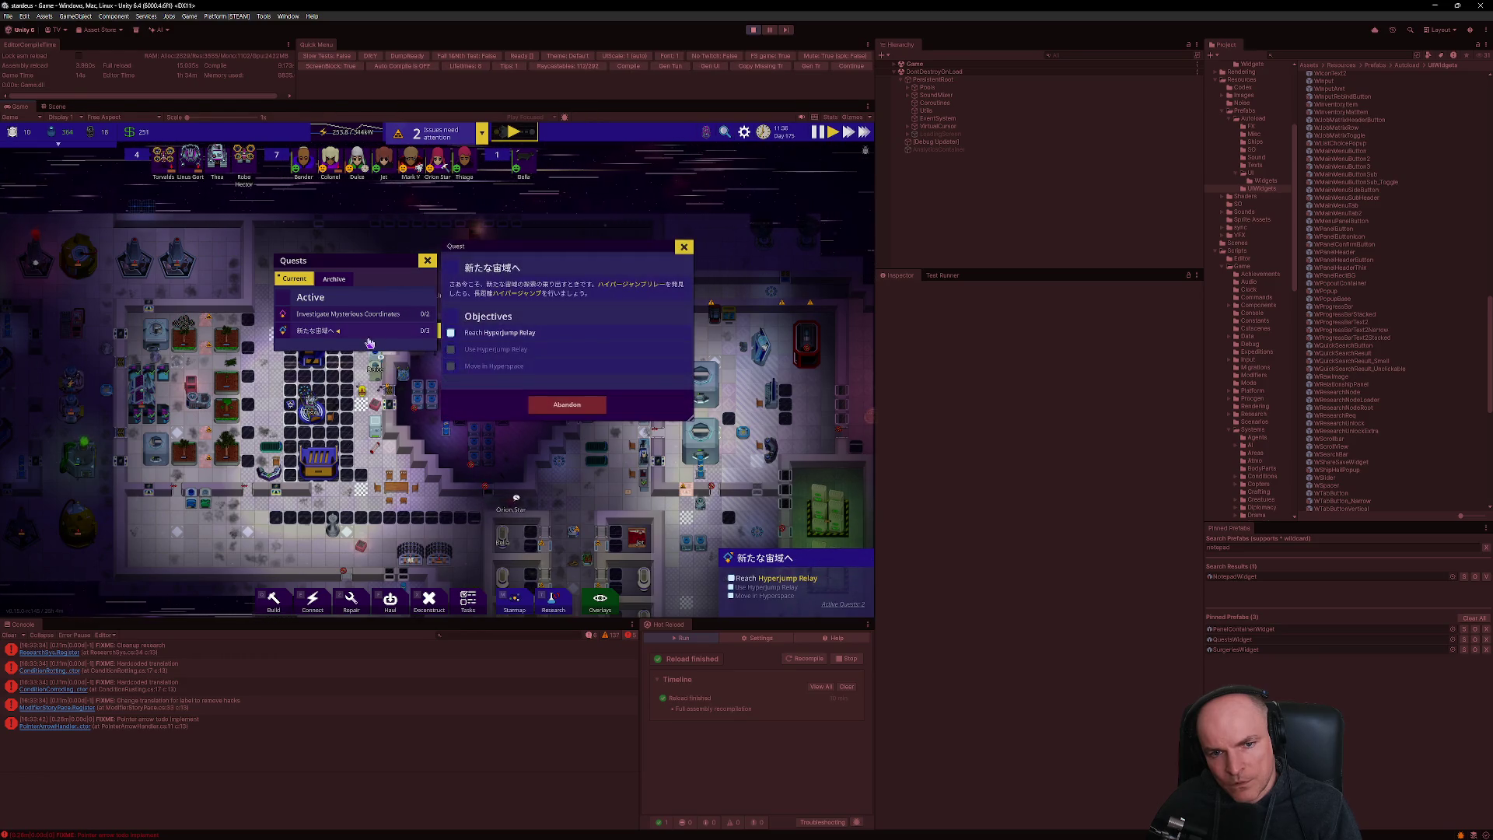
pyautogui.click(684, 248)
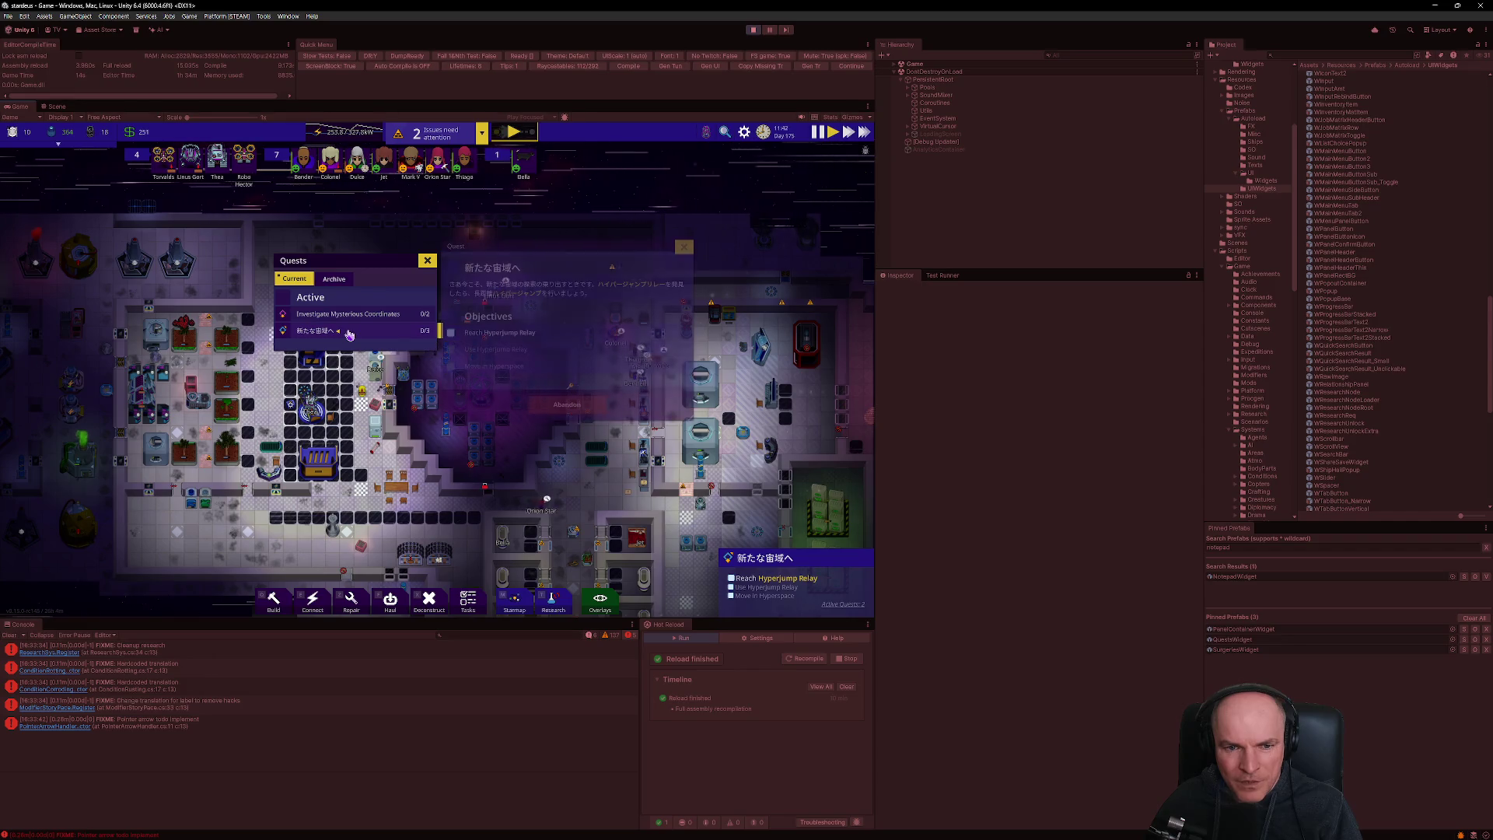
# - Flip between the two active quests once more, then bring up the Starmap with M
pyautogui.click(684, 248)
pyautogui.click(366, 314)
pyautogui.click(326, 331)
pyautogui.click(384, 315)
pyautogui.press('m')
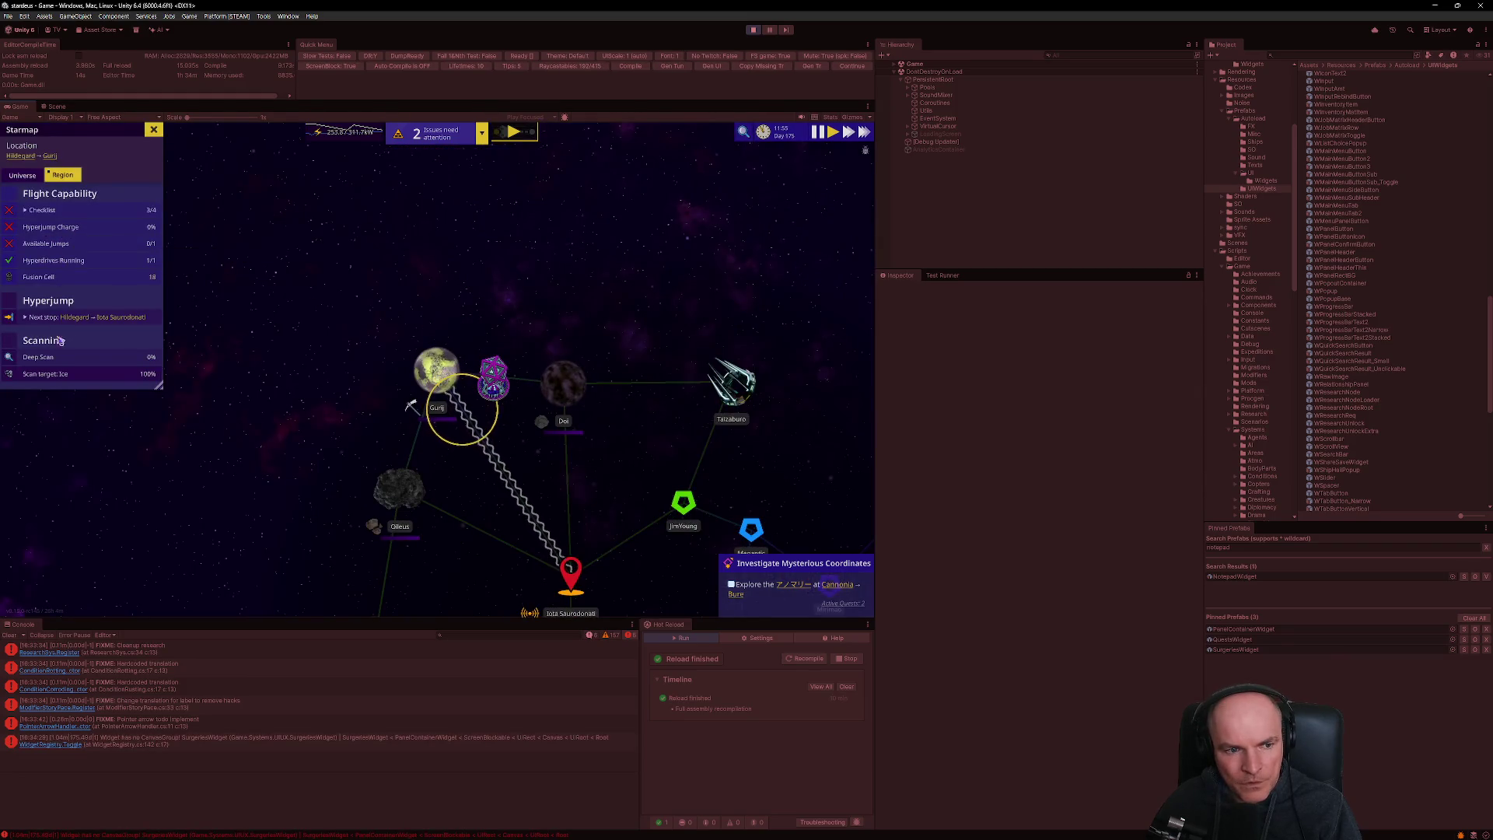
# - Expand the Next stop details, toggle the Scan target selection, and exit the Starmap
pyautogui.click(47, 325)
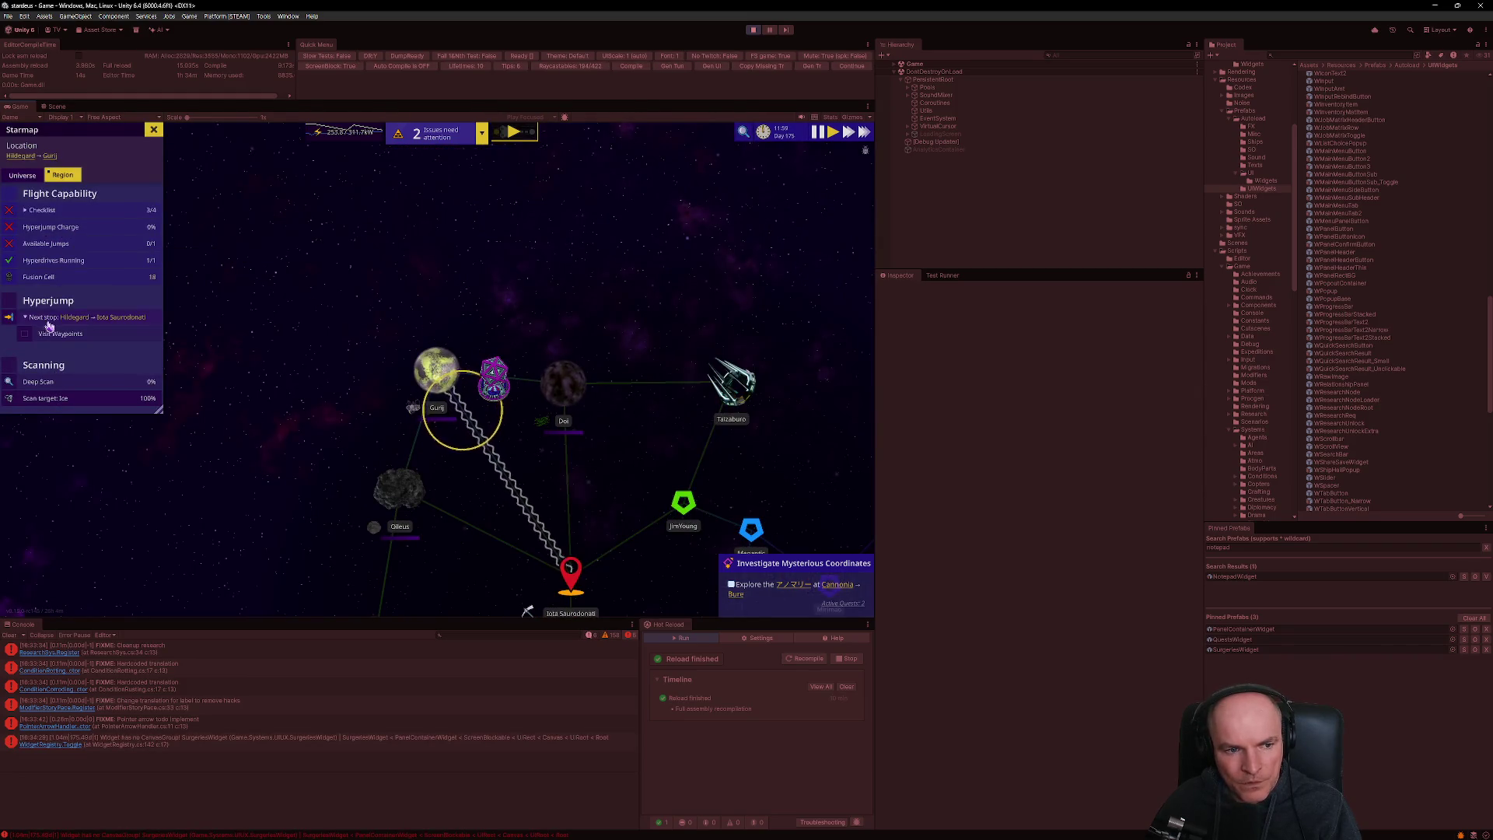
pyautogui.click(49, 405)
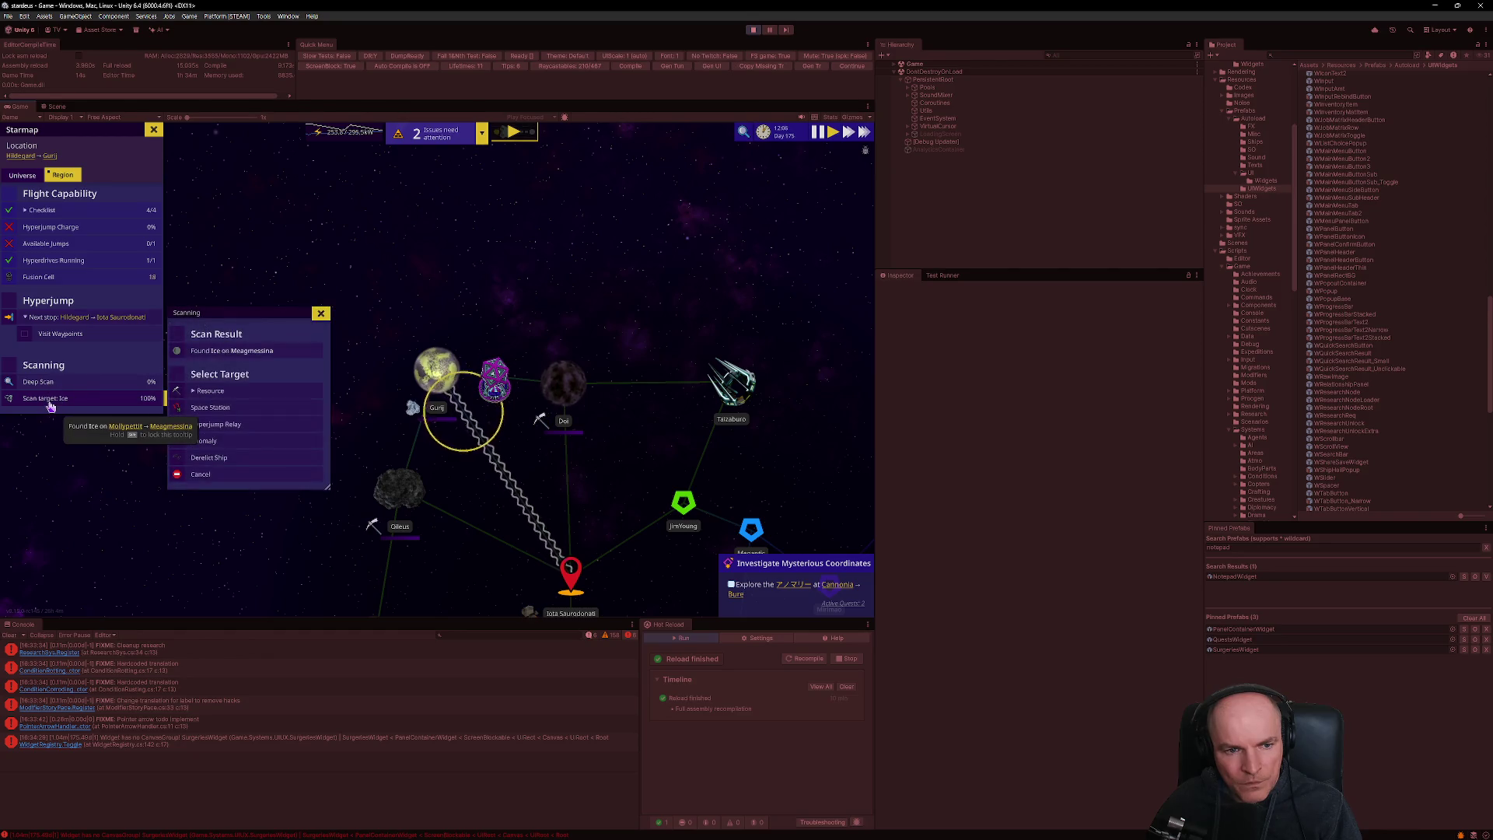
pyautogui.click(49, 405)
pyautogui.click(49, 405)
pyautogui.click(49, 405)
pyautogui.click(49, 405)
pyautogui.click(49, 405)
pyautogui.press('Escape')
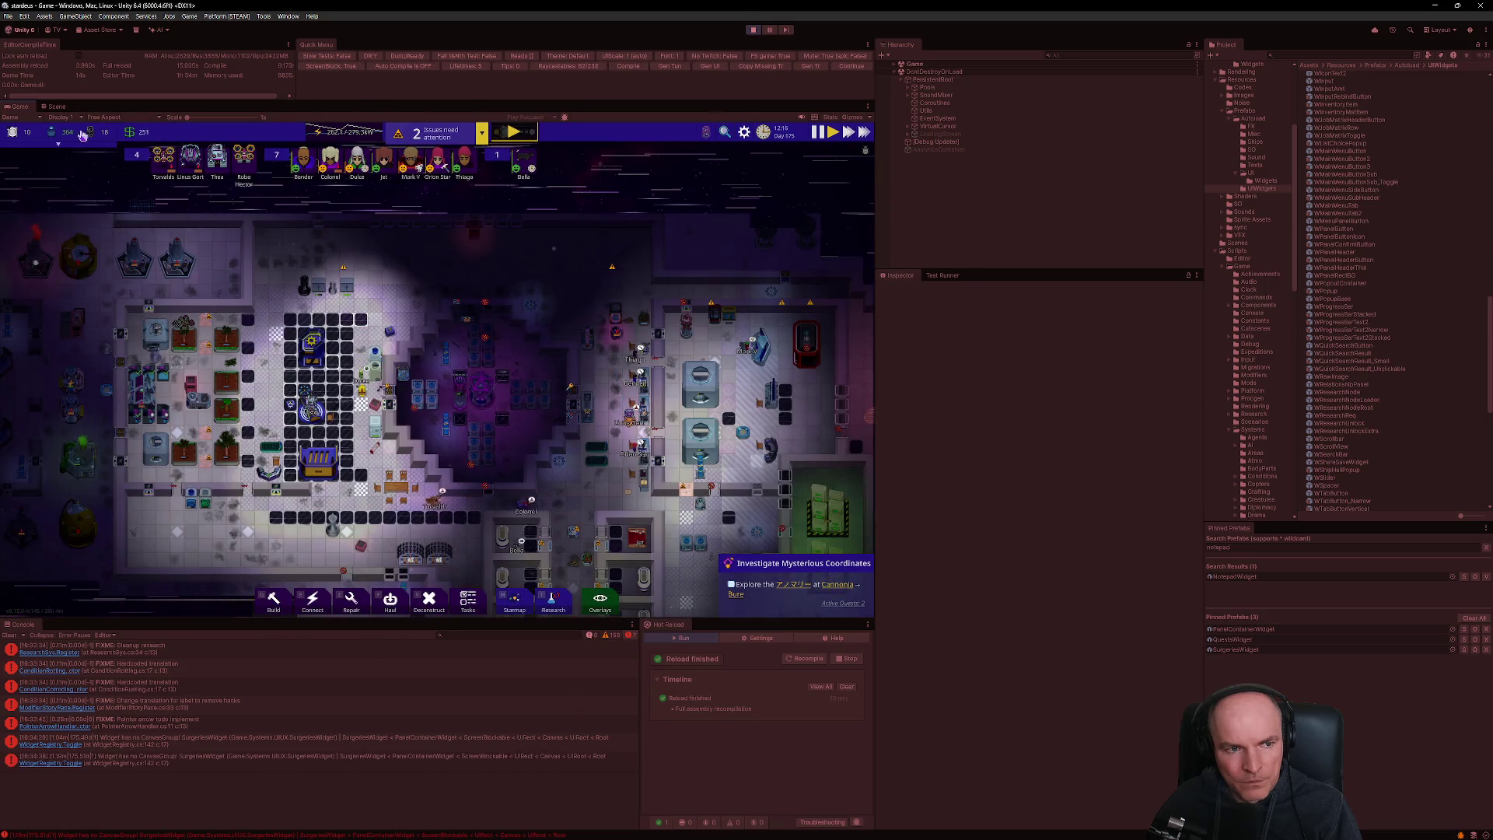
# - Open and close the inventory, then inspect the Large Planter in the station
pyautogui.moveTo(81, 137)
pyautogui.click(58, 230)
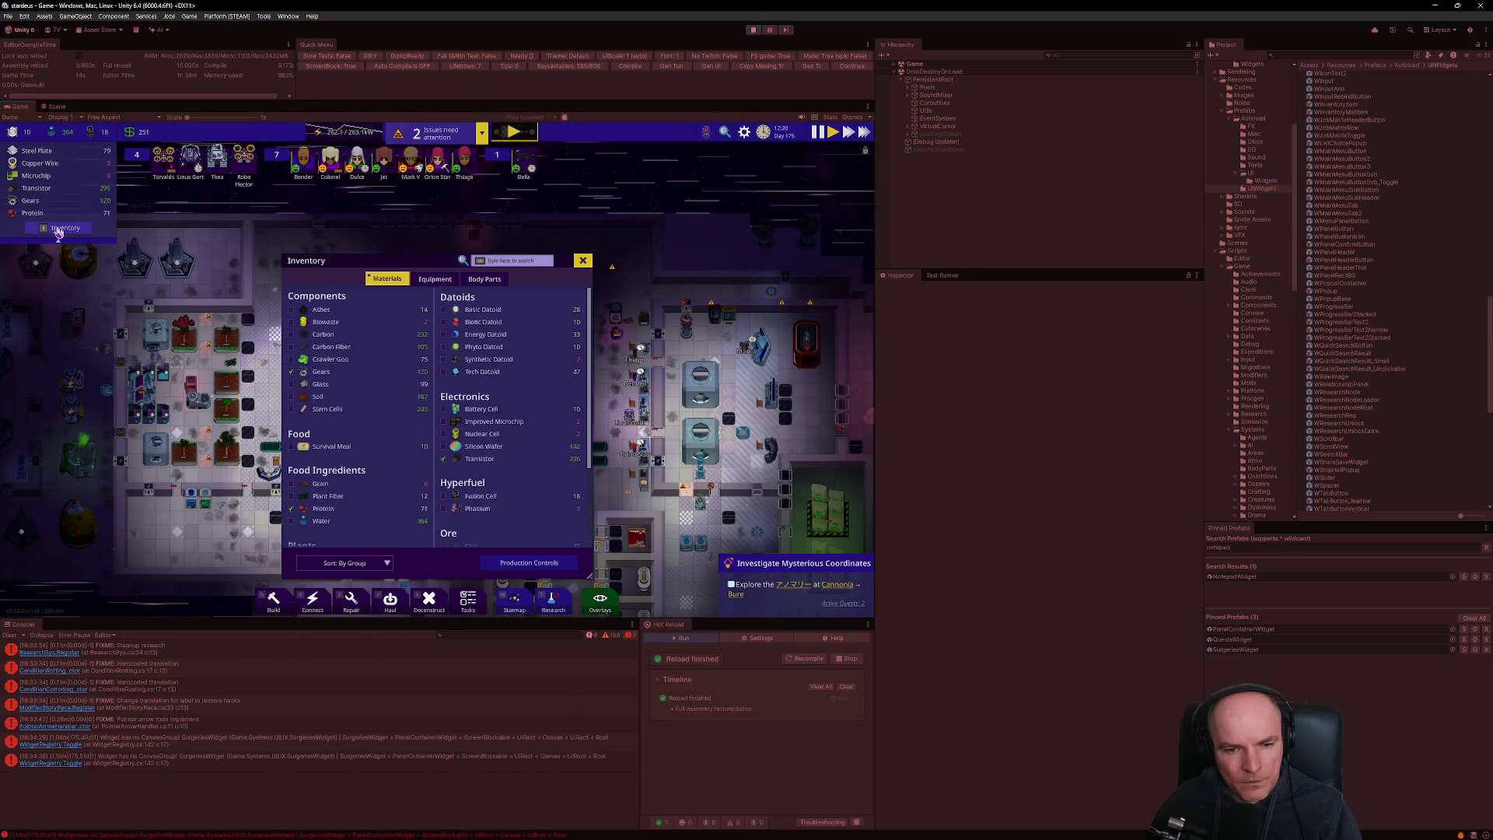
pyautogui.click(58, 231)
pyautogui.click(86, 349)
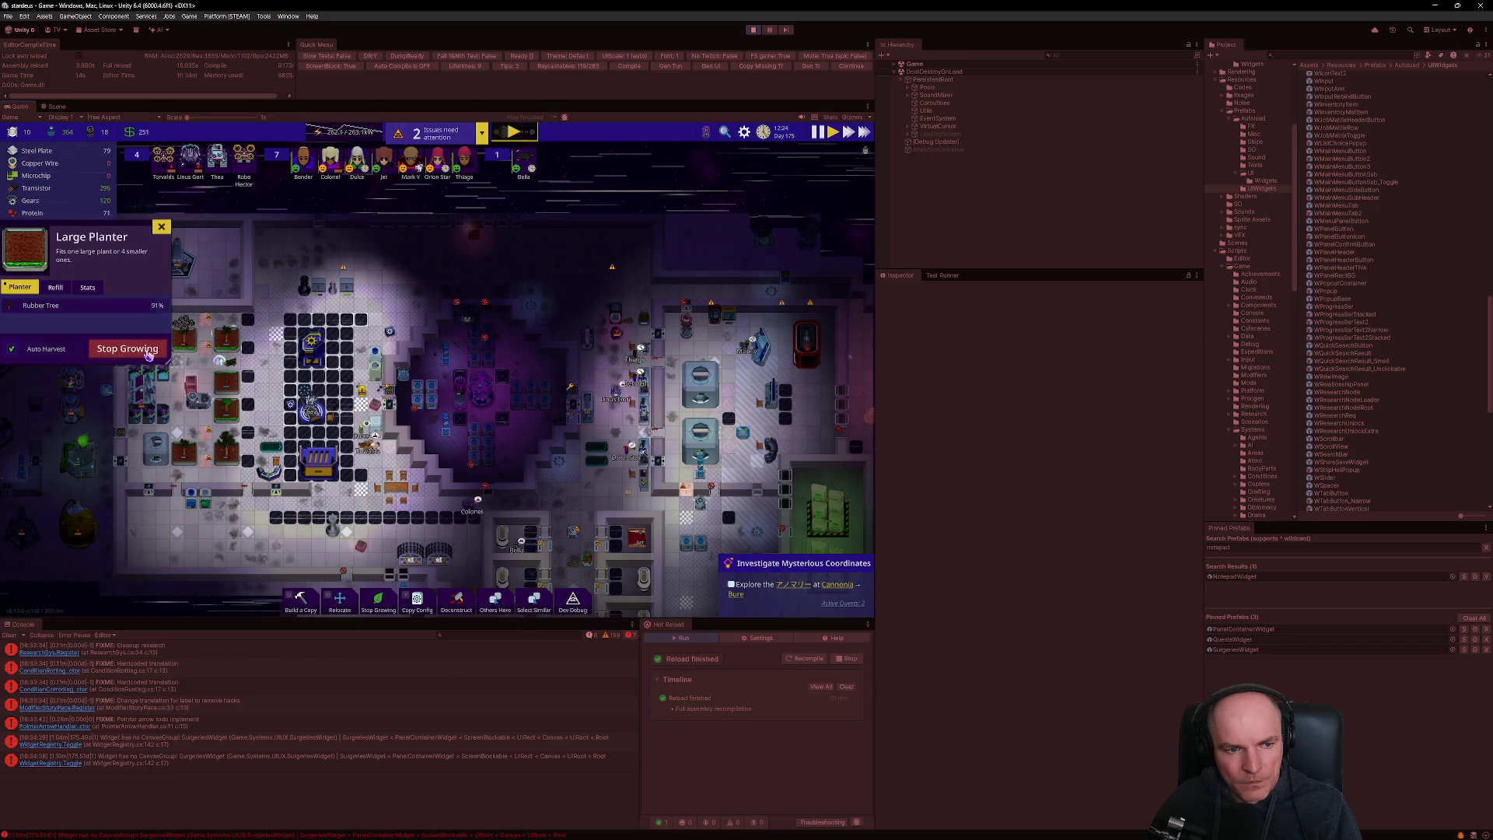
# - Check the Rubber Tree's plant info, stats and harvest details, then open a colonist's overview
pyautogui.click(64, 308)
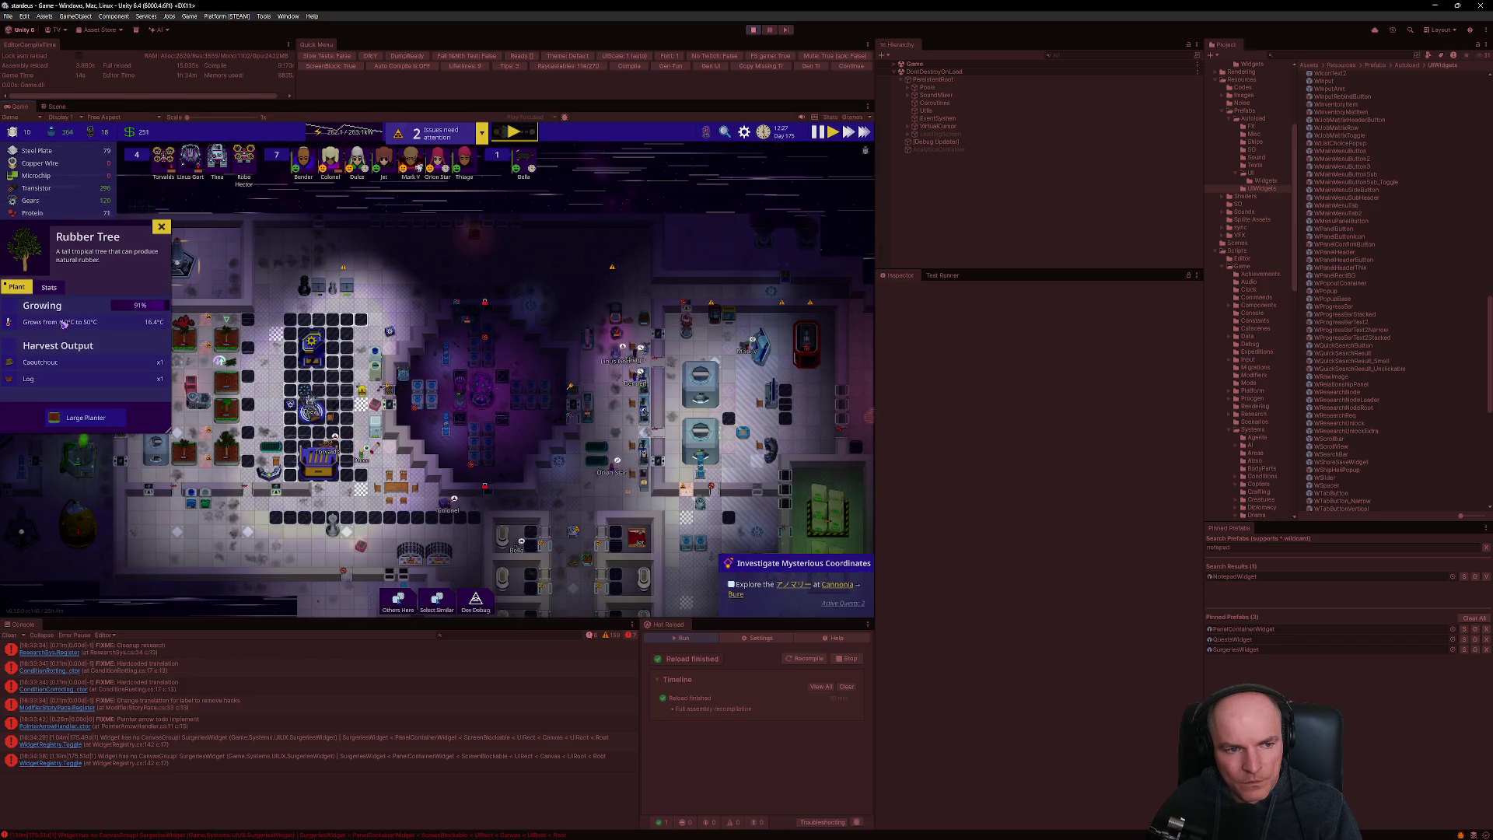
pyautogui.click(48, 287)
pyautogui.click(19, 287)
pyautogui.click(45, 288)
pyautogui.click(23, 289)
pyautogui.click(389, 177)
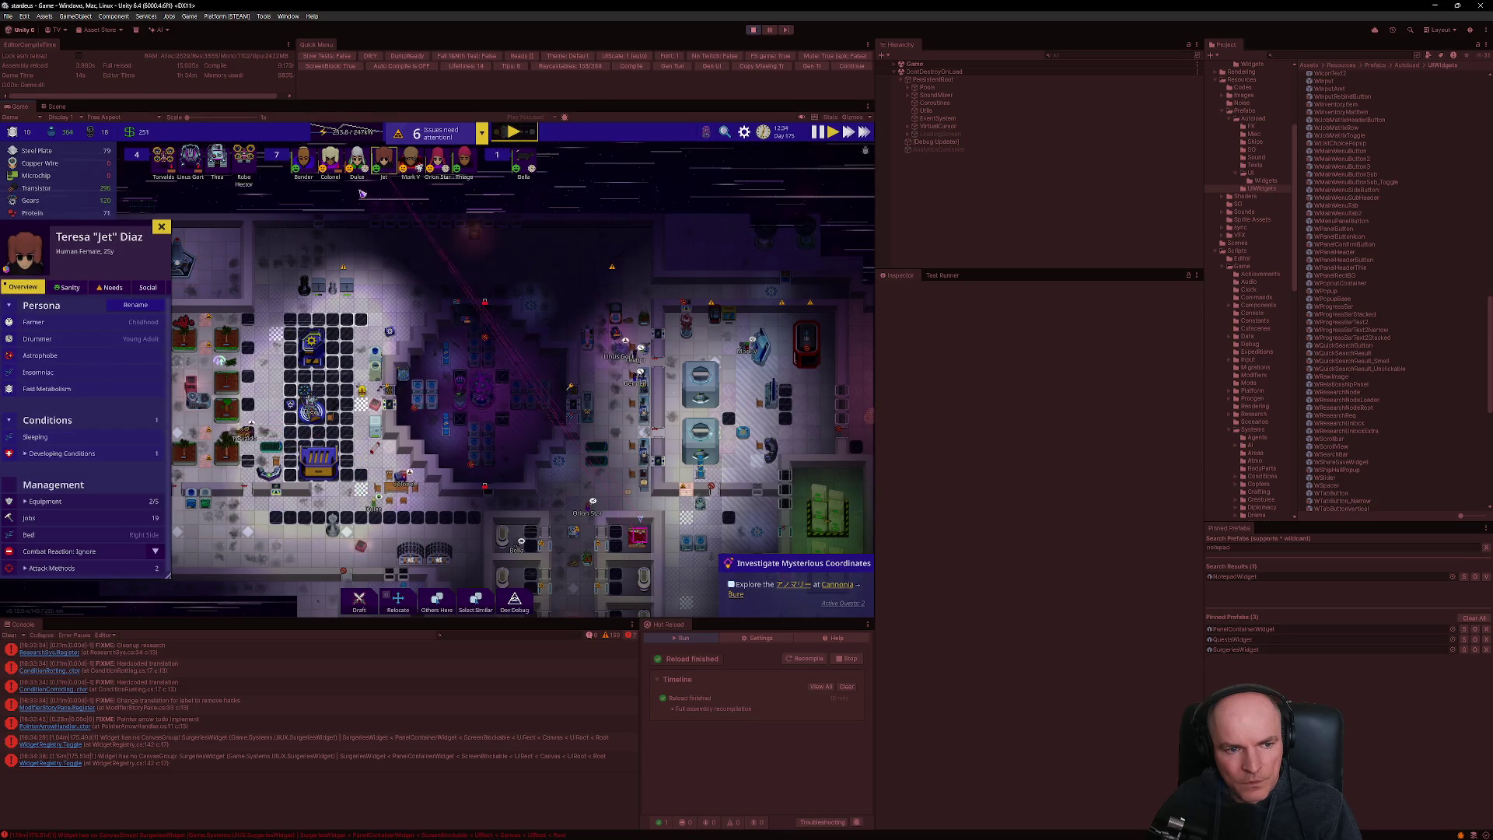
# - Expand the colonist's Equipment list and open the Hat and Track Suit item selection popups
pyautogui.click(45, 501)
pyautogui.click(62, 520)
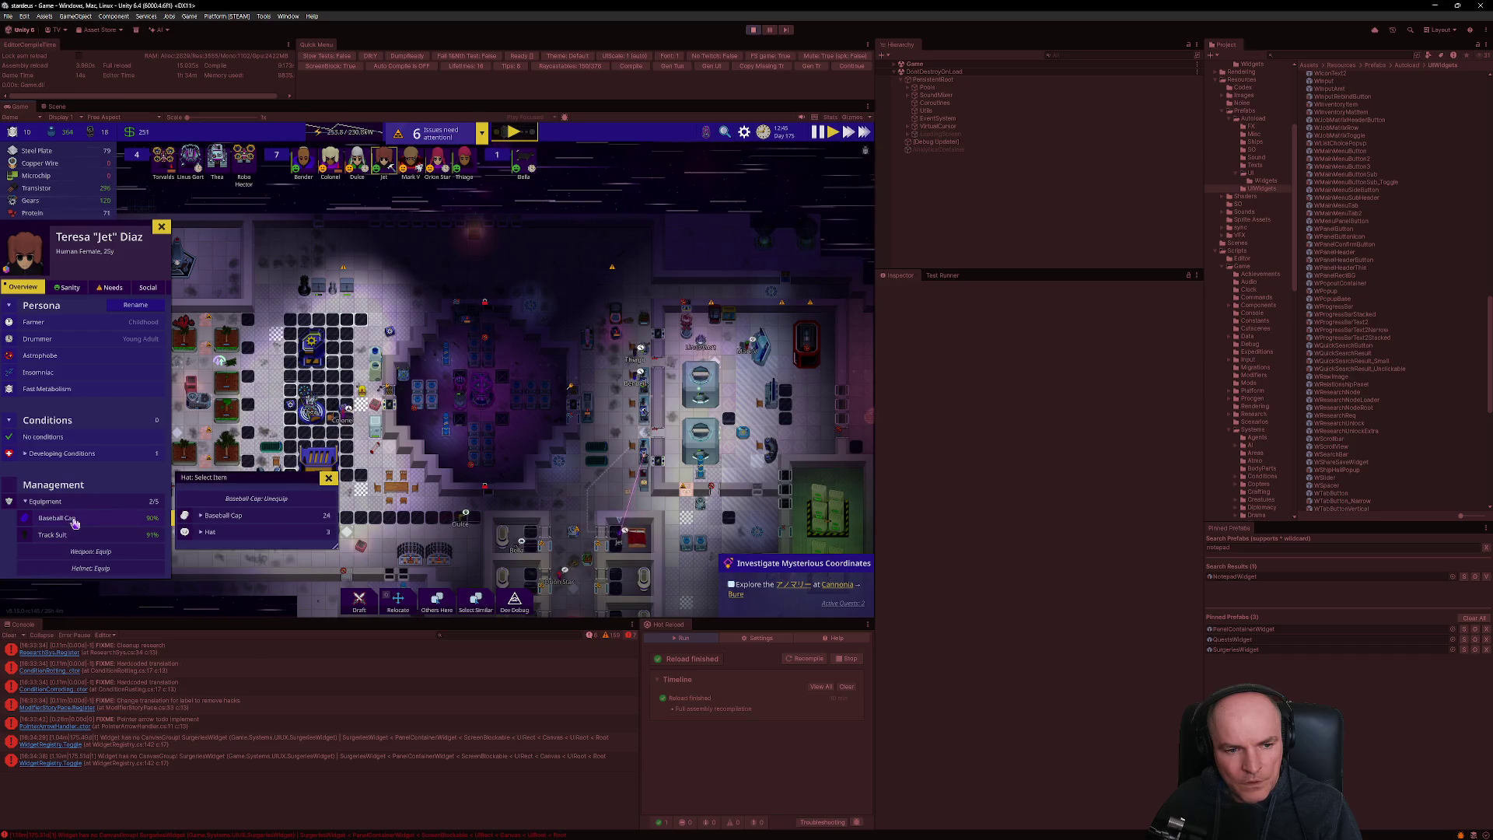
pyautogui.click(85, 536)
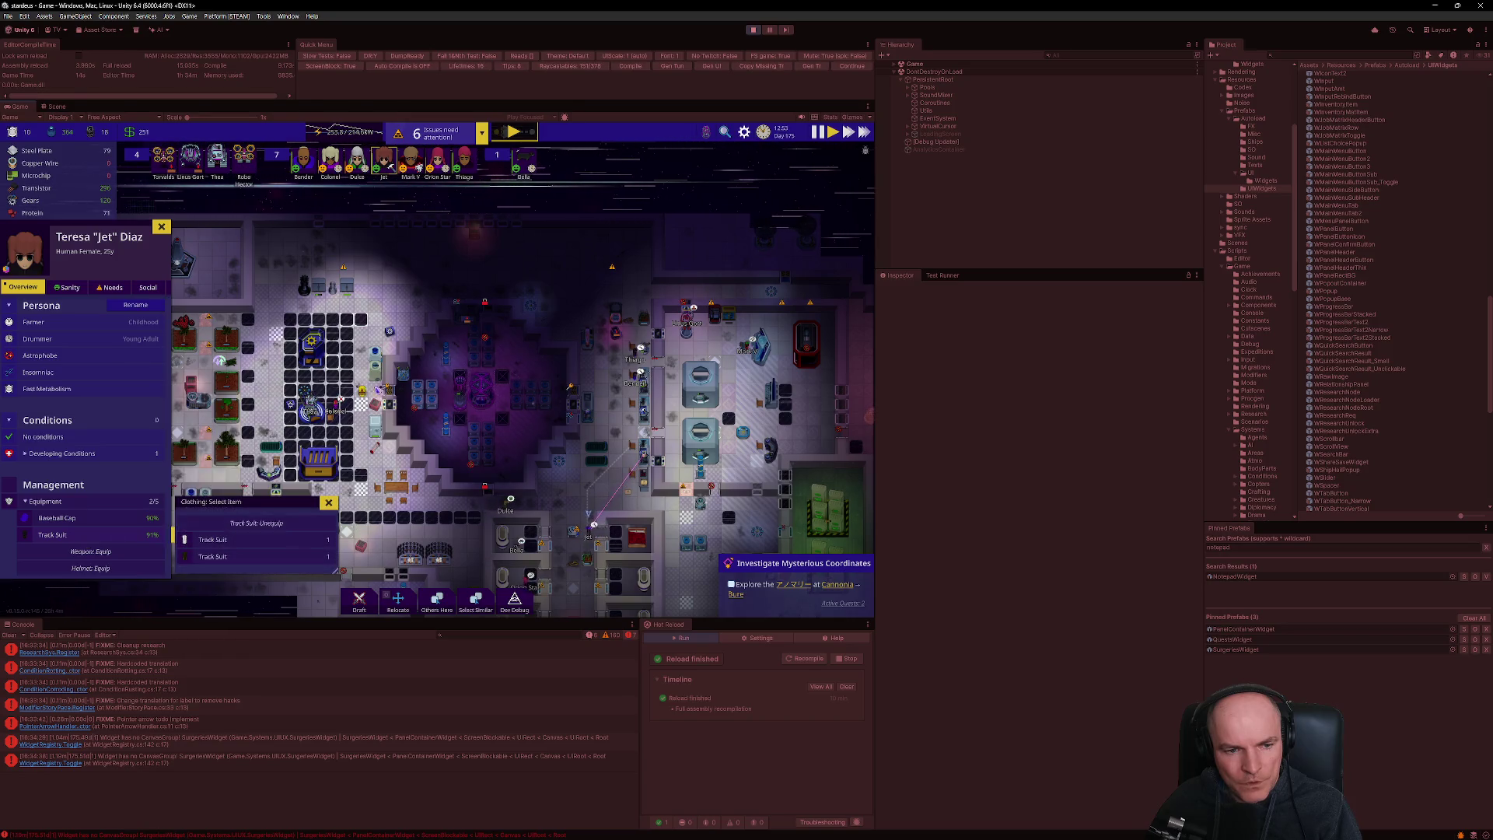
pyautogui.click(128, 525)
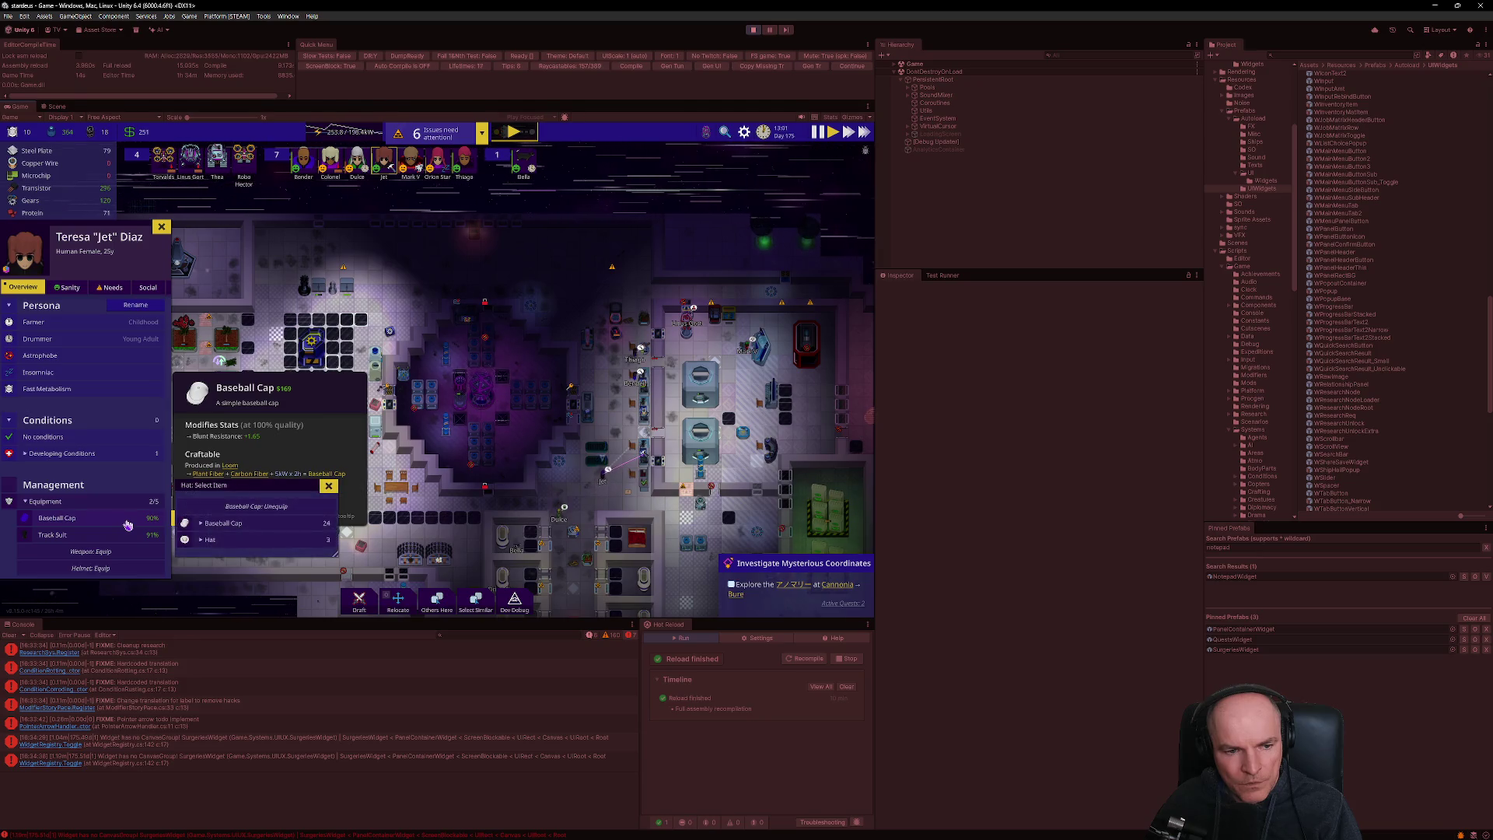
pyautogui.click(128, 534)
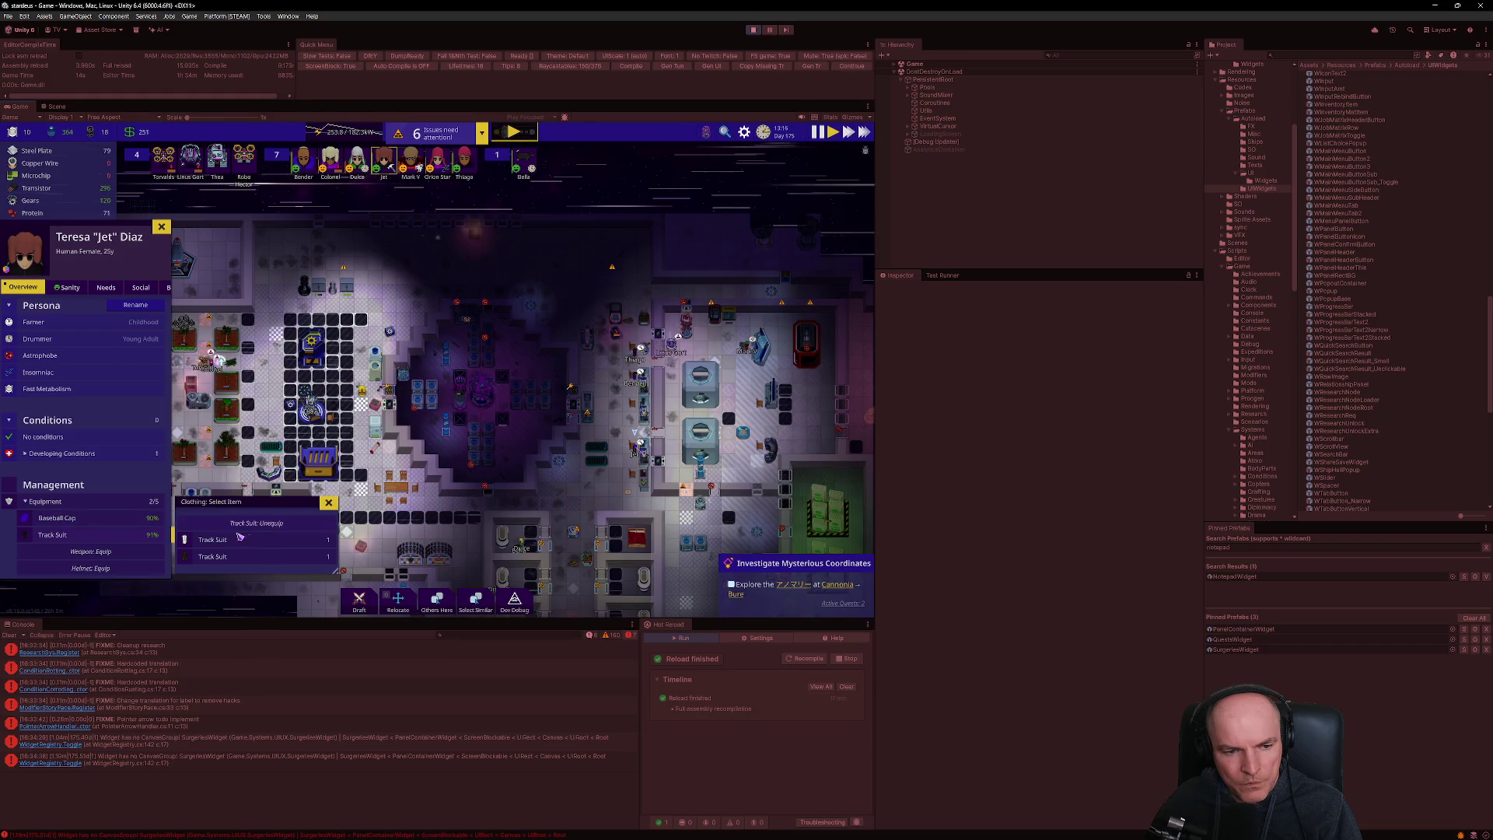
# - Reopen the hat list, expand the Baseball Cap and Hat groups, then start a VS Code file search
pyautogui.click(123, 524)
pyautogui.moveTo(123, 526)
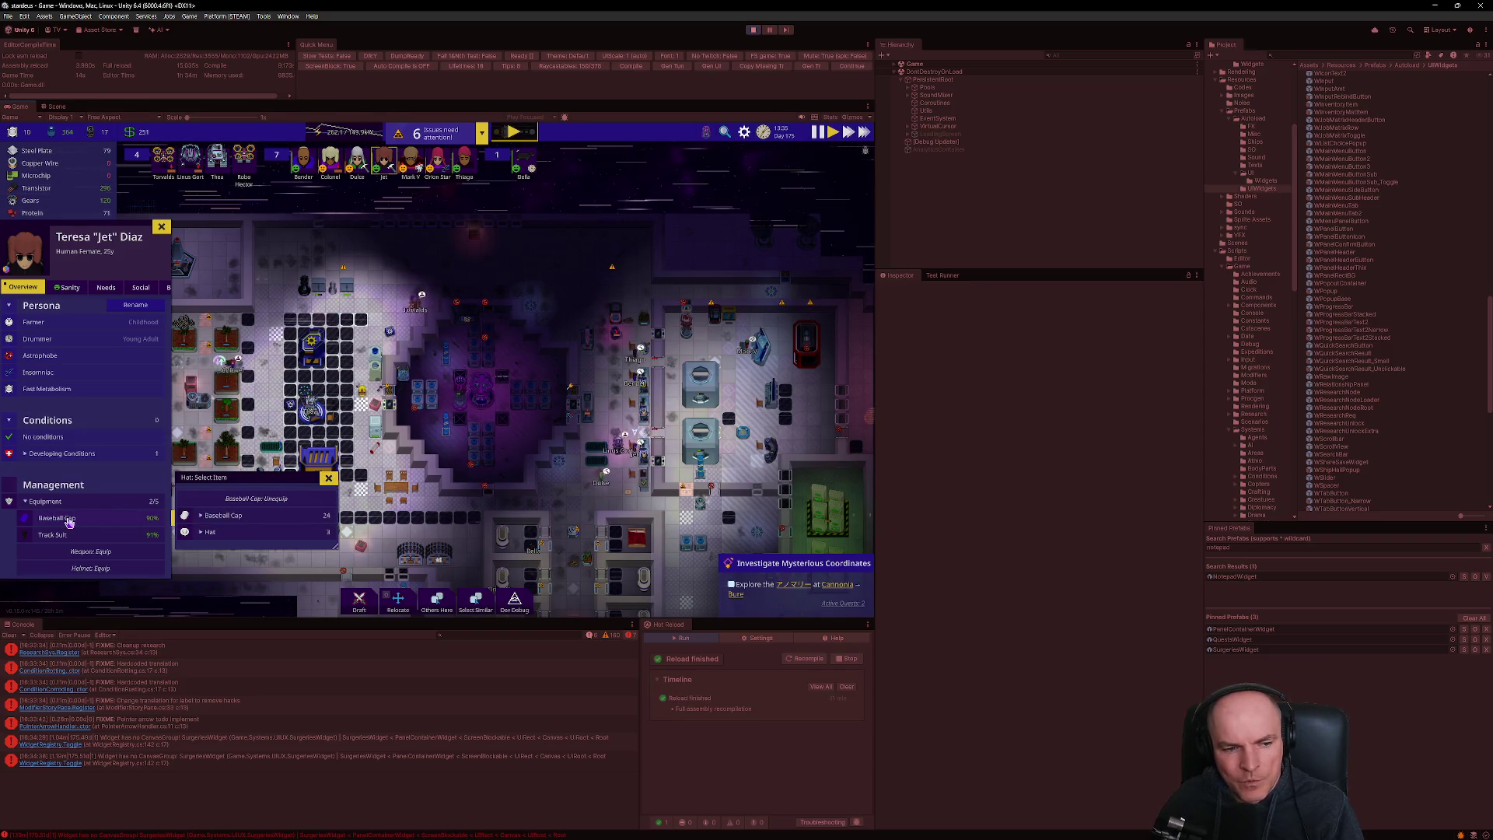
pyautogui.click(237, 514)
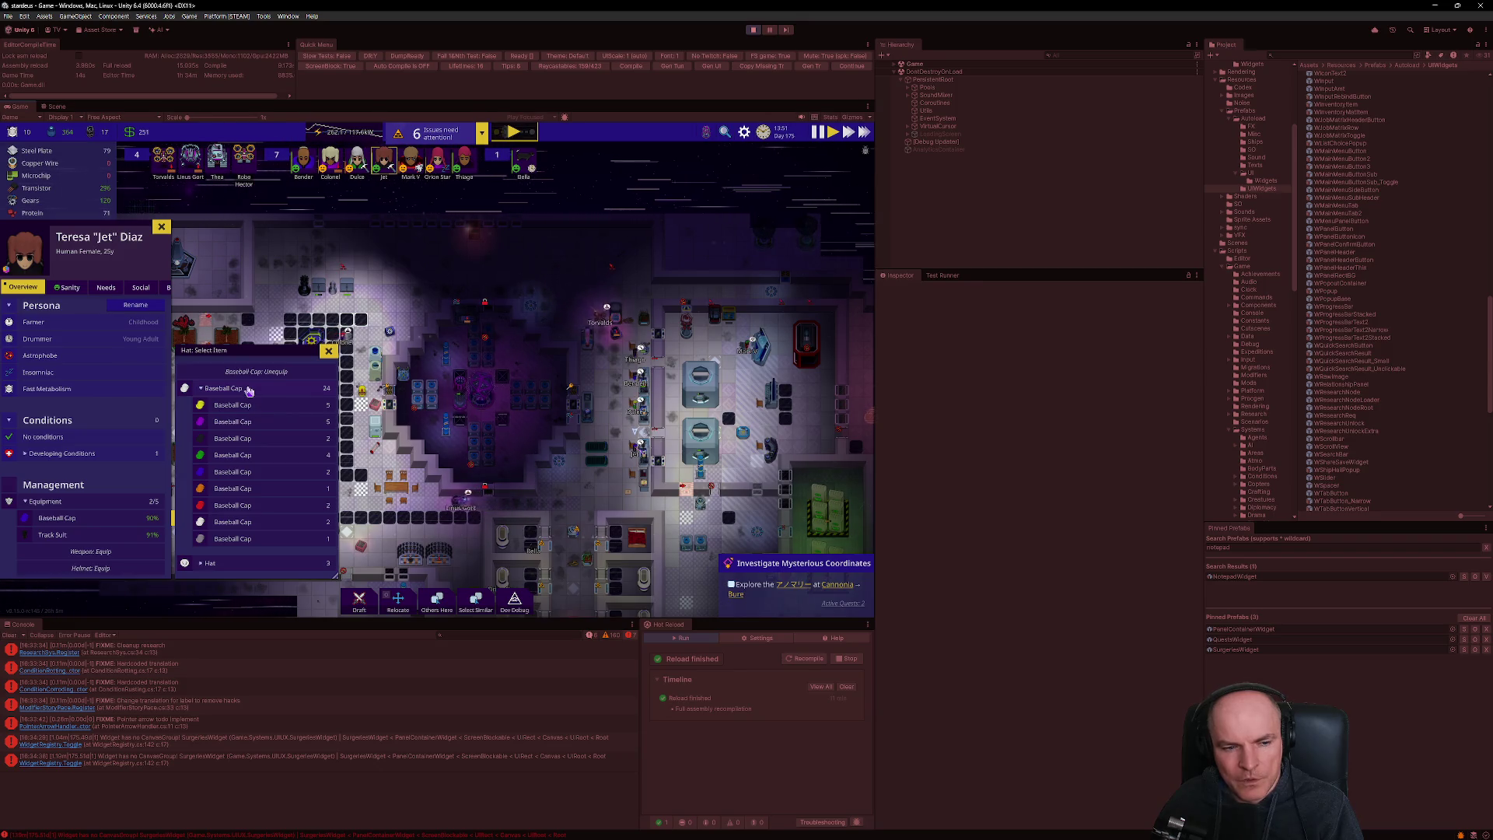
pyautogui.click(227, 563)
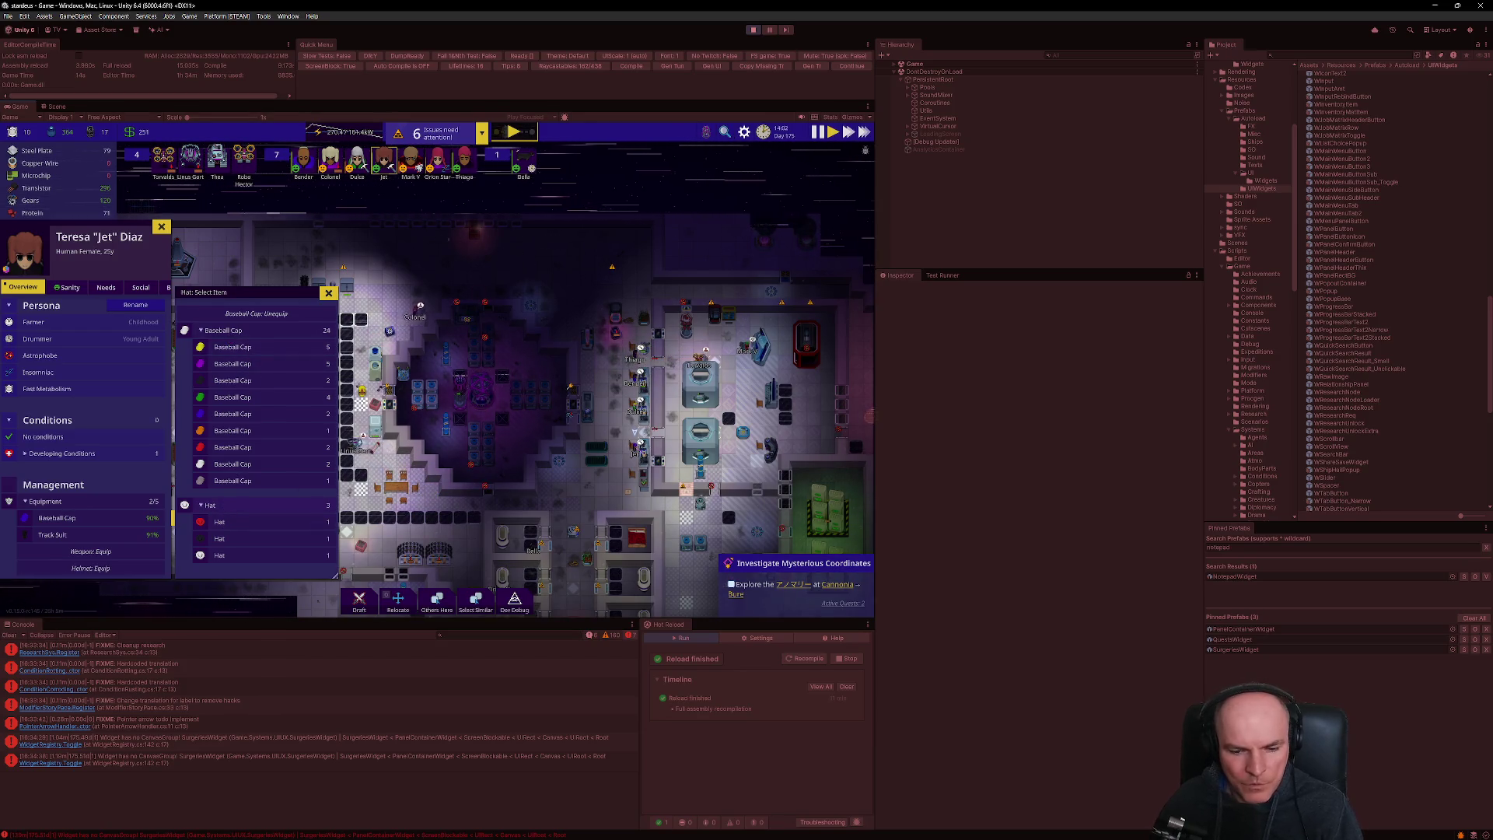
pyautogui.click(758, 828)
pyautogui.hotkey('ctrl', 'p')
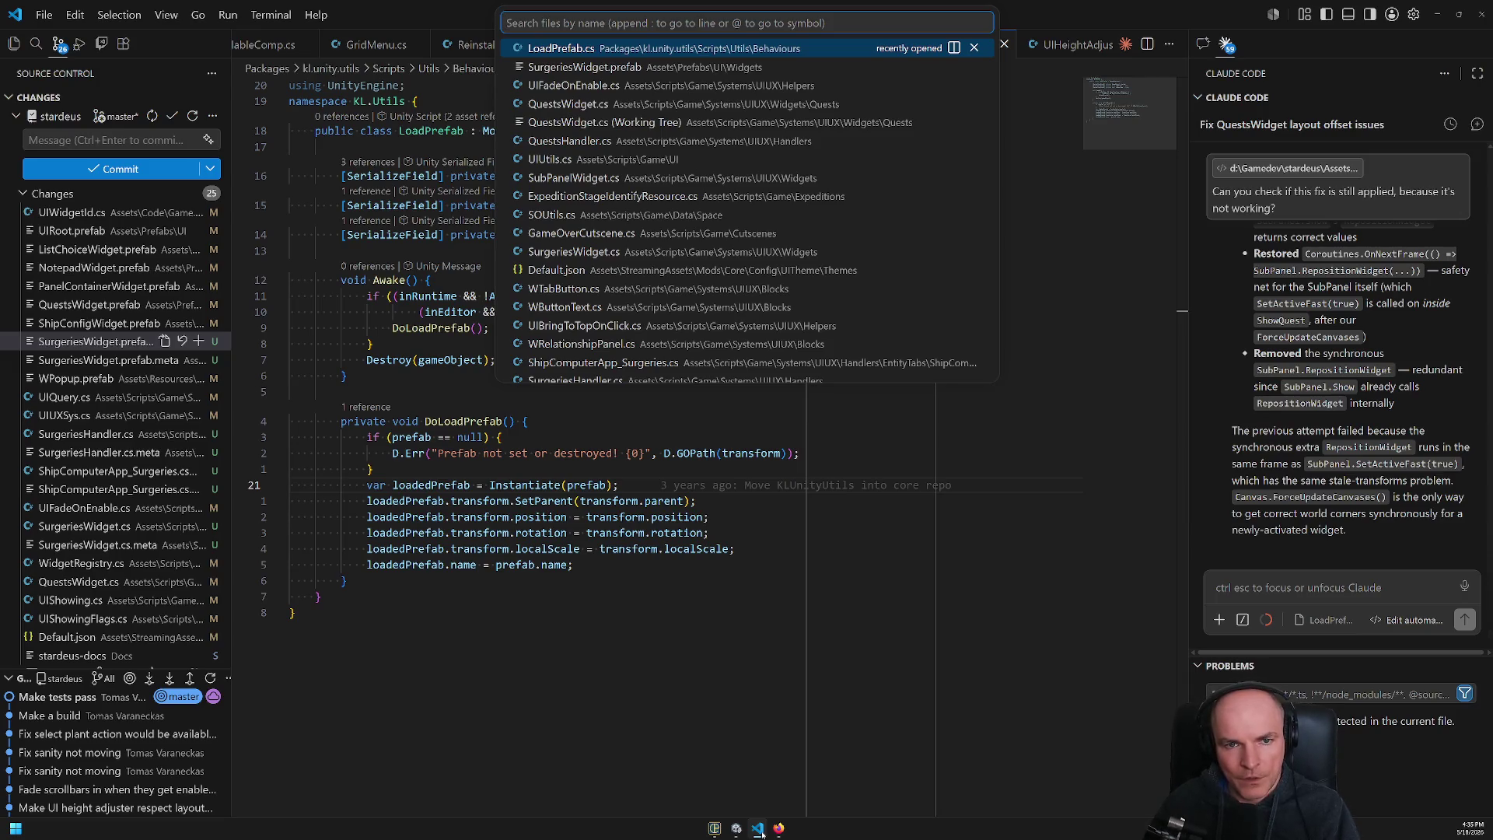
# - Search project files for 'equiment', then 'inventory', scrolling through the matches
pyautogui.write('equiment')
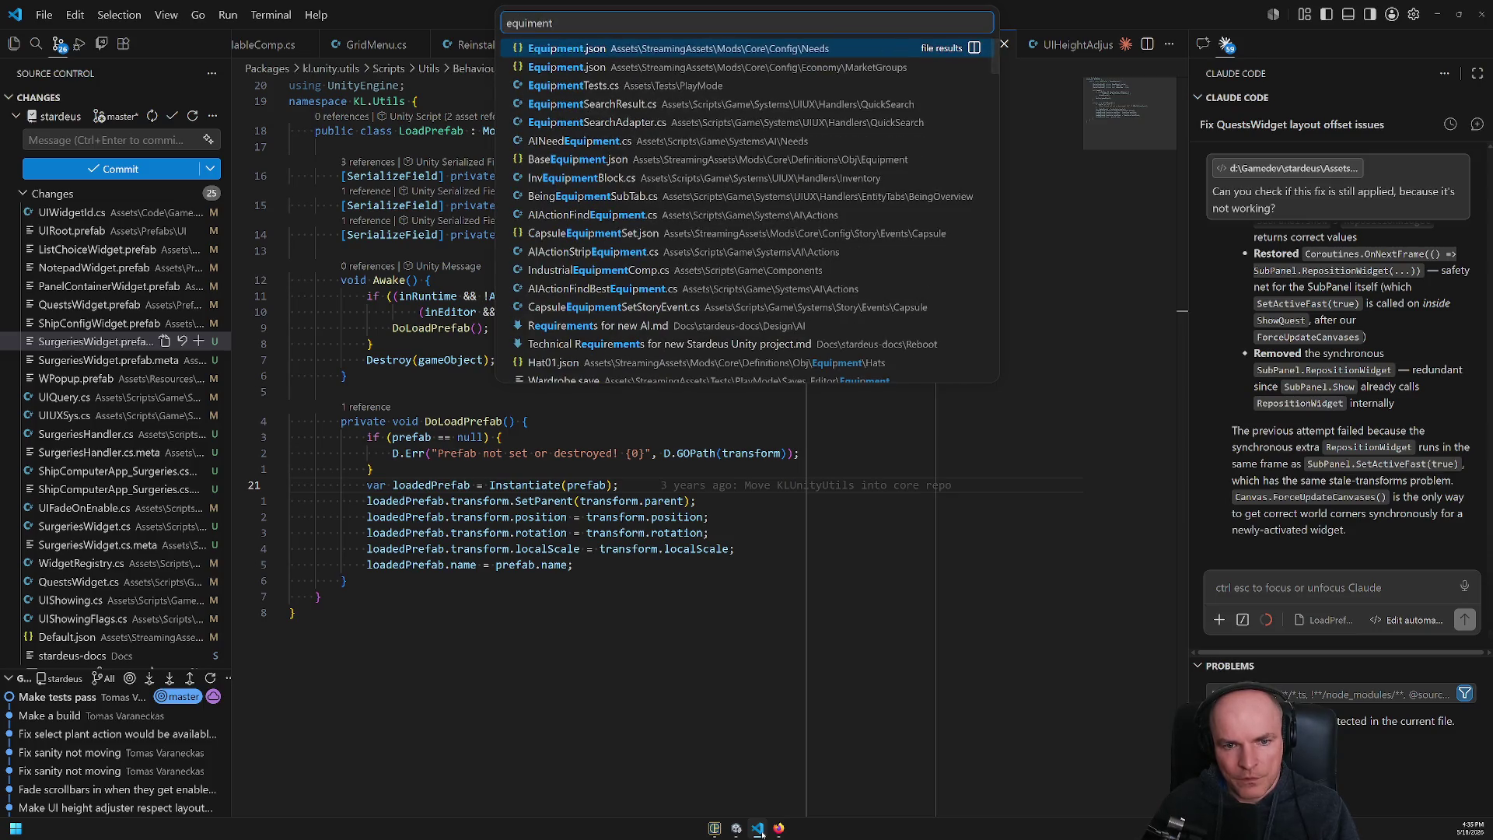
pyautogui.hotkey('ctrl', 'a')
pyautogui.write('inventory')
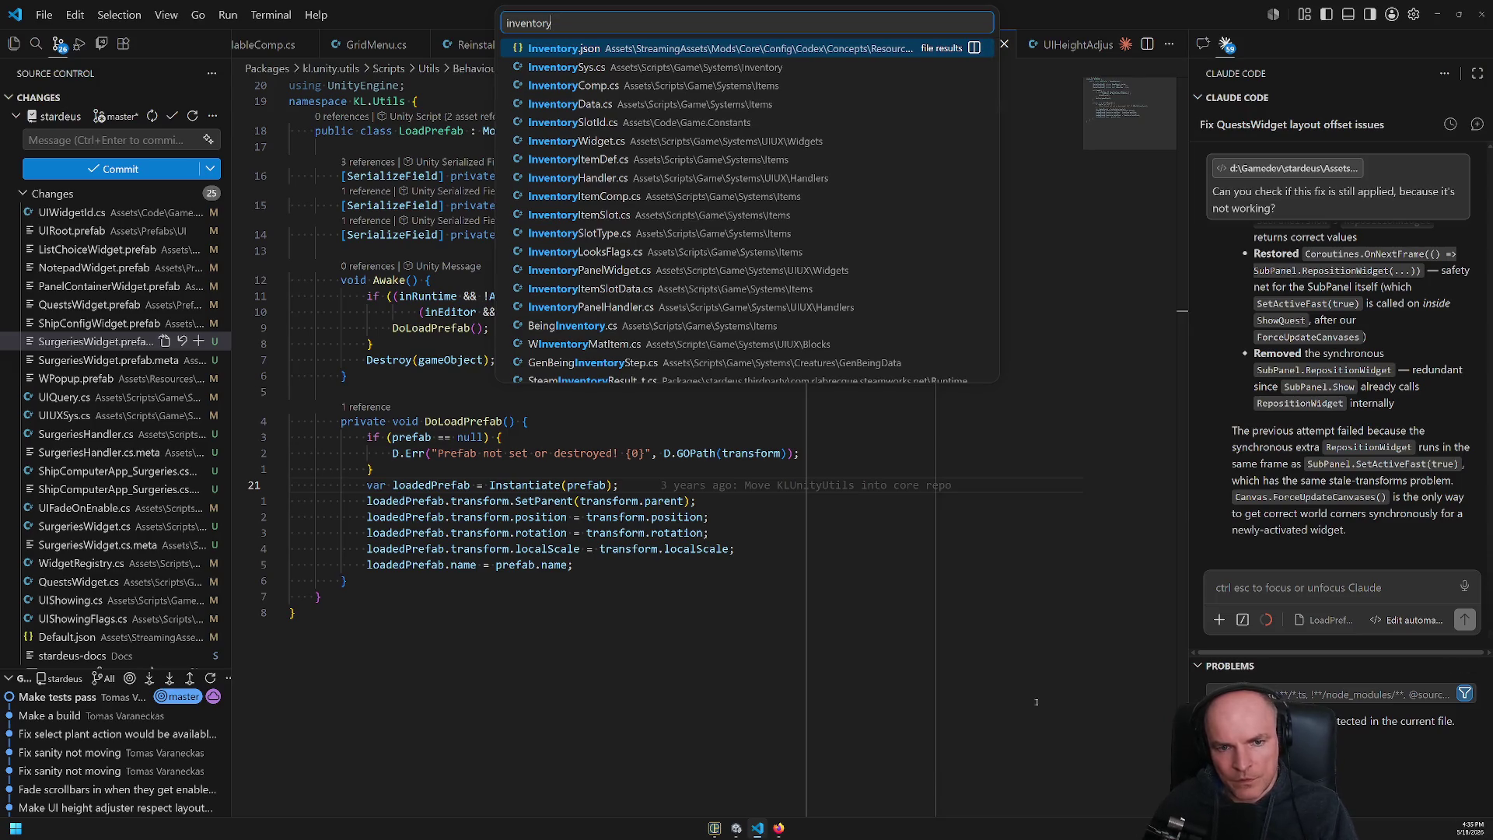
pyautogui.scroll(-5, 741, 280)
pyautogui.scroll(-10, 741, 280)
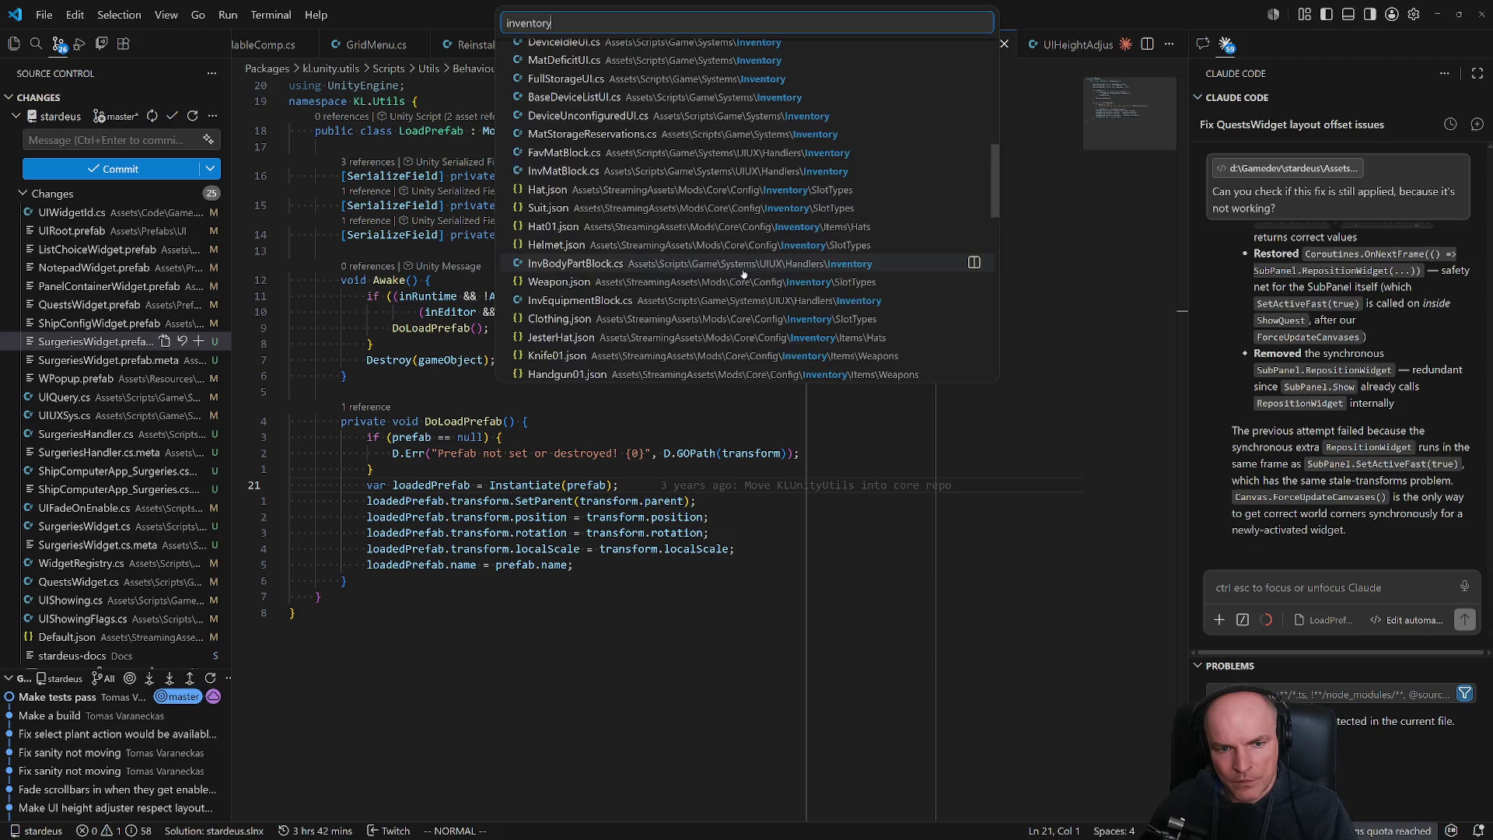
pyautogui.scroll(10, 742, 268)
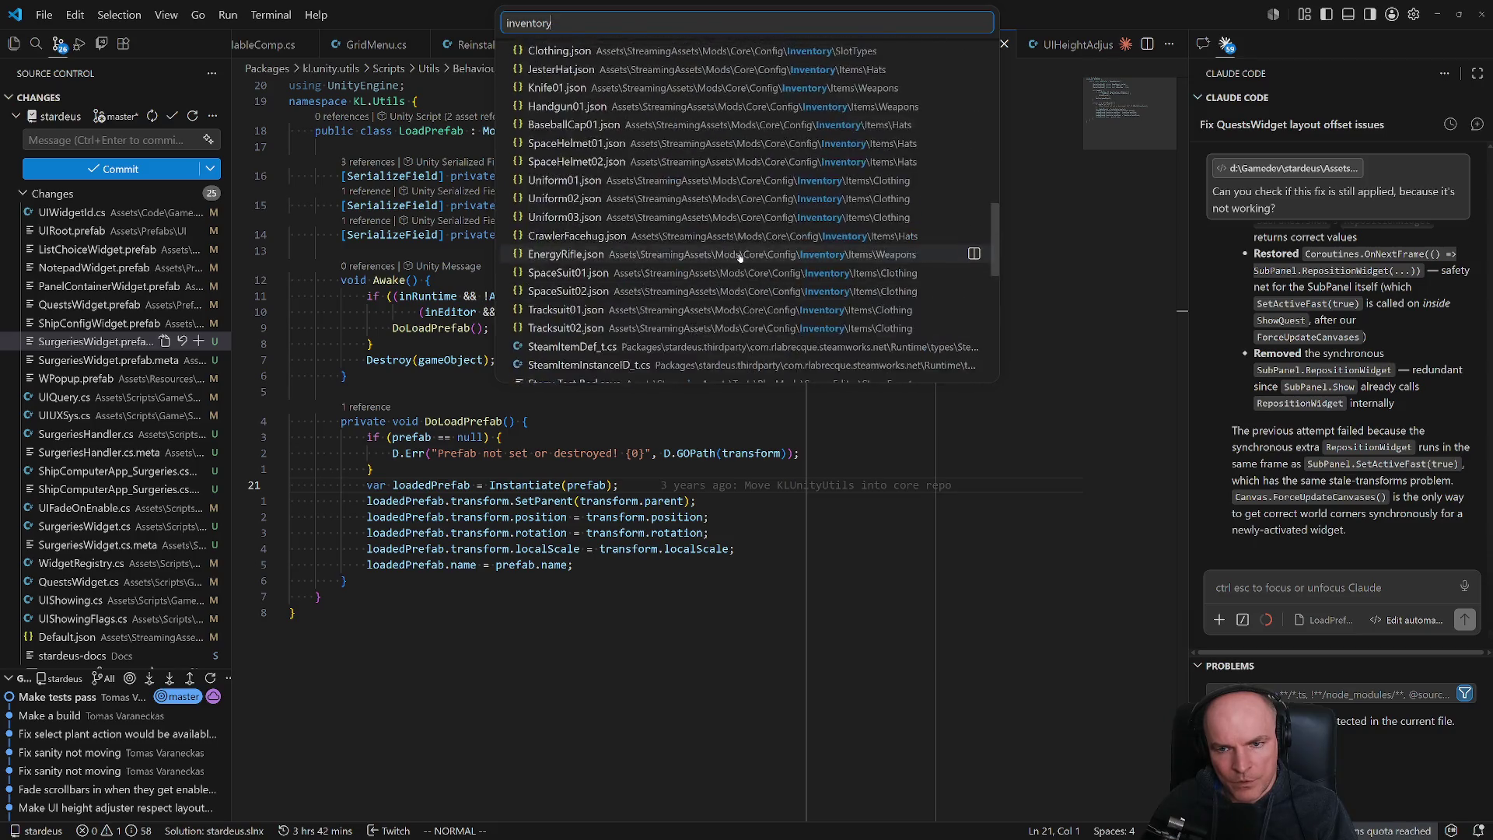
pyautogui.press('Escape')
# - Search files for 'equipment' and an '_invento' variant of the query
pyautogui.hotkey('ctrl', 'p')
pyautogui.write('equipment')
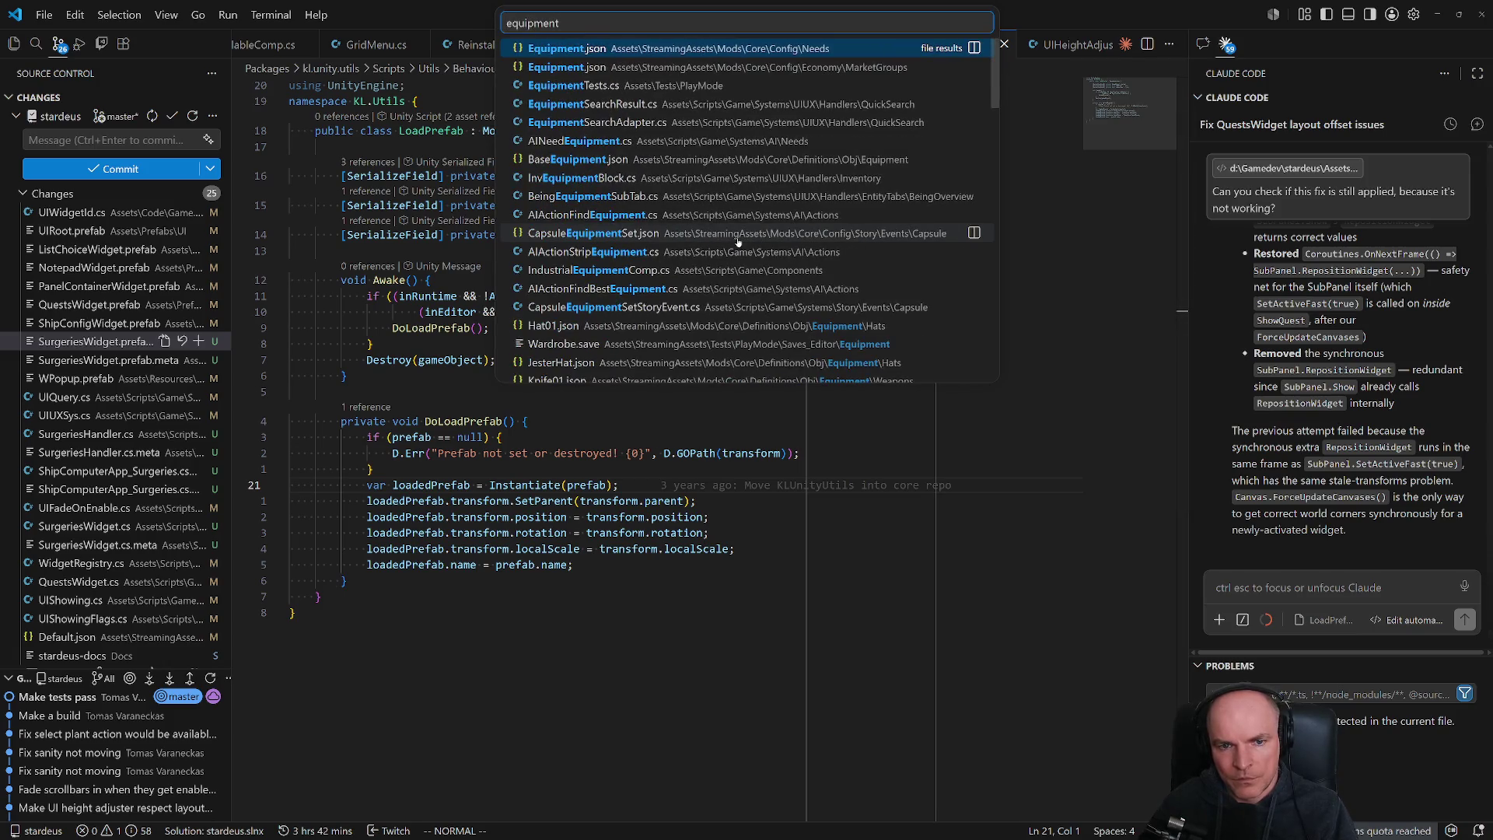
pyautogui.press('Home')
pyautogui.write('-')
pyautogui.press('BackSpace')
pyautogui.write('_')
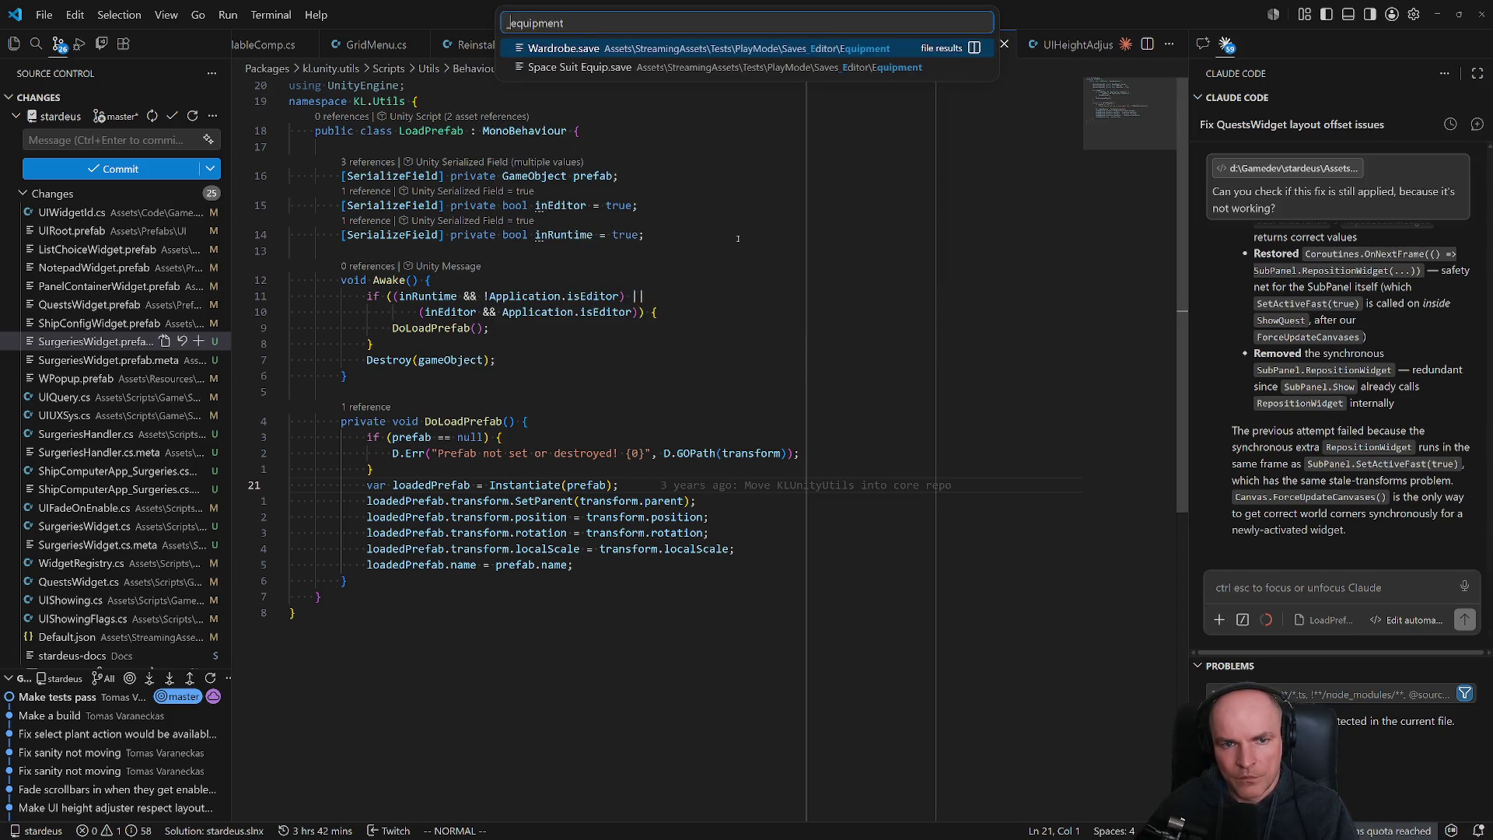
pyautogui.write('inventory')
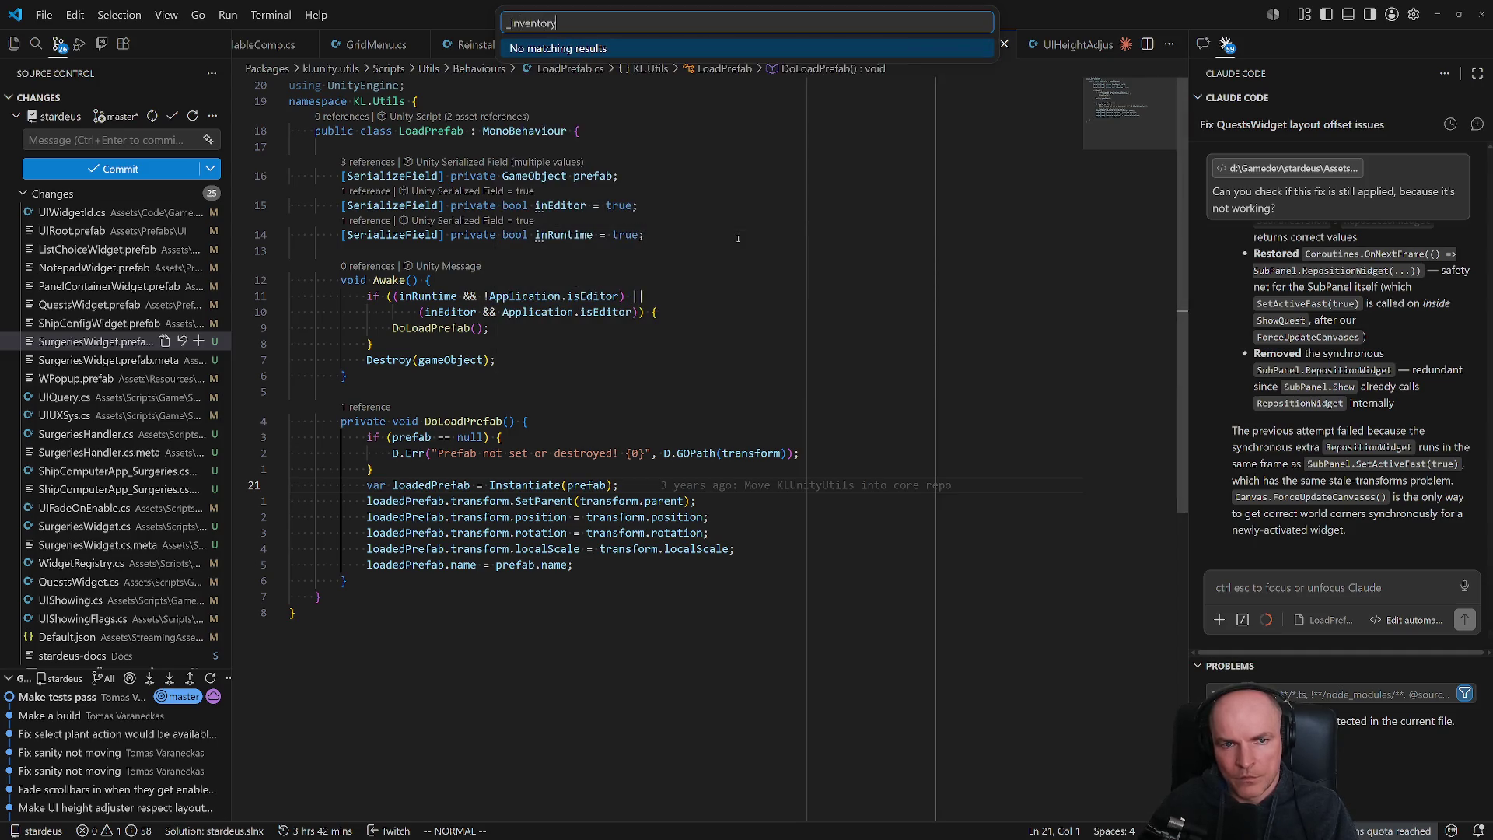
pyautogui.hotkey('ctrl', 'BackSpace')
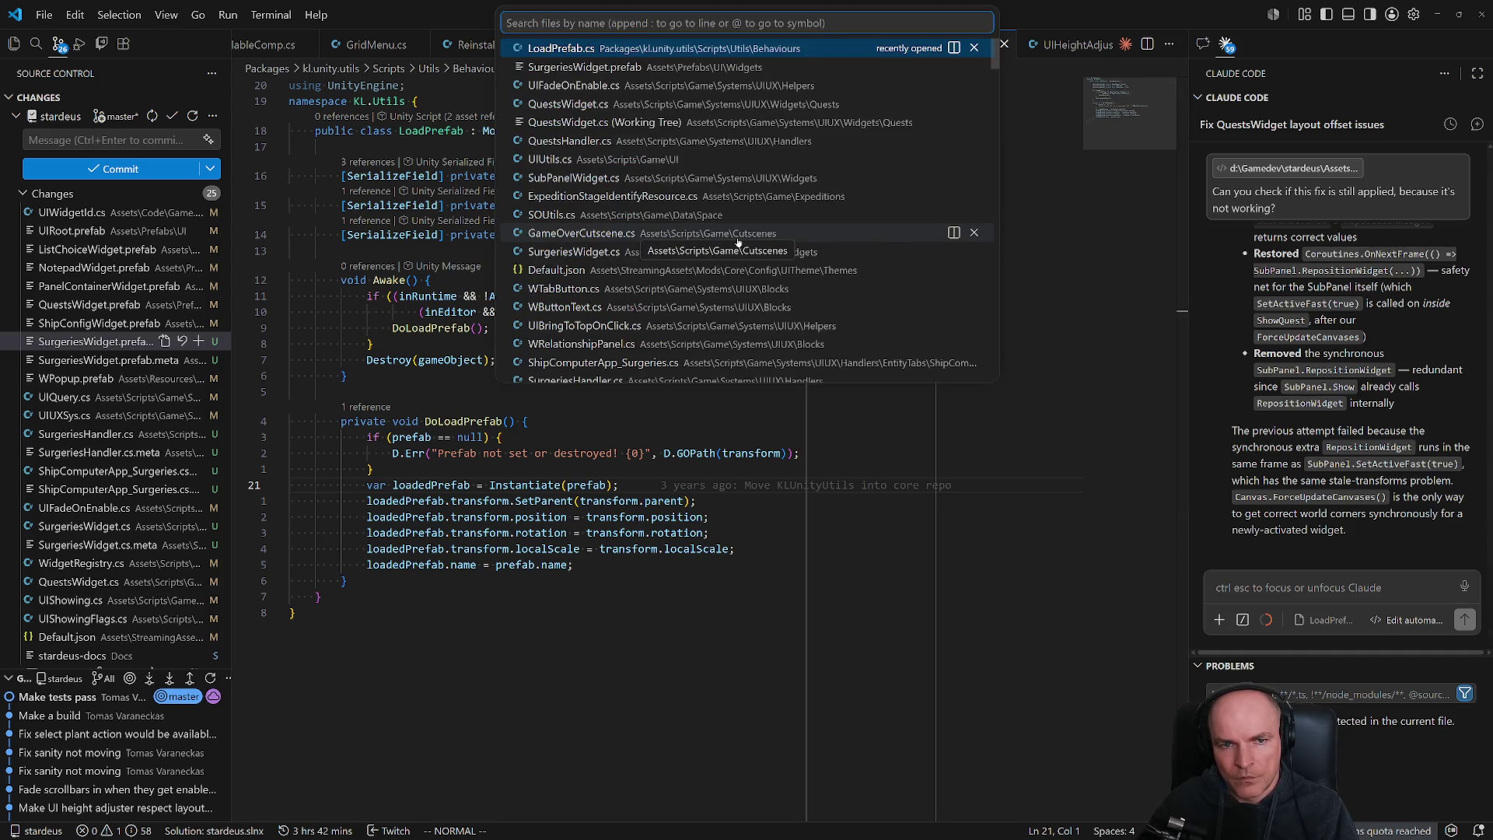
# - Try the file queries 'being', 'beingen' and 'lockinven', then close the search
pyautogui.write('being')
pyautogui.press('BackSpace')
pyautogui.press('BackSpace')
pyautogui.press('BackSpace')
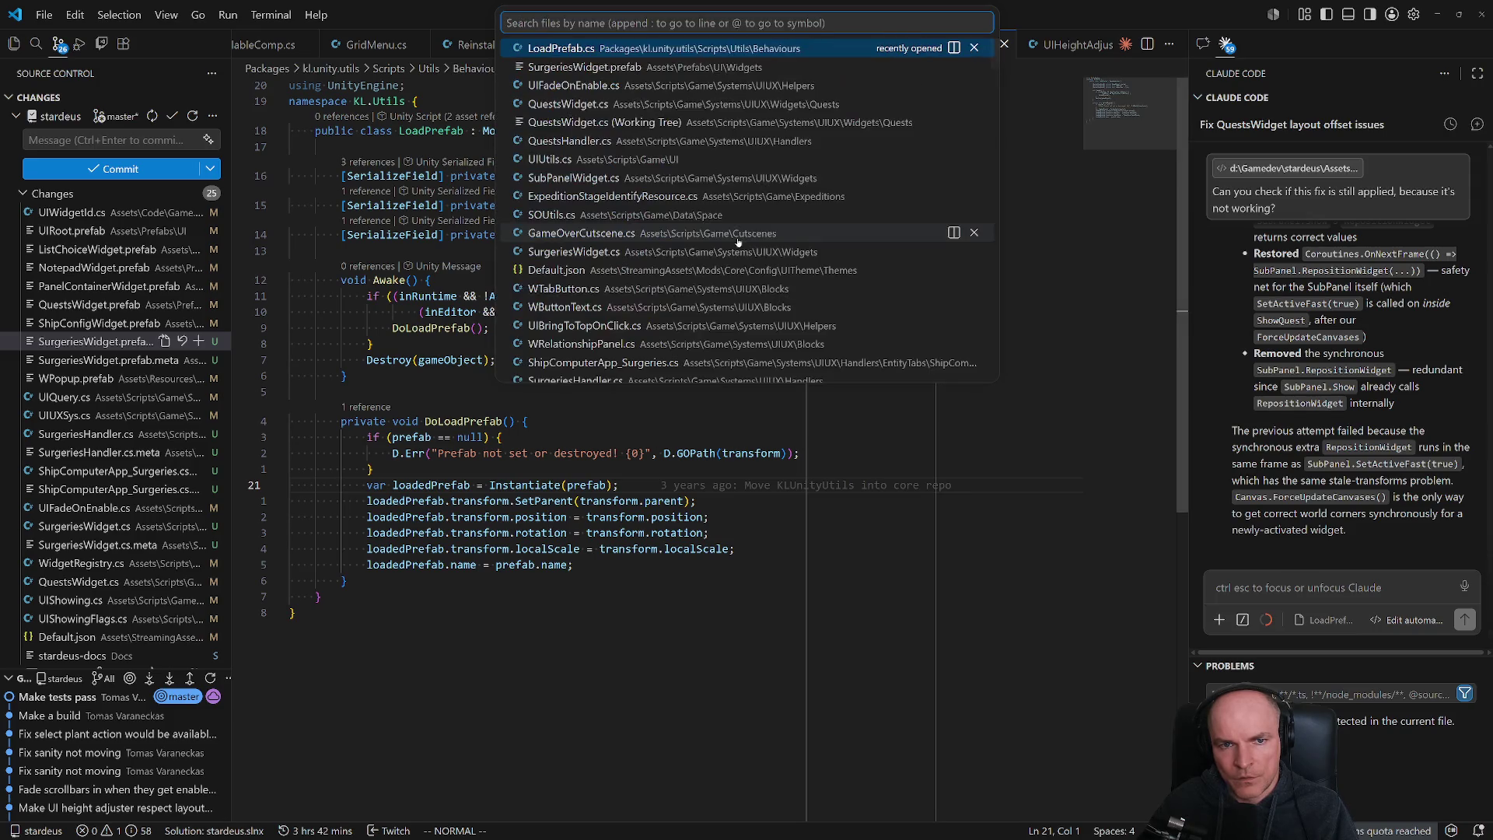
pyautogui.write('ing')
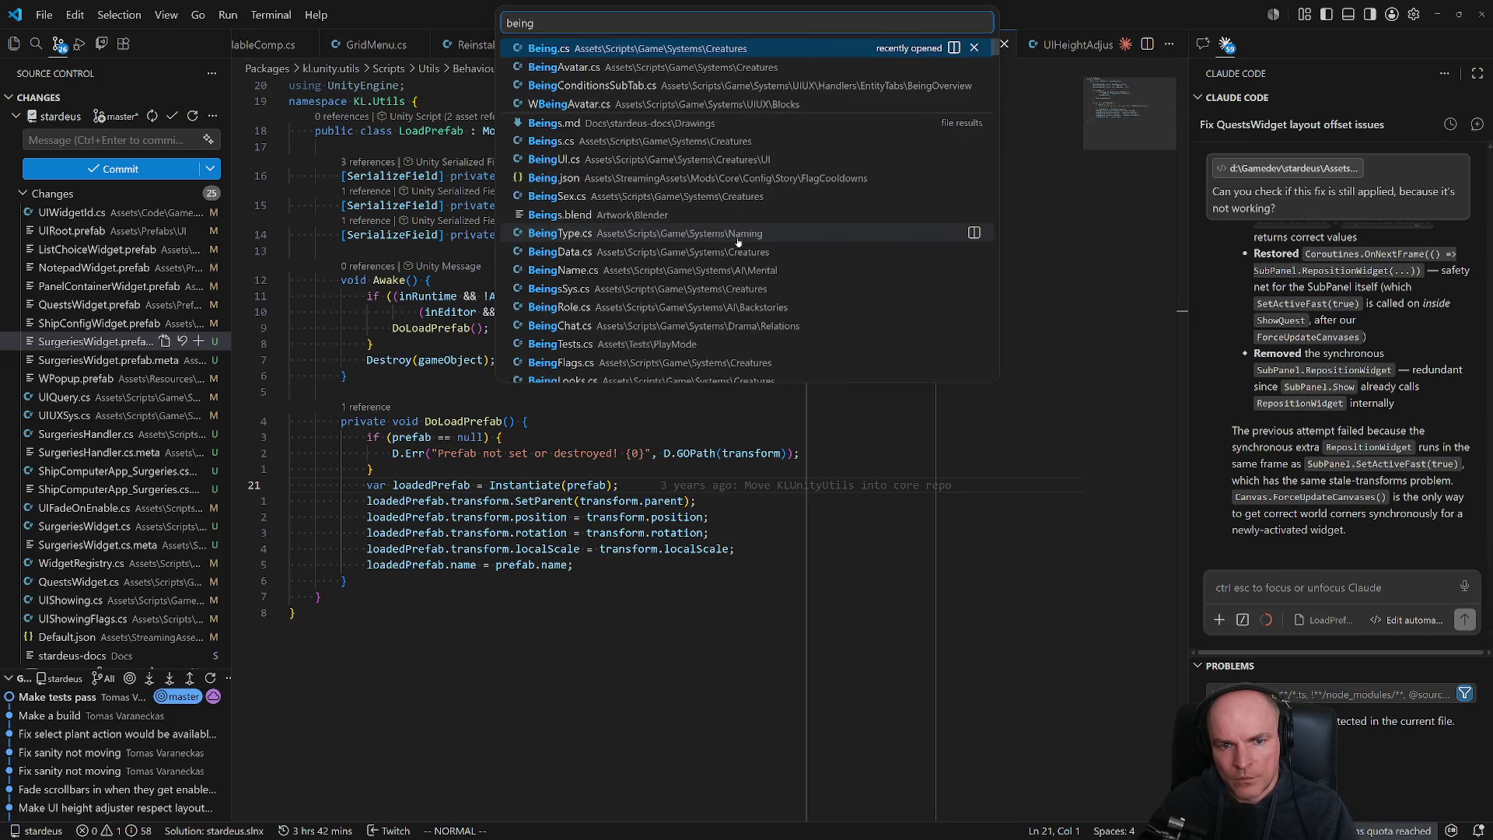
pyautogui.write('en')
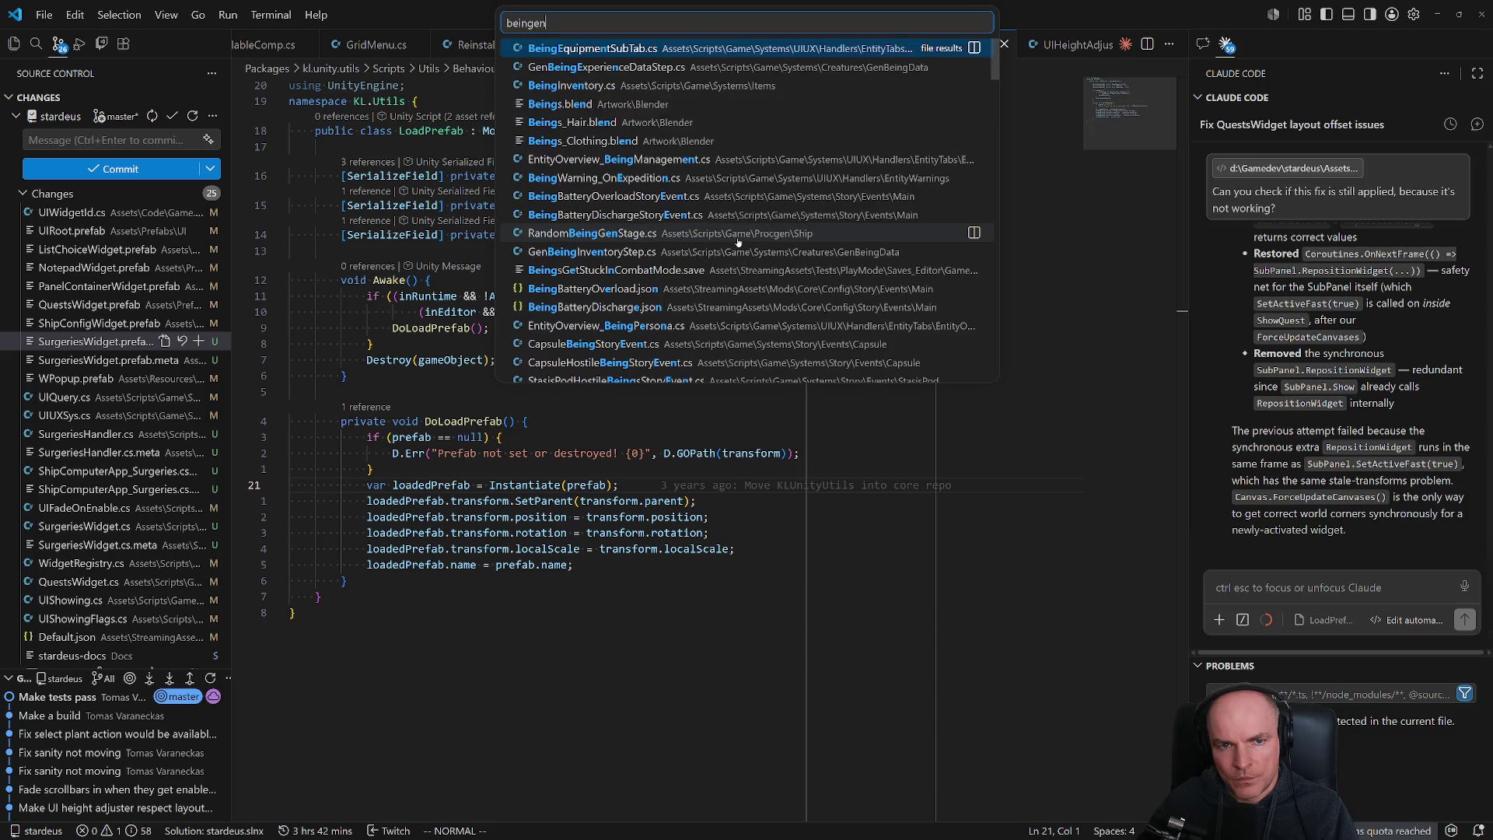
pyautogui.press('BackSpace')
pyautogui.press('BackSpace')
pyautogui.press('BackSpace')
pyautogui.write('b')
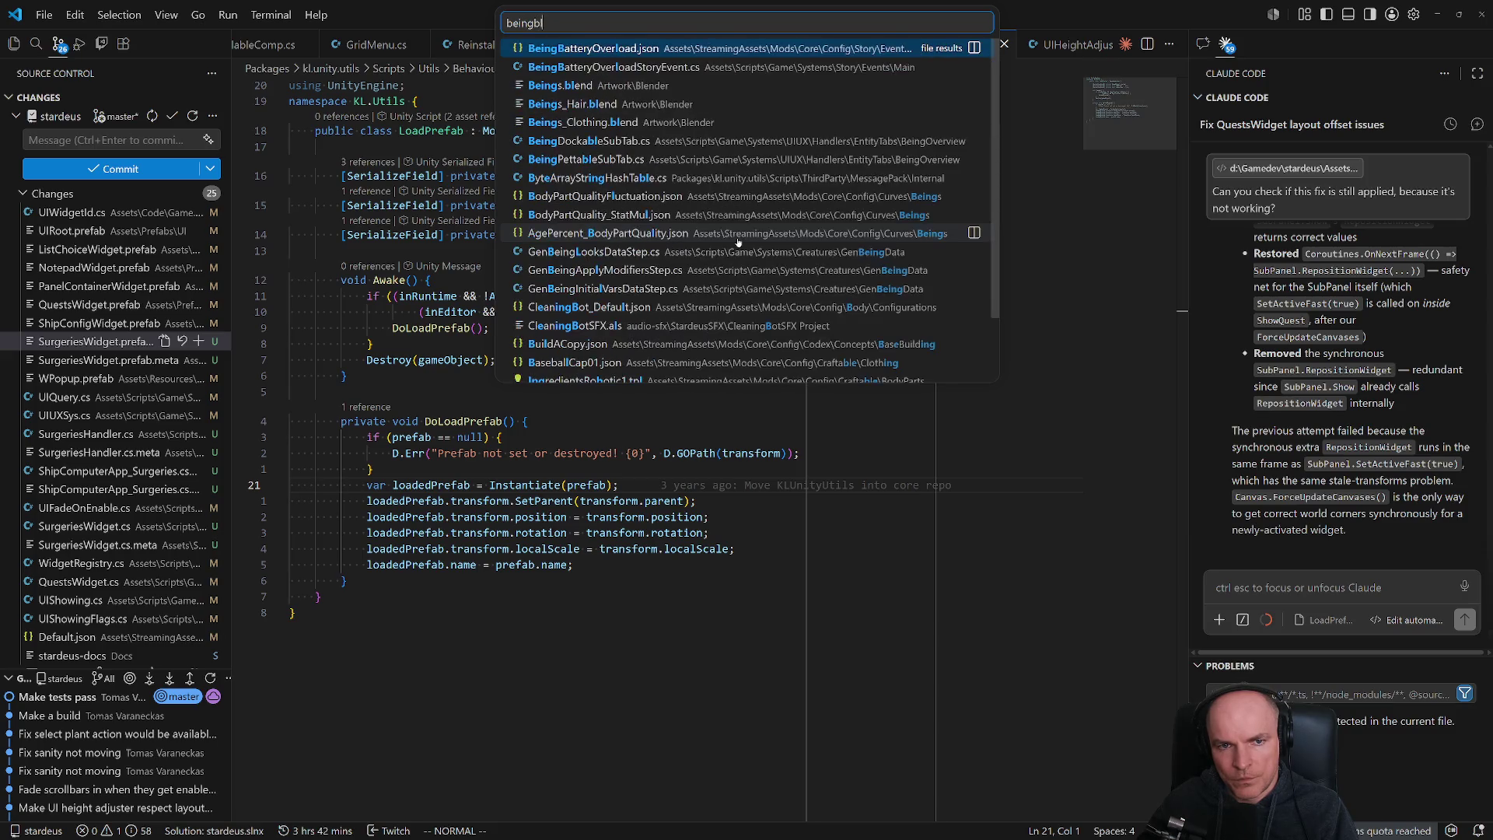
pyautogui.write('lockin')
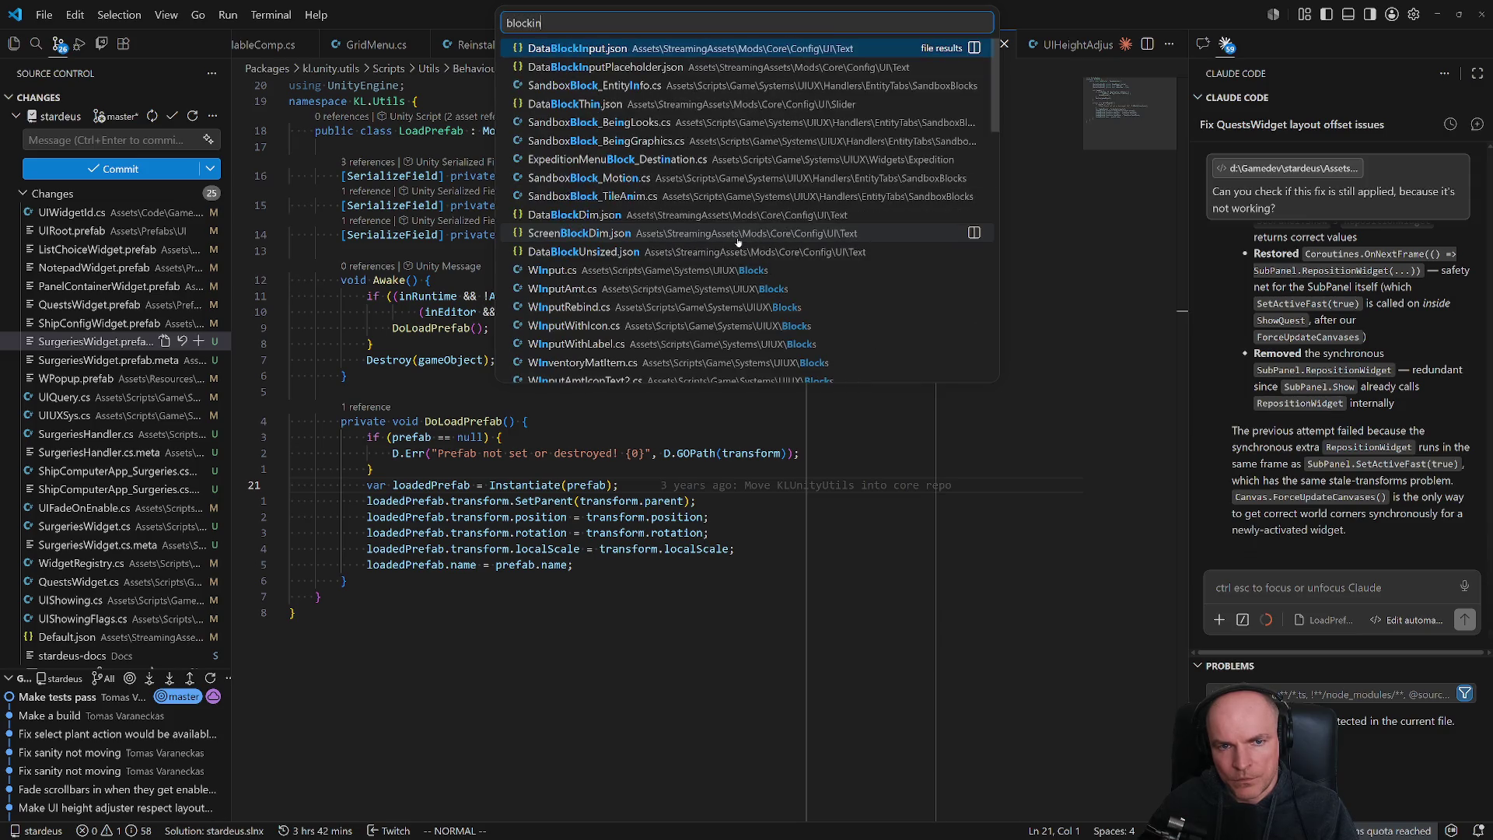
pyautogui.write('ven')
pyautogui.press('Escape')
# - Glance at Unity, then try file searches beginning with 'being', such as 'beingover'
pyautogui.hotkey('alt', 'Tab')
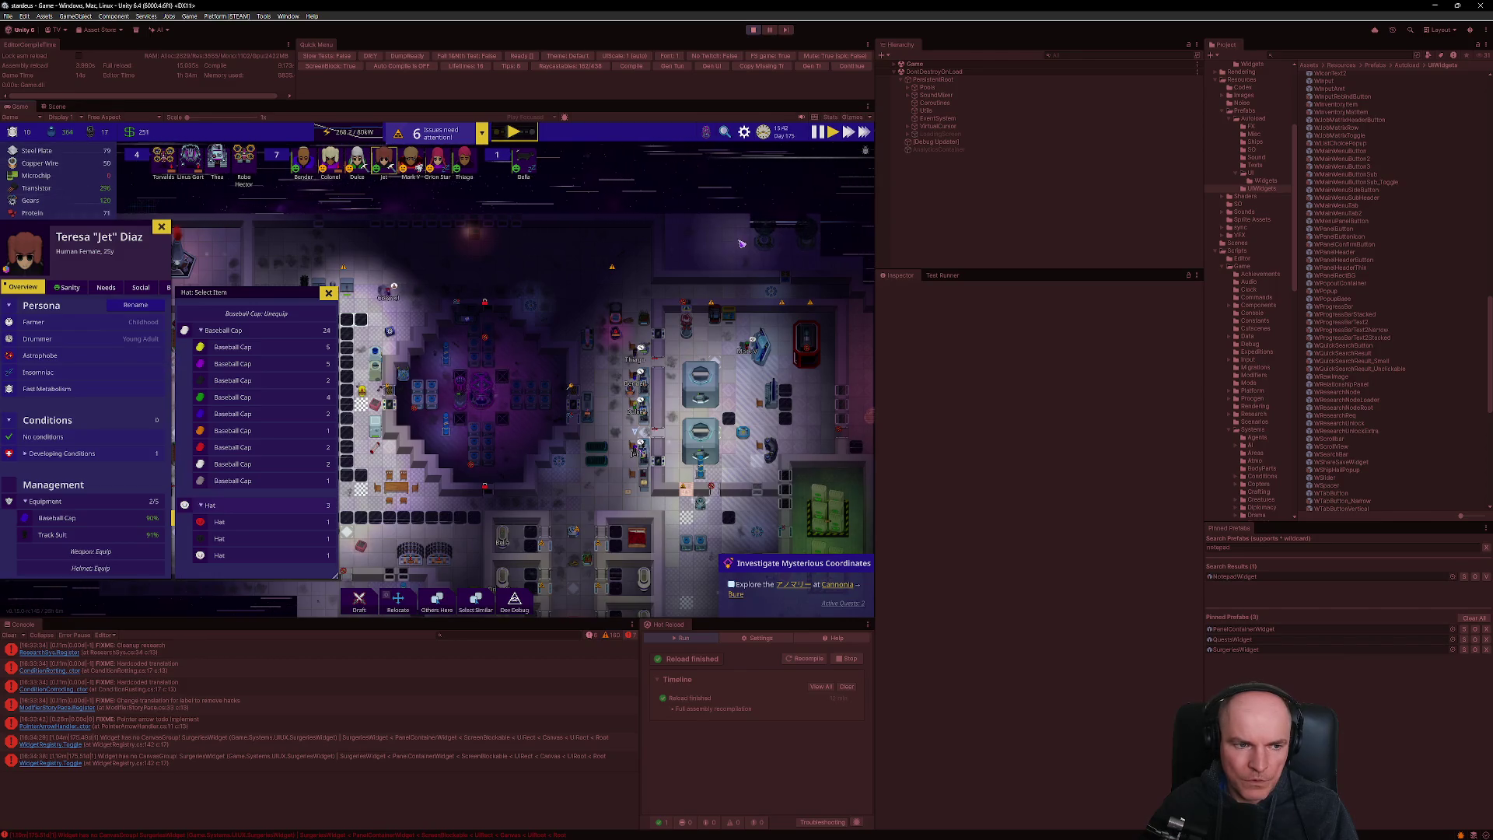
pyautogui.hotkey('alt', 'Tab')
pyautogui.hotkey('ctrl', 'p')
pyautogui.write('beingover')
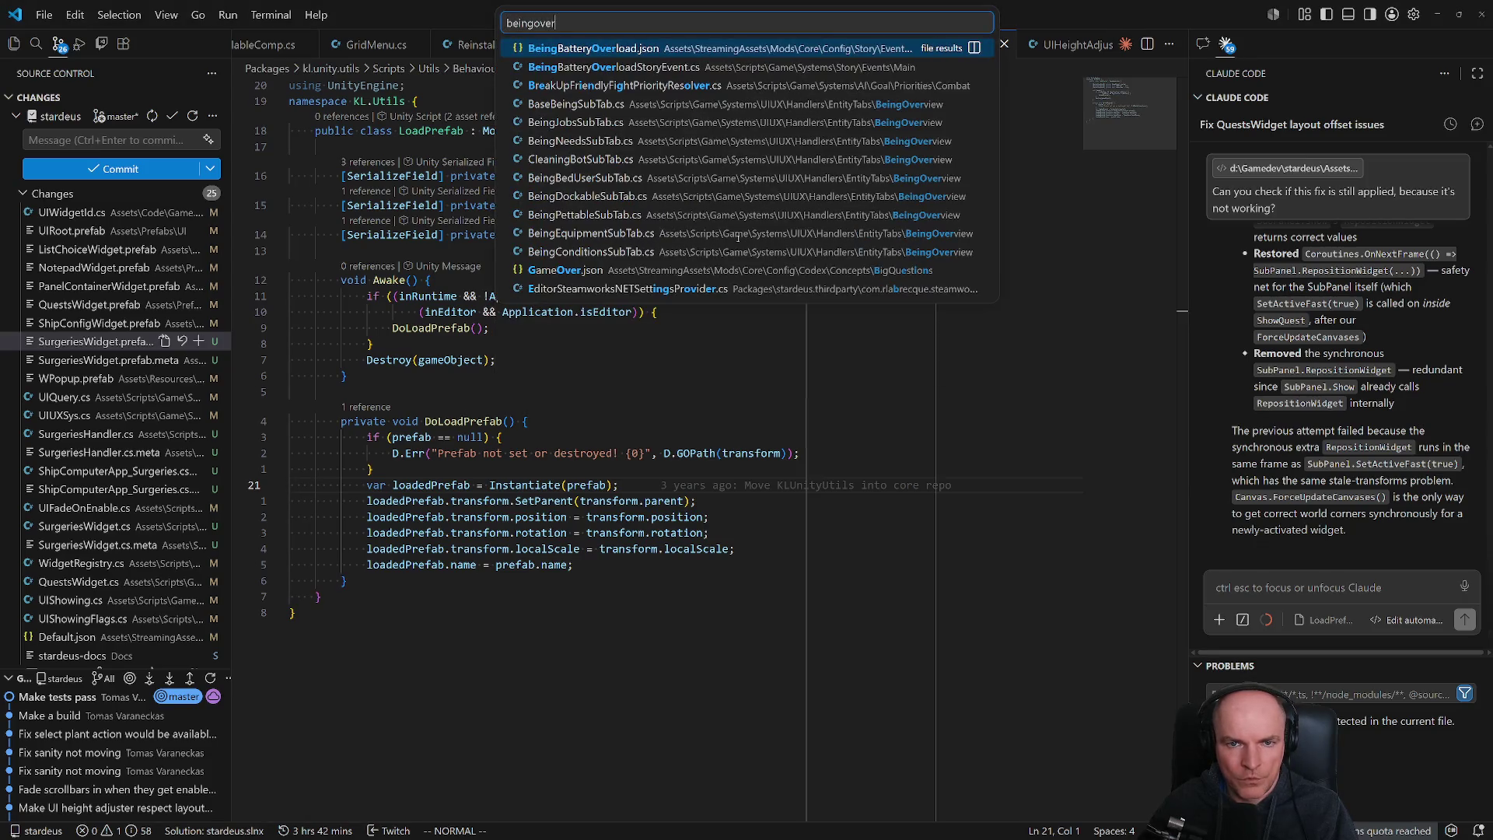
pyautogui.press('BackSpace')
pyautogui.press('BackSpace')
pyautogui.press('BackSpace')
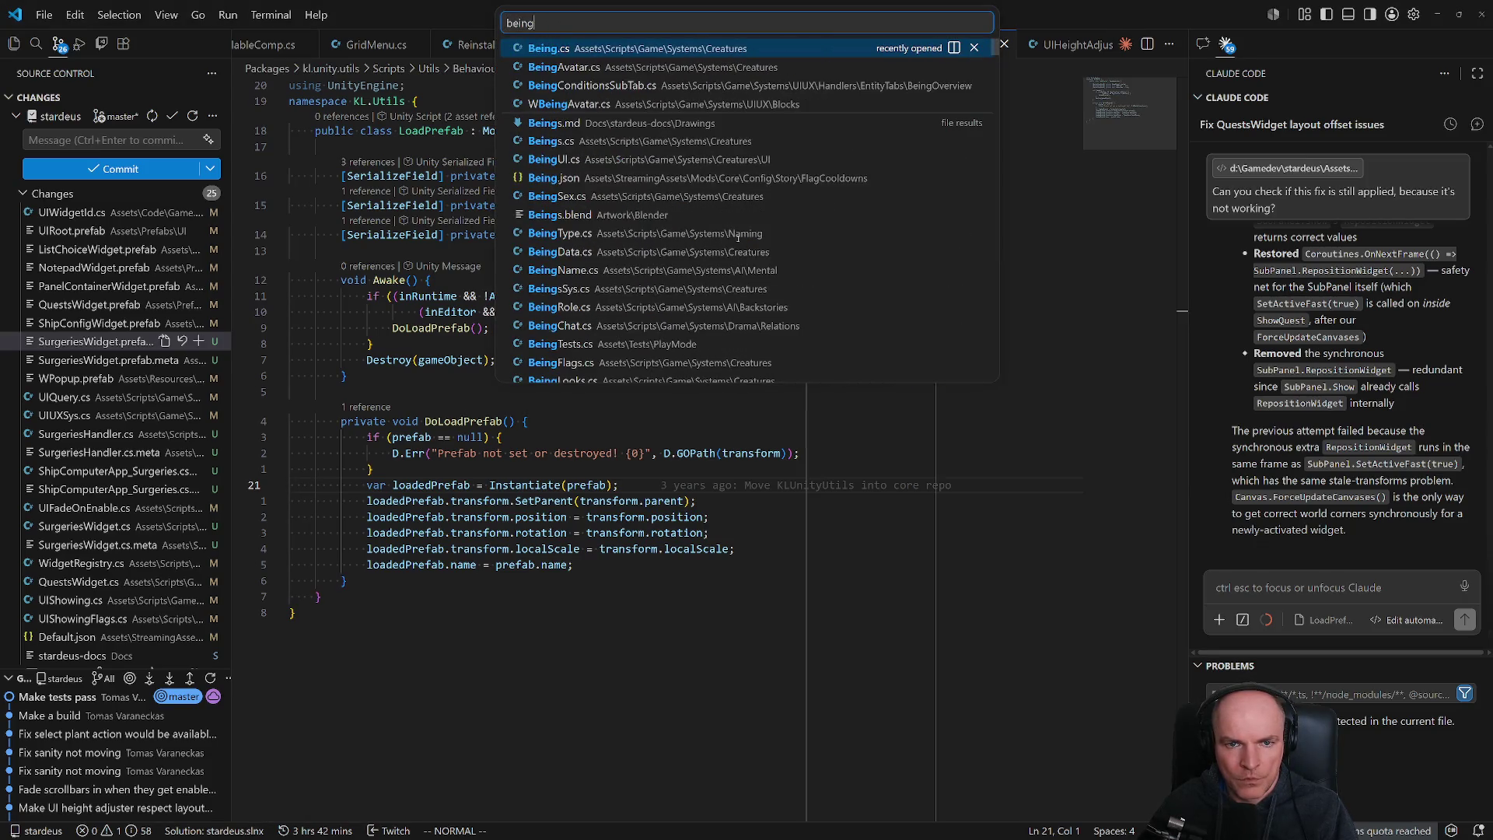
pyautogui.write('tab')
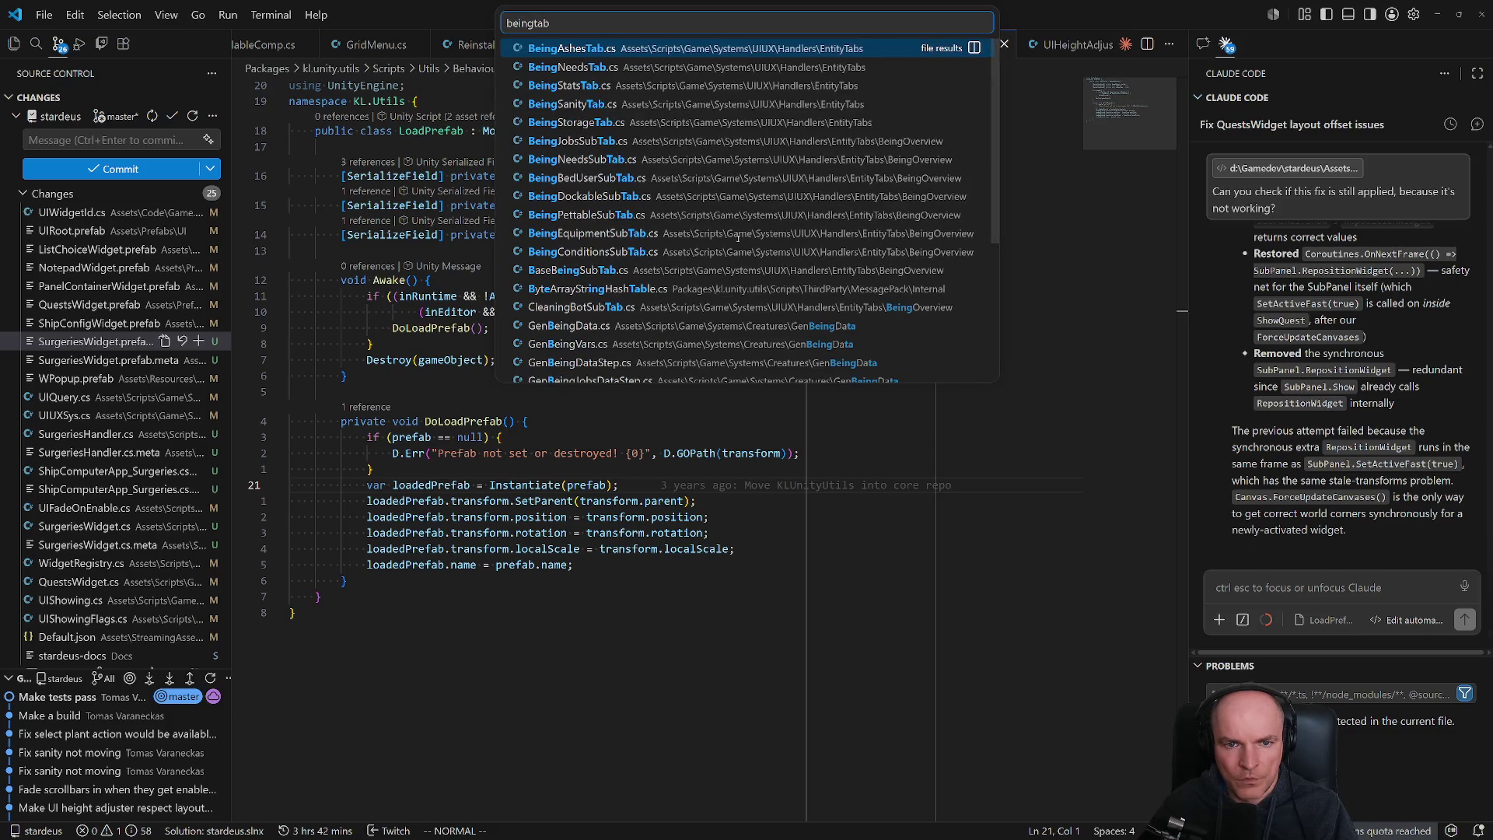
pyautogui.press('BackSpace')
pyautogui.press('BackSpace')
pyautogui.press('BackSpace')
# - Search 'overview' and open EntityOverview_BeingManagement.cs from the matches
pyautogui.write('overview')
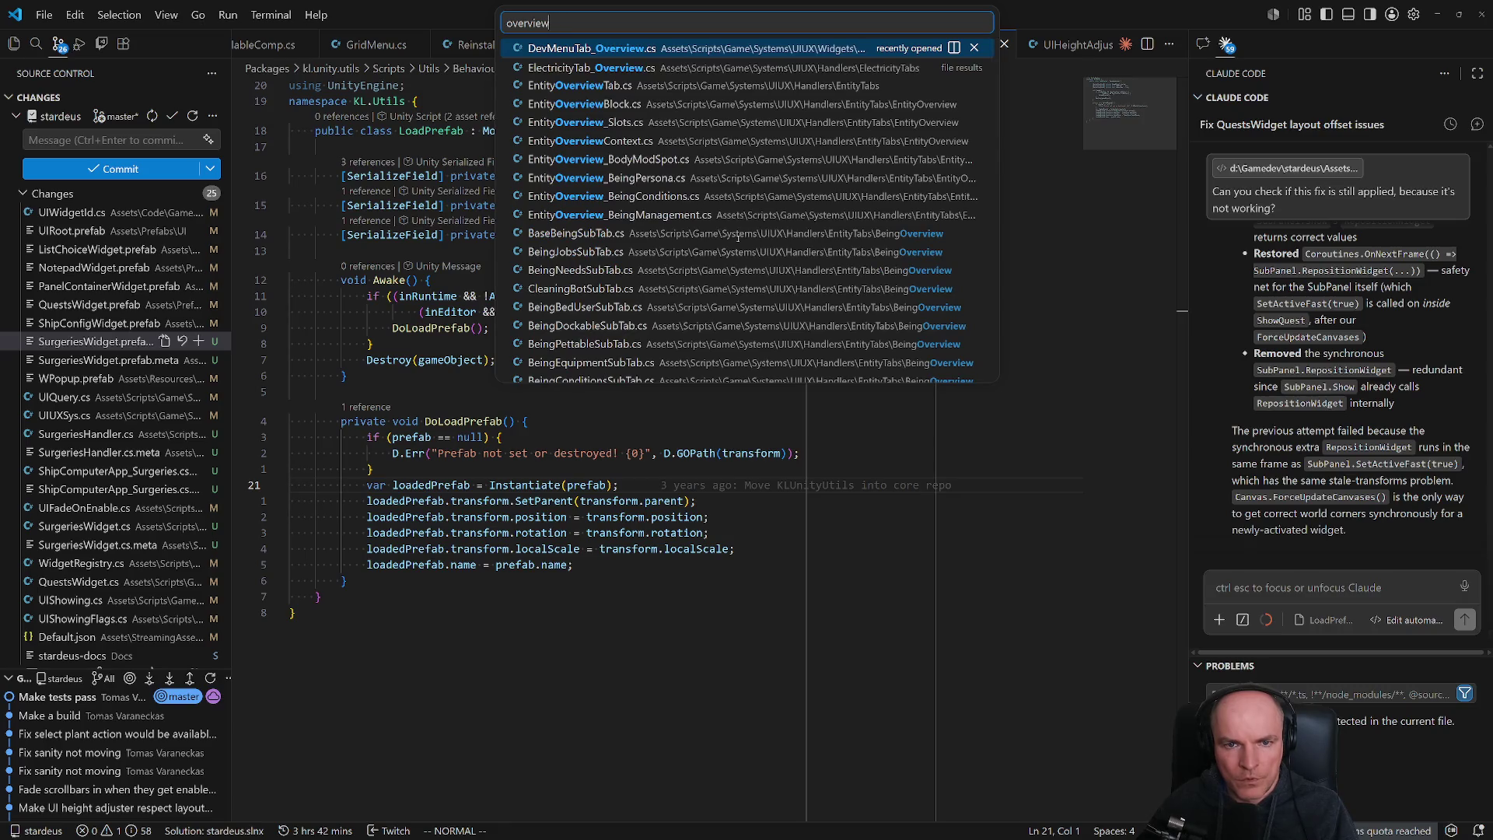
pyautogui.press('Down')
pyautogui.press('Down')
pyautogui.press('Down')
pyautogui.press('Down')
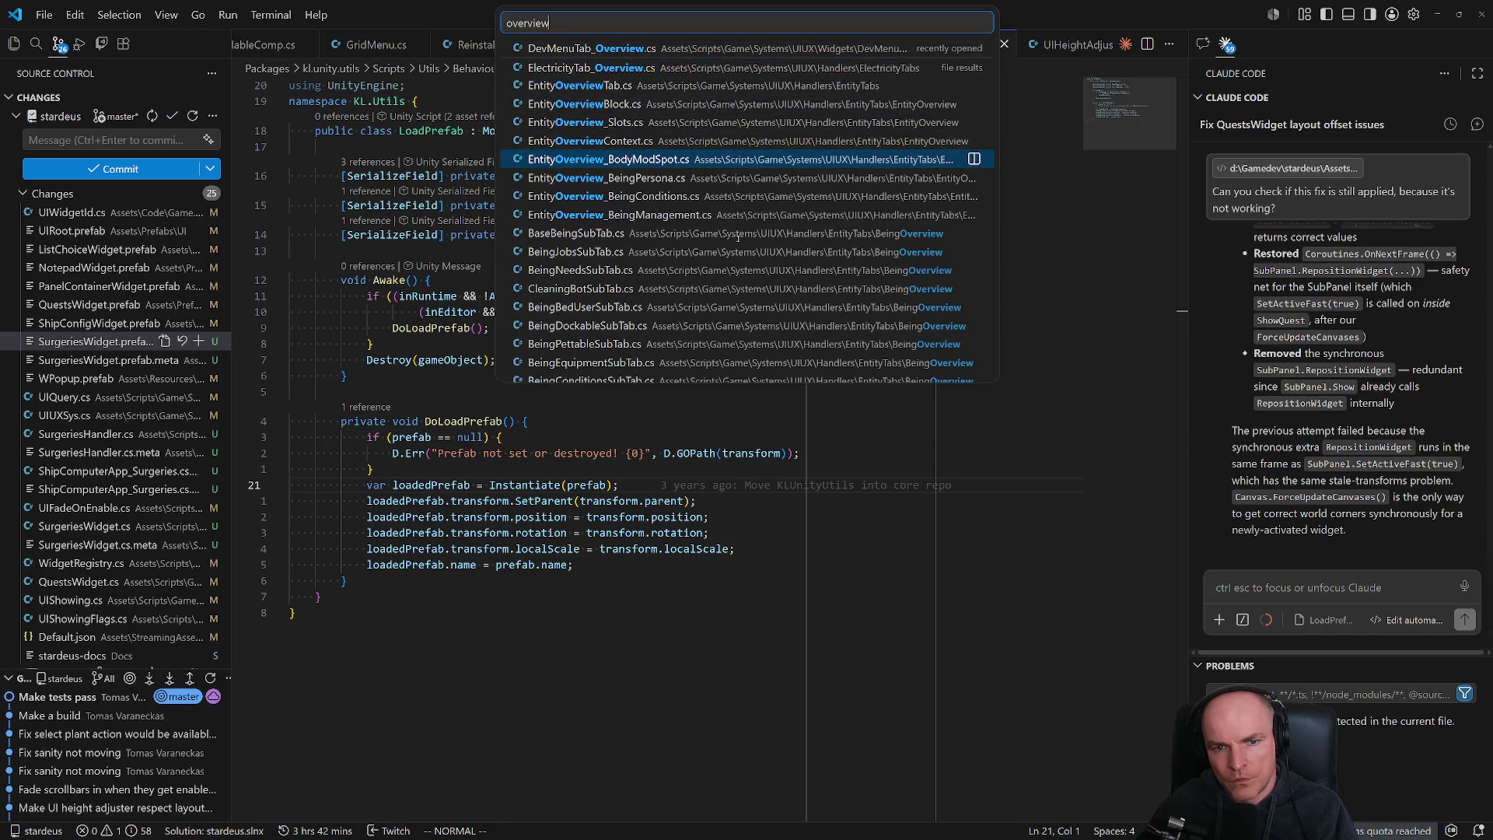
pyautogui.press('Down')
pyautogui.press('Down')
pyautogui.press('Down')
pyautogui.press('Return')
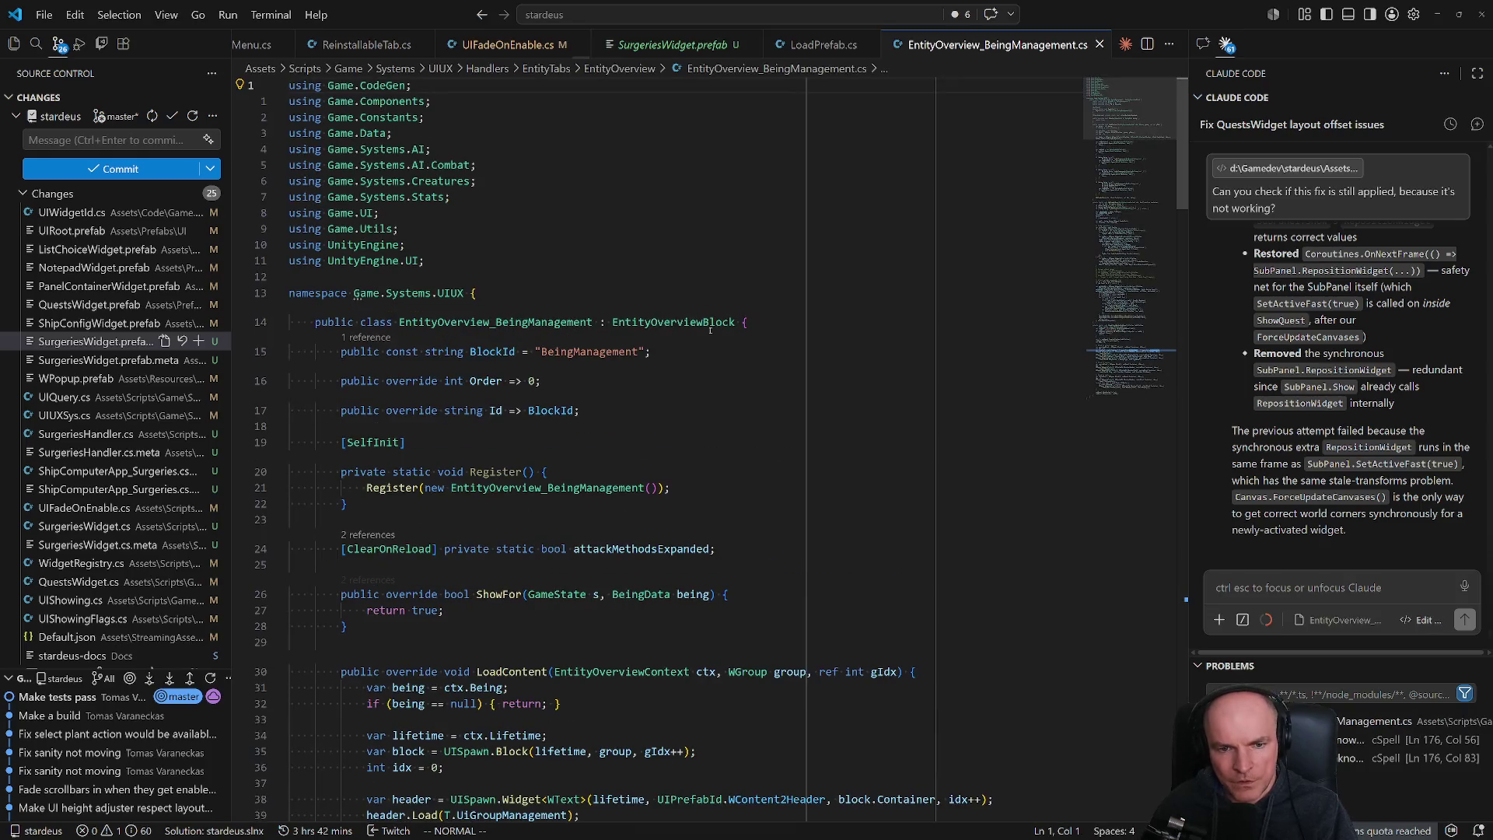
# - Scroll past the BeingDockableSubTab reference and jump to the BeingEquipmentSubTab definition
pyautogui.scroll(-5, 663, 434)
pyautogui.scroll(-3, 663, 434)
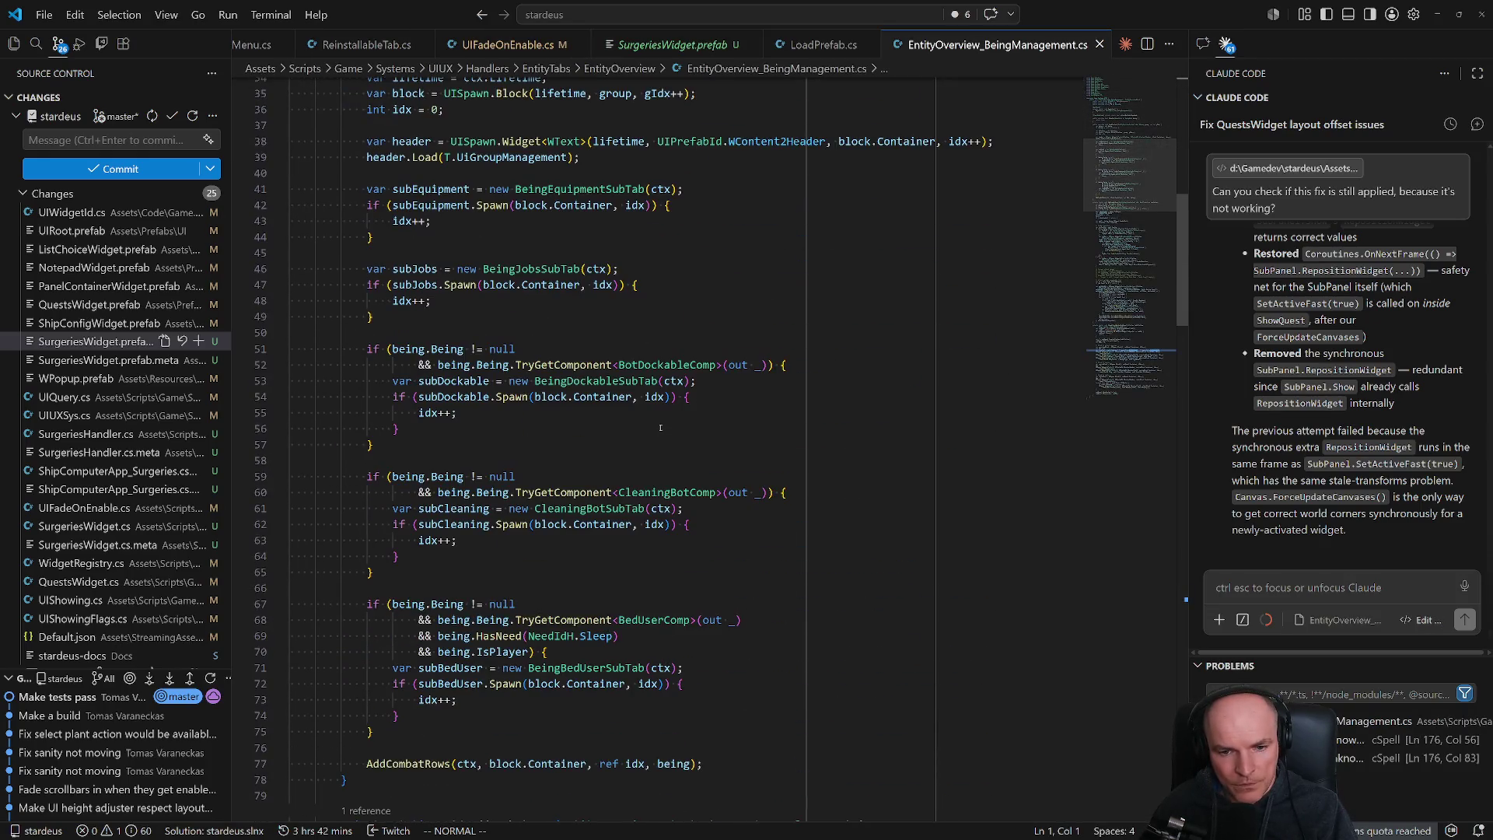
pyautogui.scroll(-3, 621, 378)
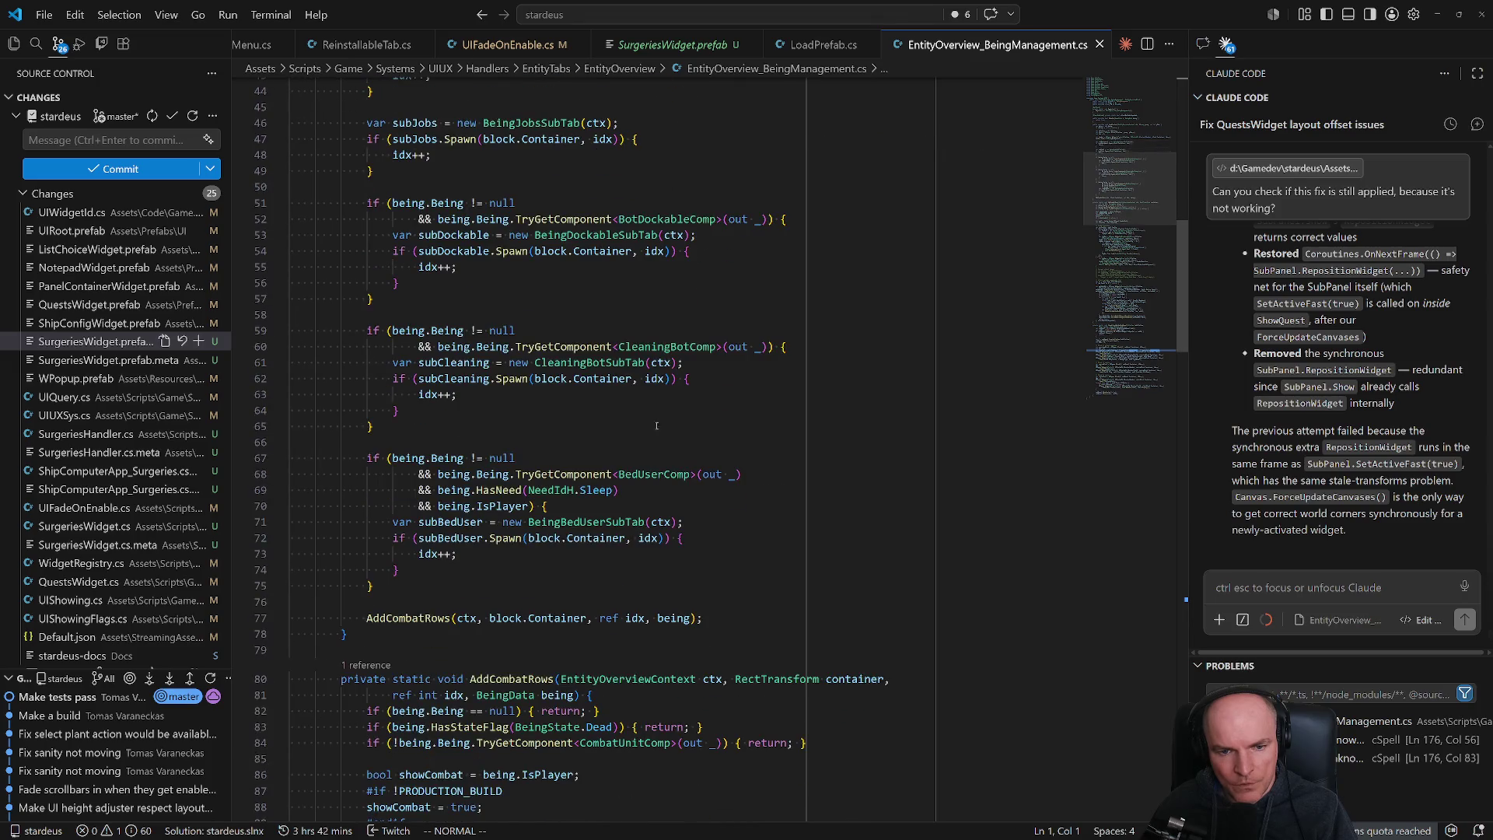
pyautogui.click(583, 235)
pyautogui.scroll(-3, 644, 519)
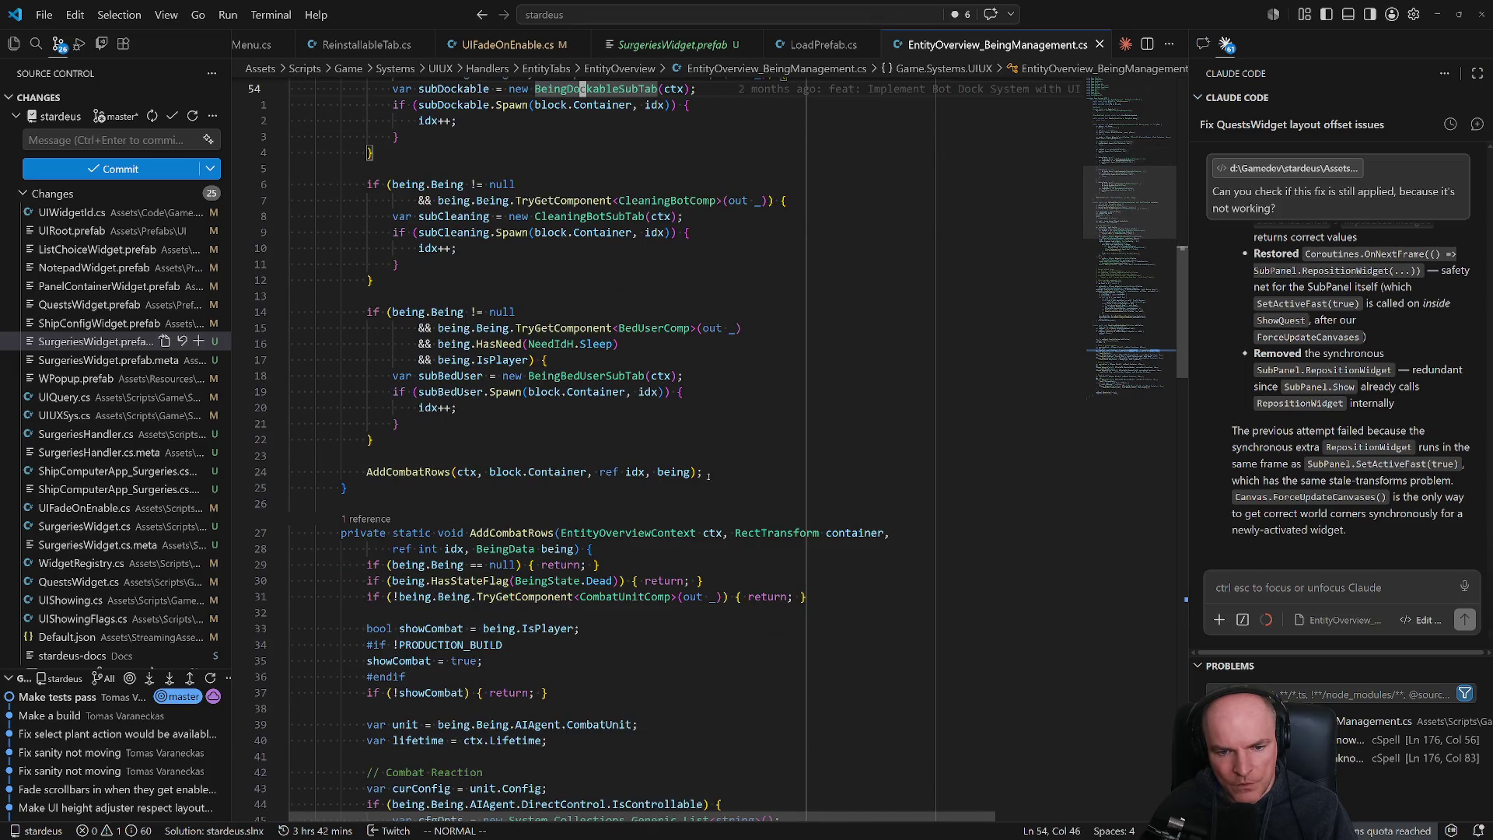
pyautogui.scroll(9, 708, 475)
pyautogui.click(601, 335)
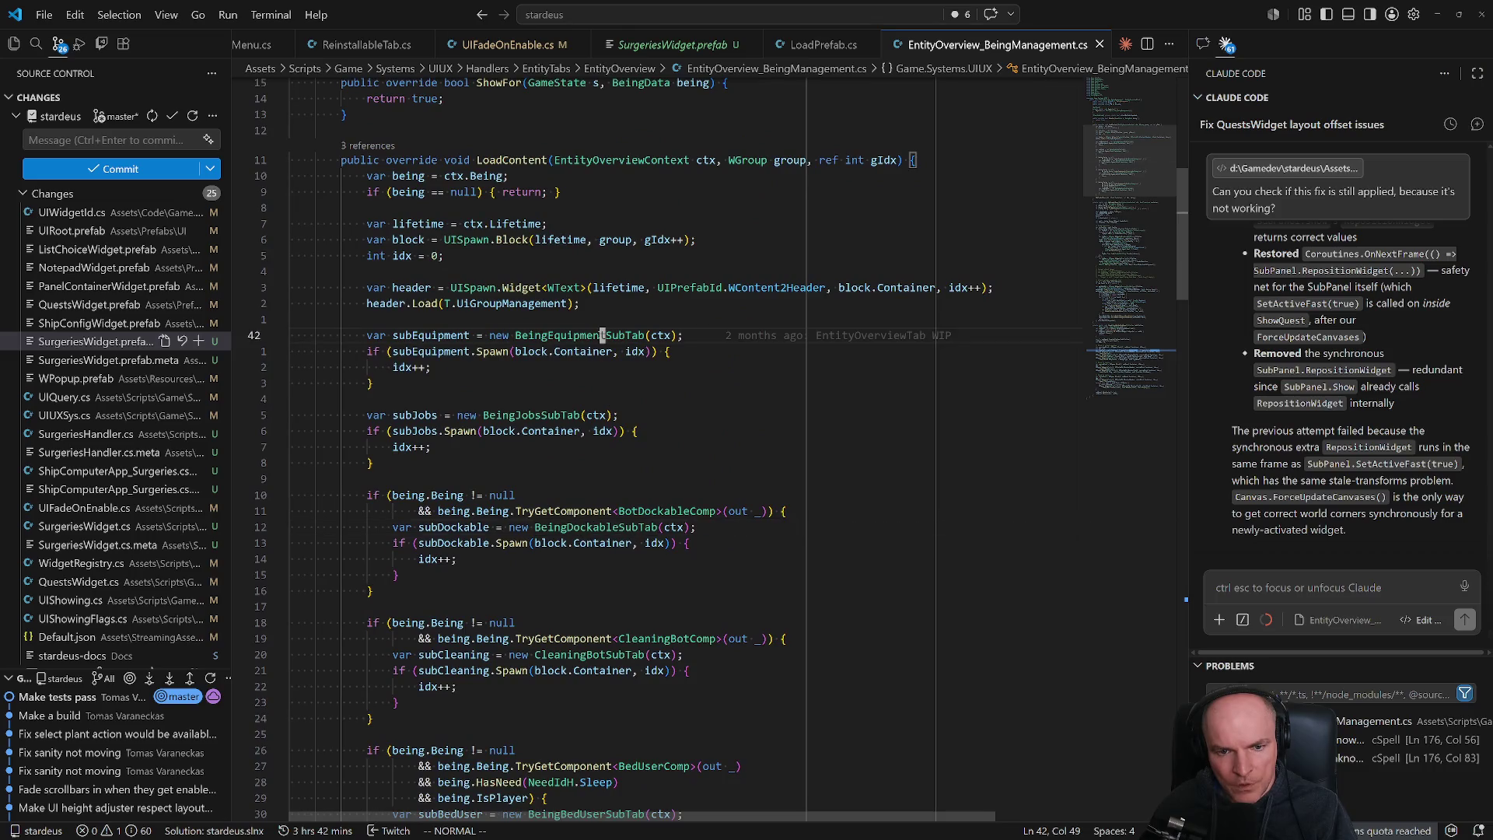
pyautogui.keyDown('ctrl'); pyautogui.click(601, 335); pyautogui.keyUp('ctrl')
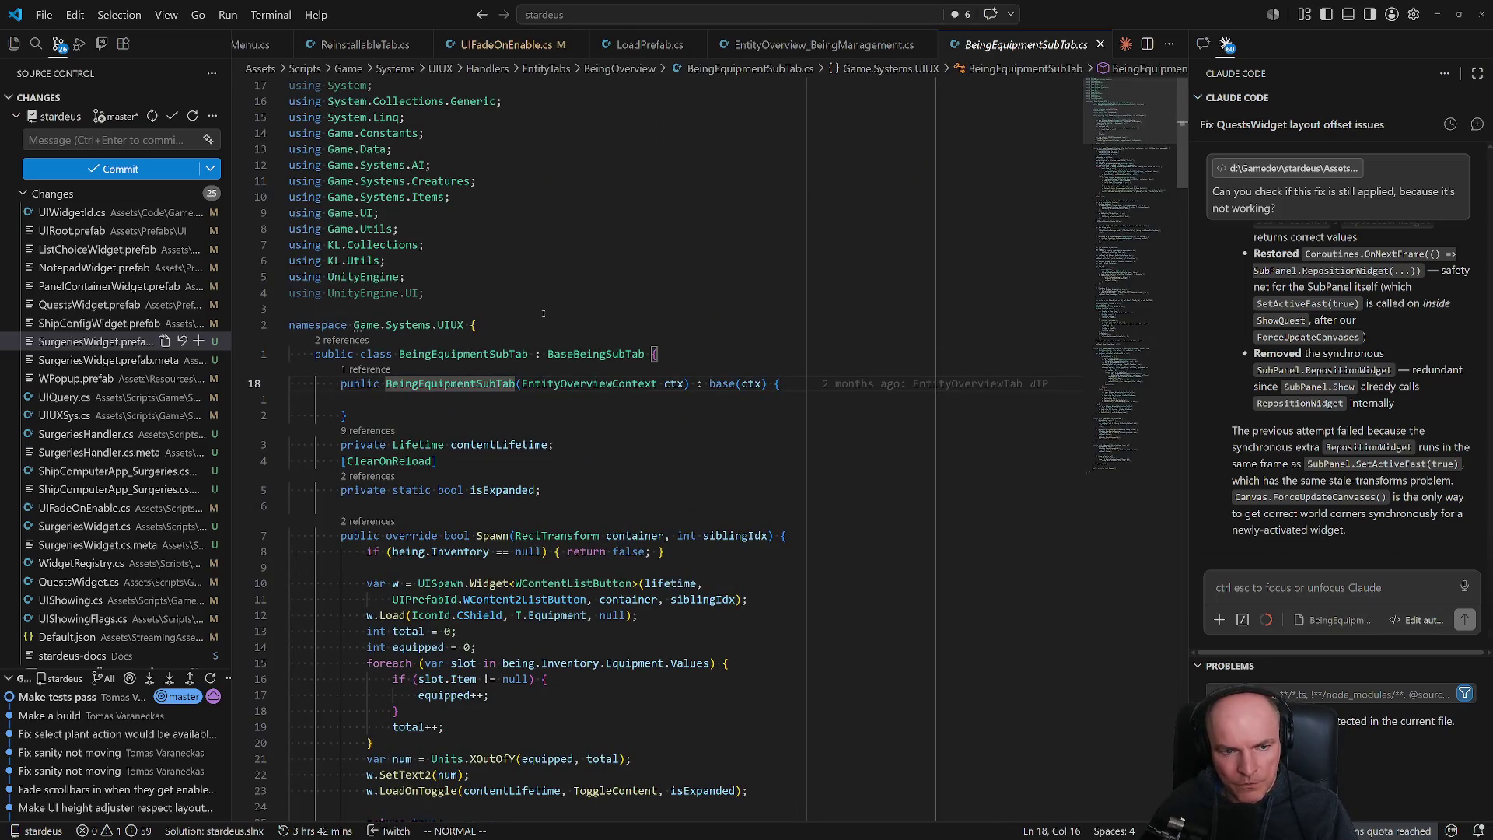
# - Find the existing AddCodexTooltip call for equipped items in BeingEquipmentSubTab.cs
pyautogui.scroll(-8, 575, 350)
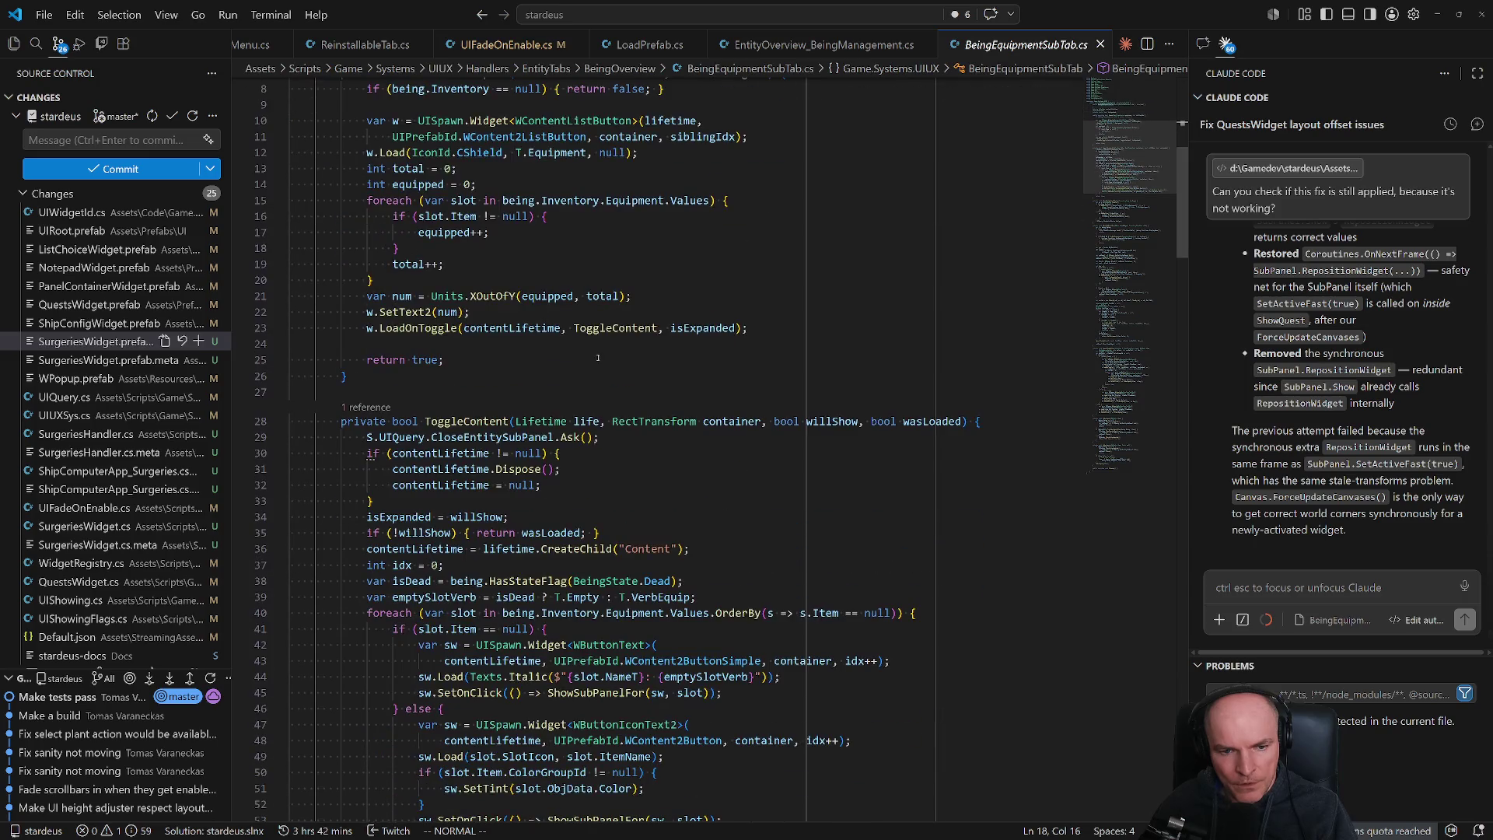
pyautogui.scroll(3, 502, 405)
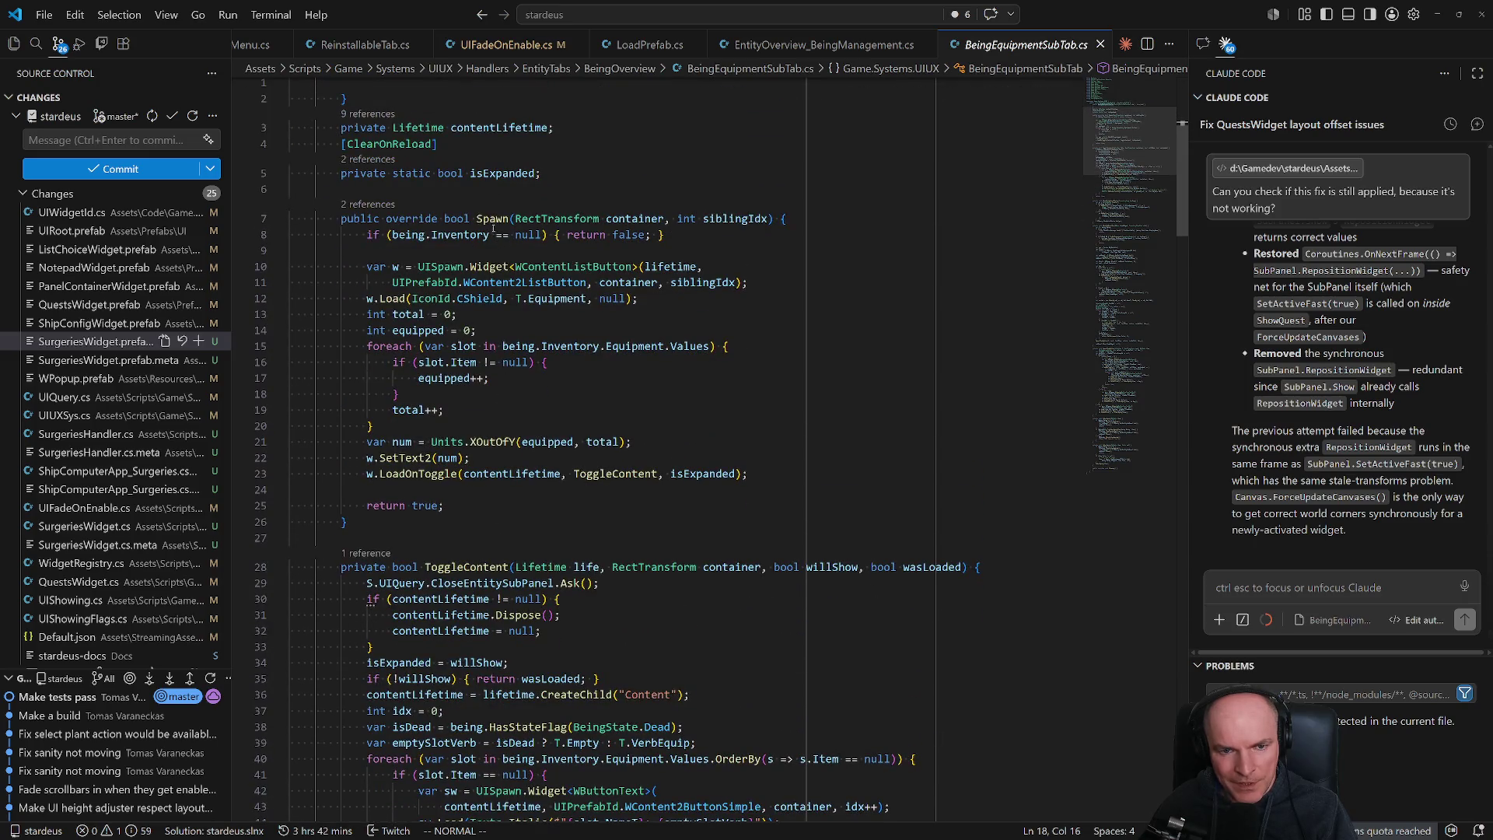
pyautogui.scroll(-6, 538, 469)
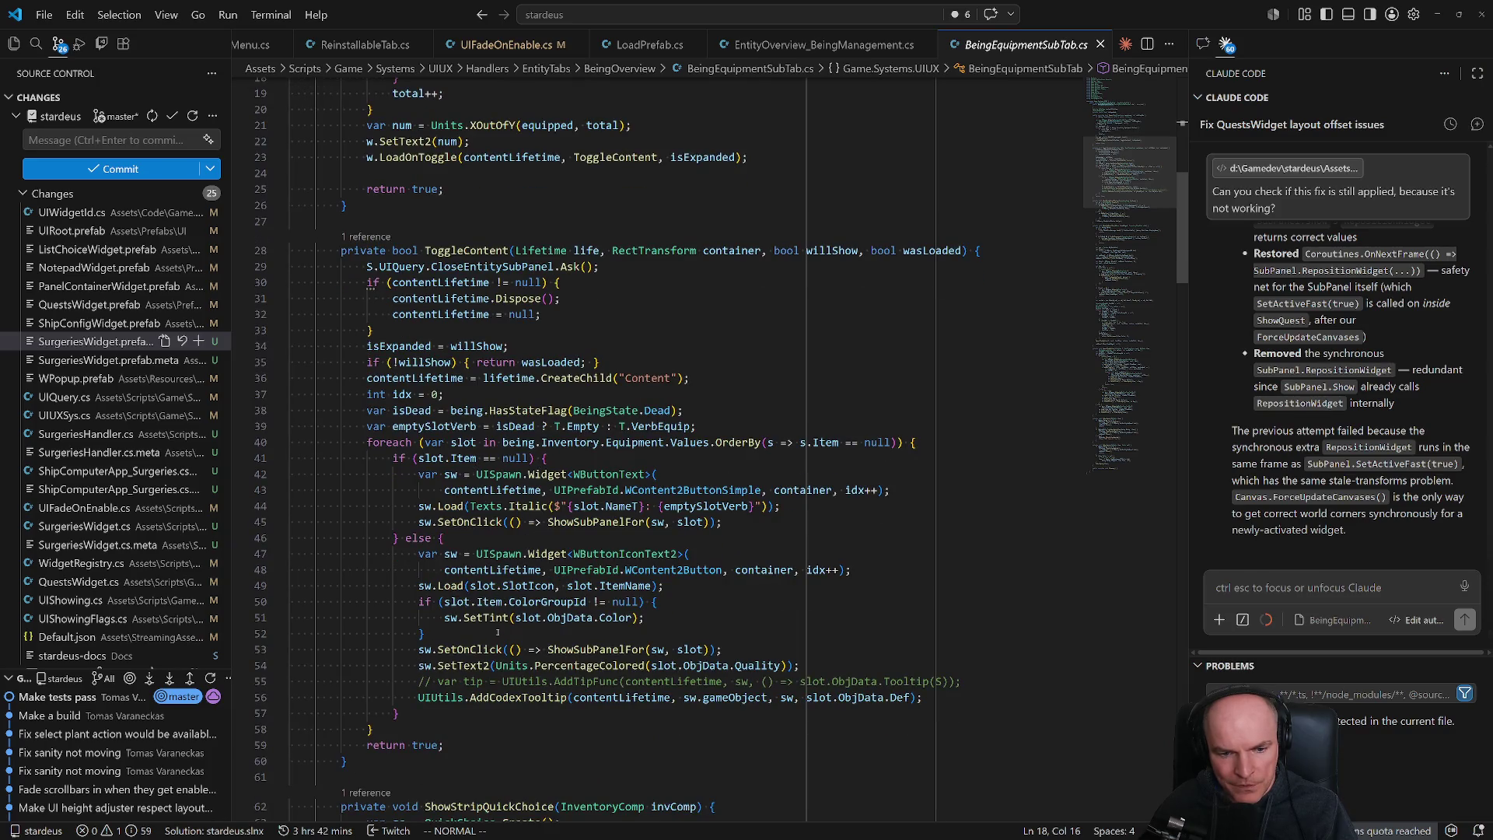
pyautogui.click(503, 697)
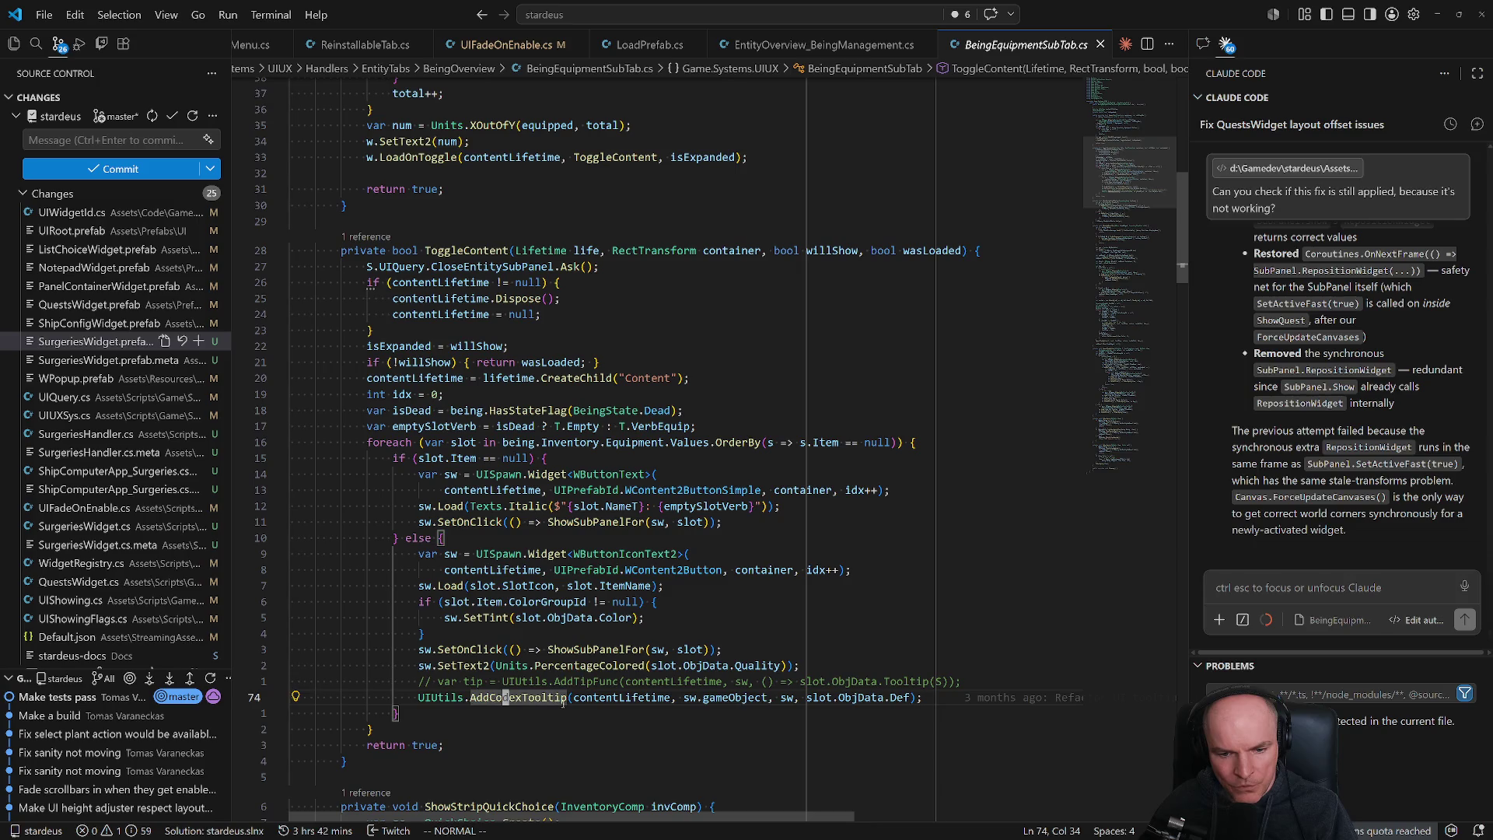
# - Scroll down to the ShowSubPanelFor method declaration
pyautogui.scroll(-6, 727, 697)
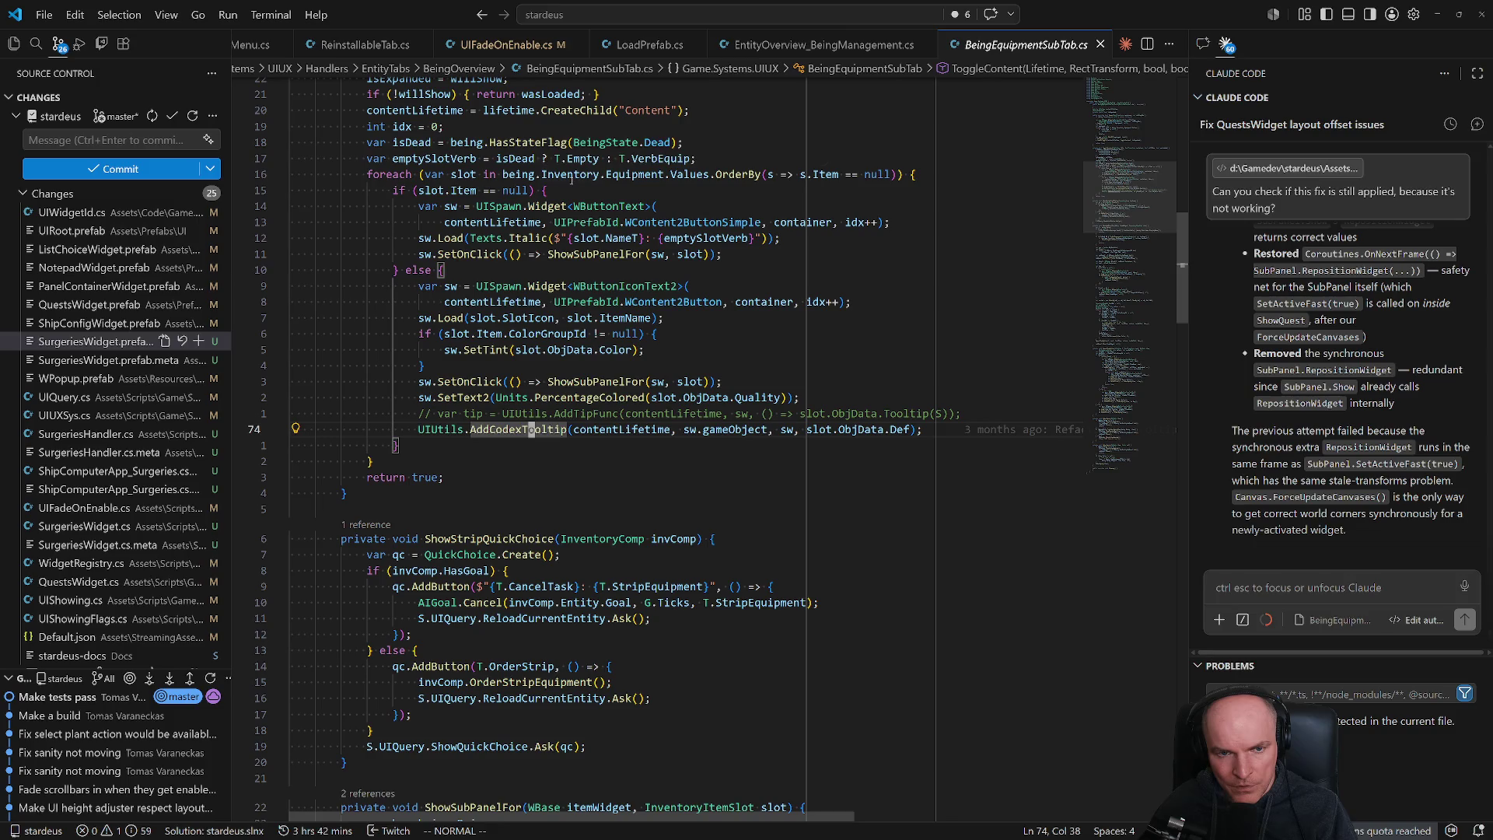
pyautogui.scroll(4, 572, 181)
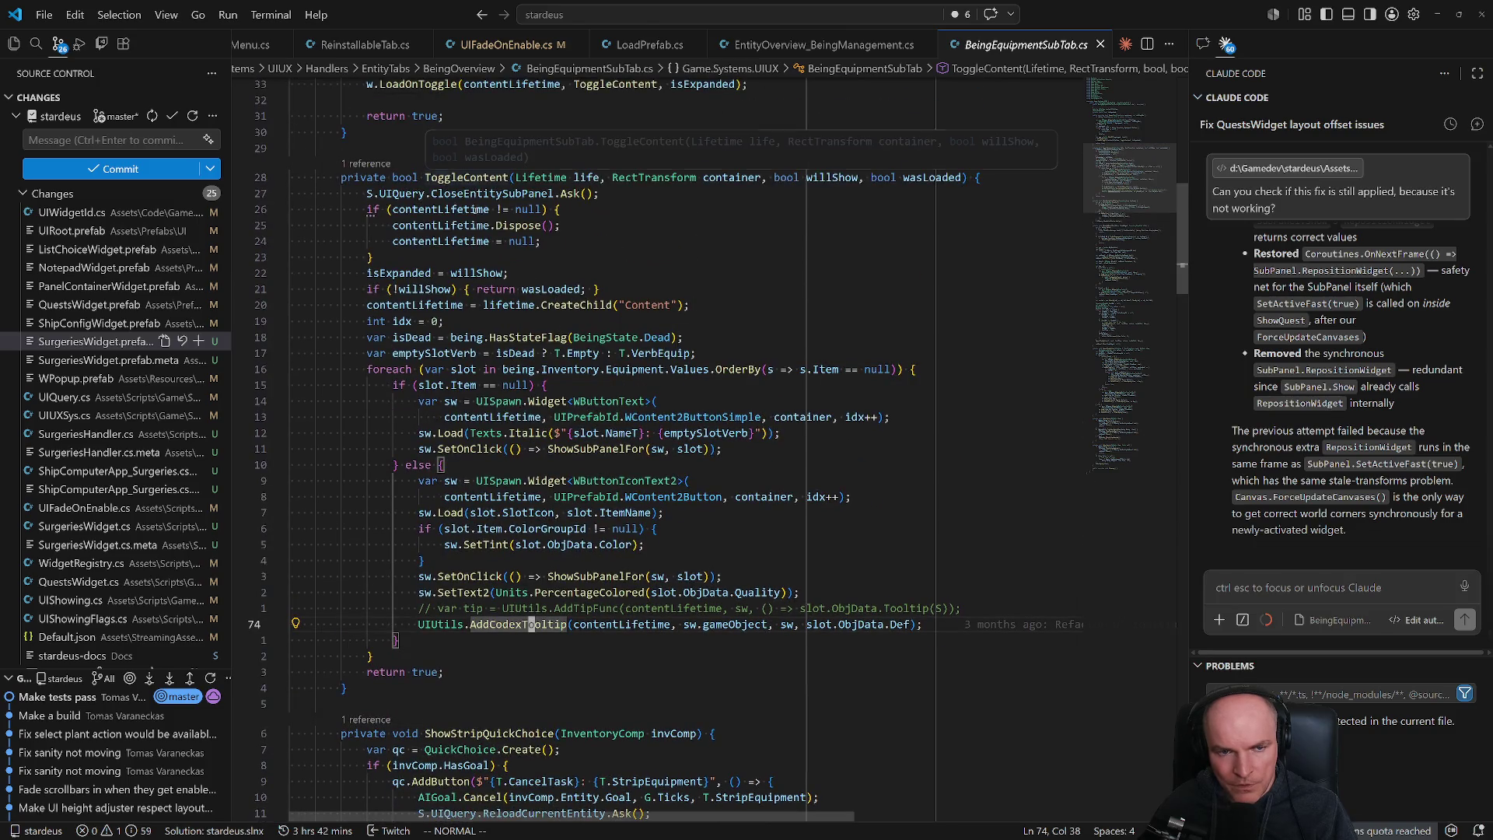
pyautogui.scroll(-3, 438, 607)
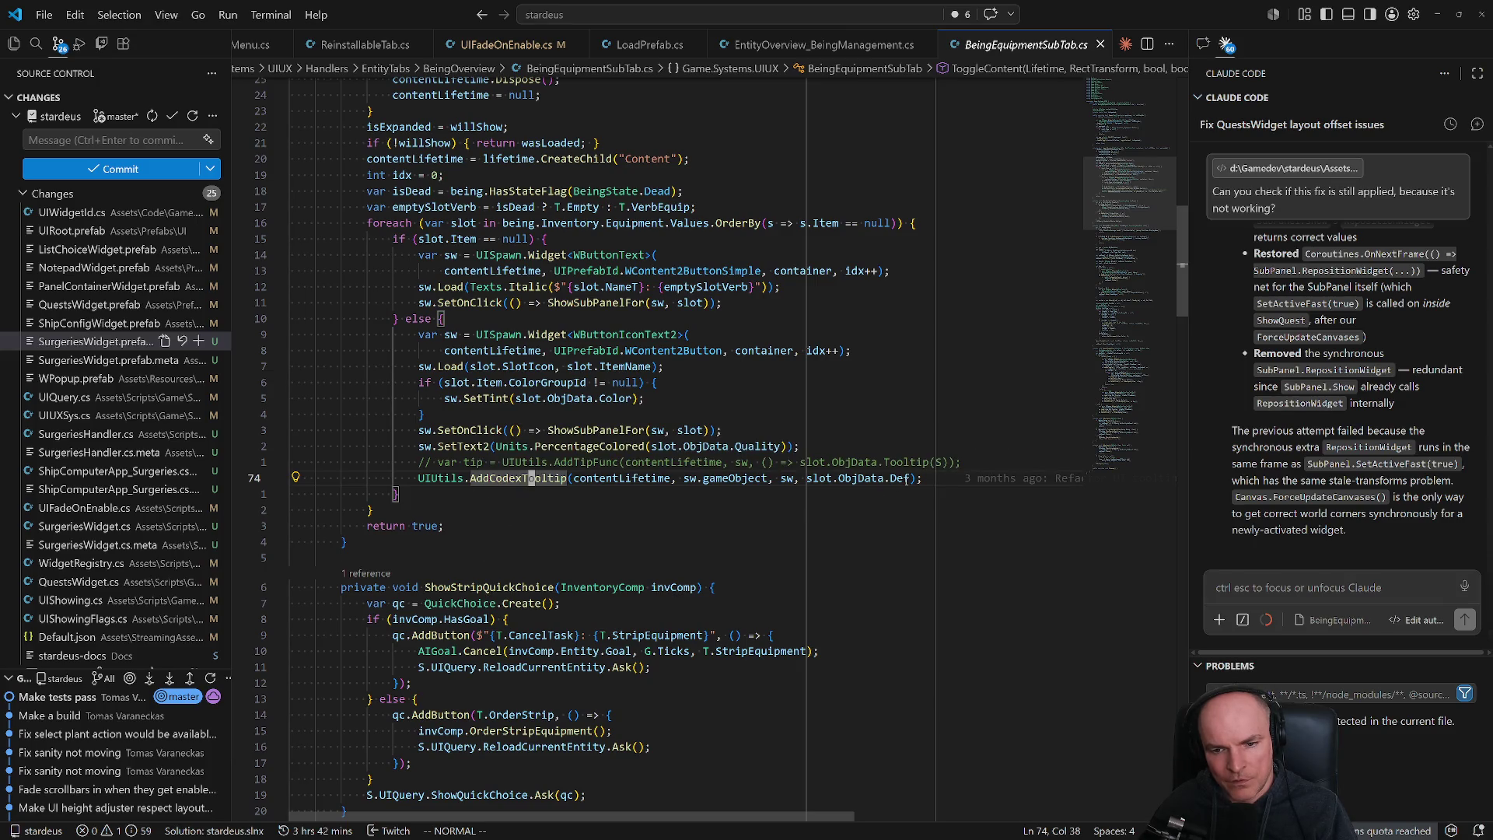
pyautogui.scroll(-6, 445, 583)
pyautogui.click(481, 563)
pyautogui.scroll(-4, 503, 573)
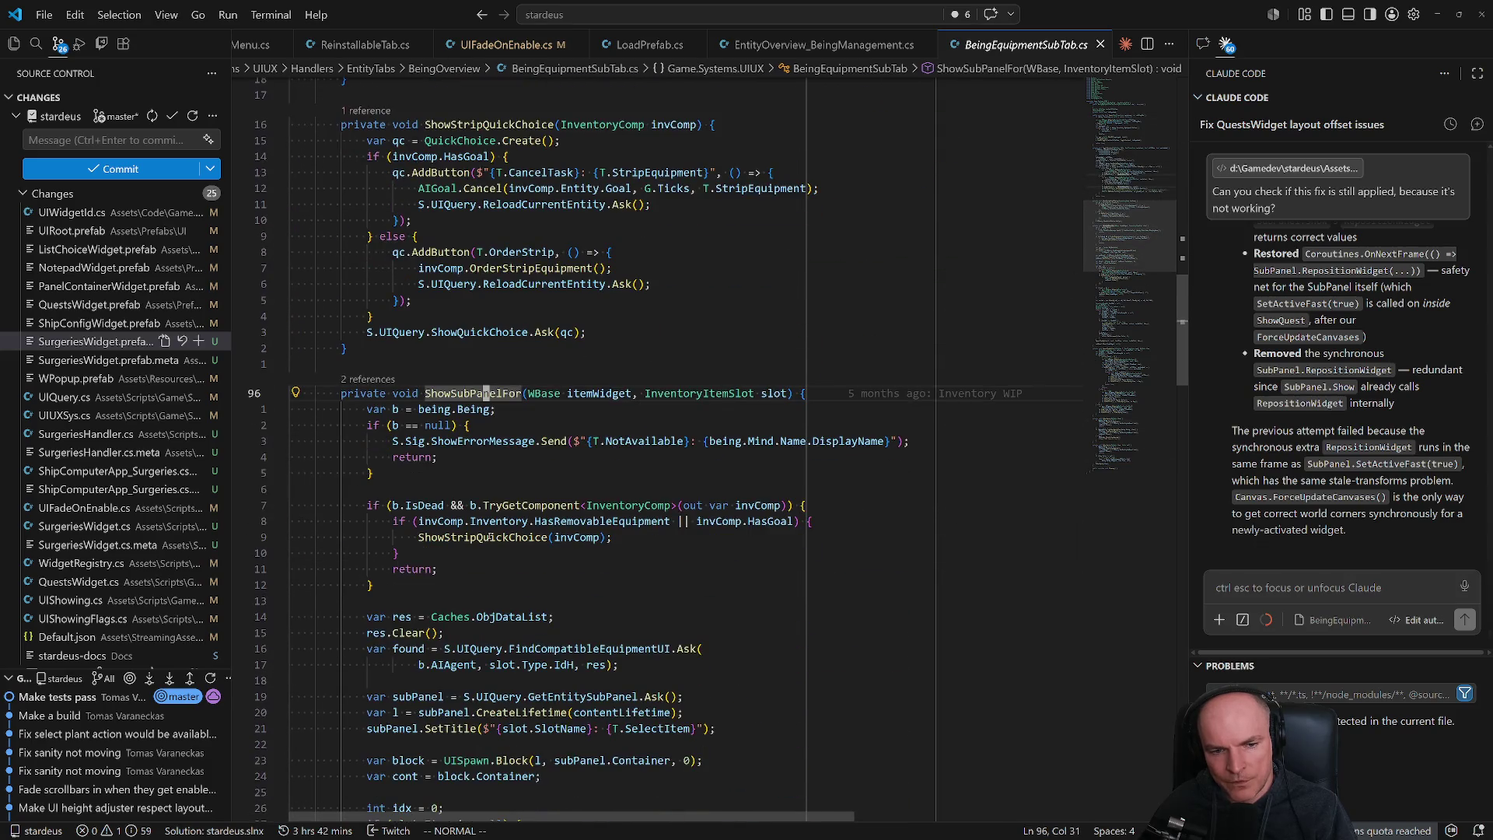
# - Scroll from the ShowStripQuickChoice call to SpawnItemOption and jump to its definition with F12
pyautogui.doubleClick(499, 542)
pyautogui.scroll(-4, 513, 556)
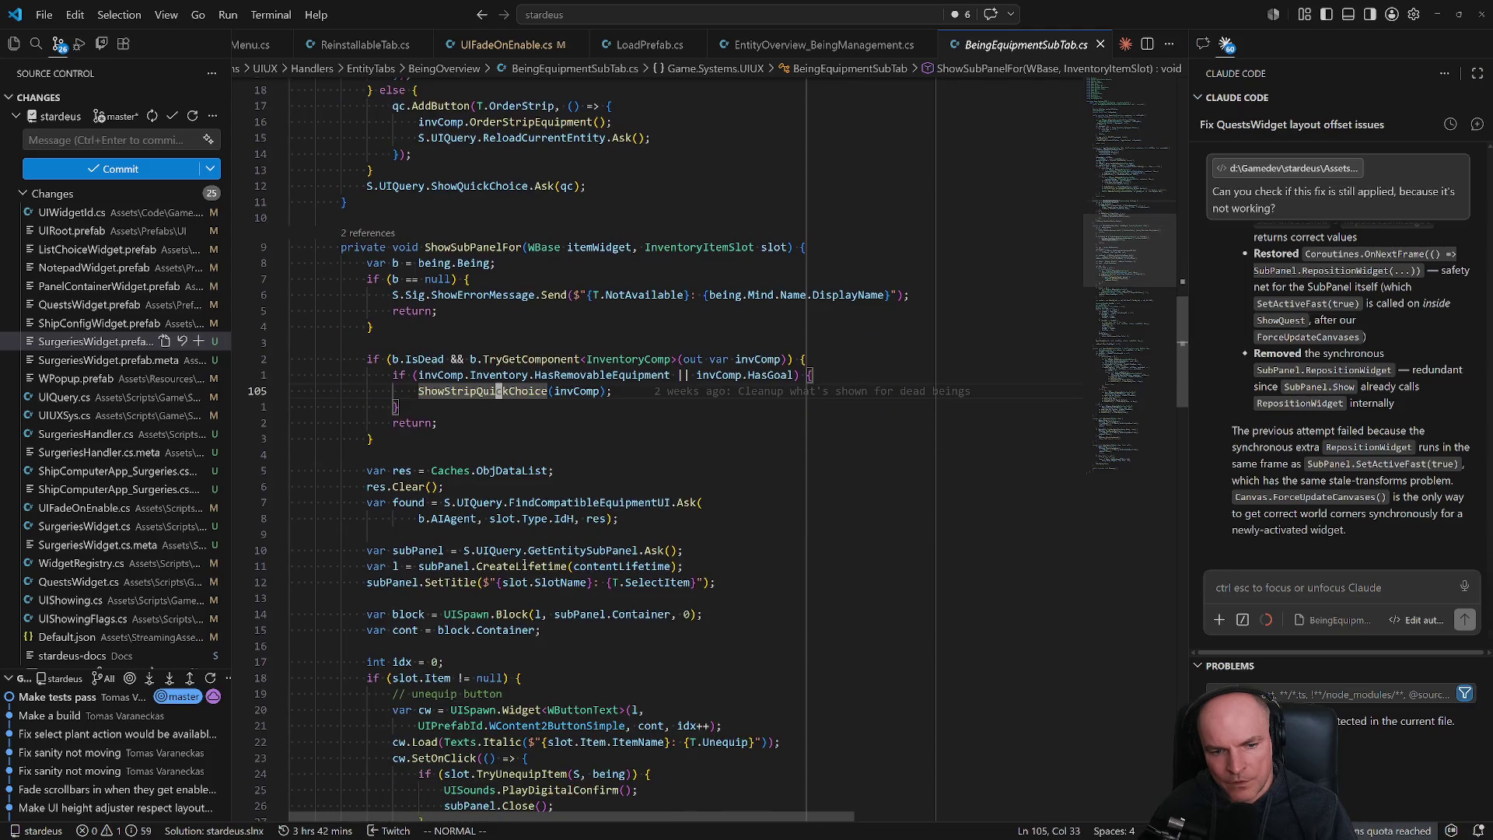
pyautogui.scroll(-1, 523, 563)
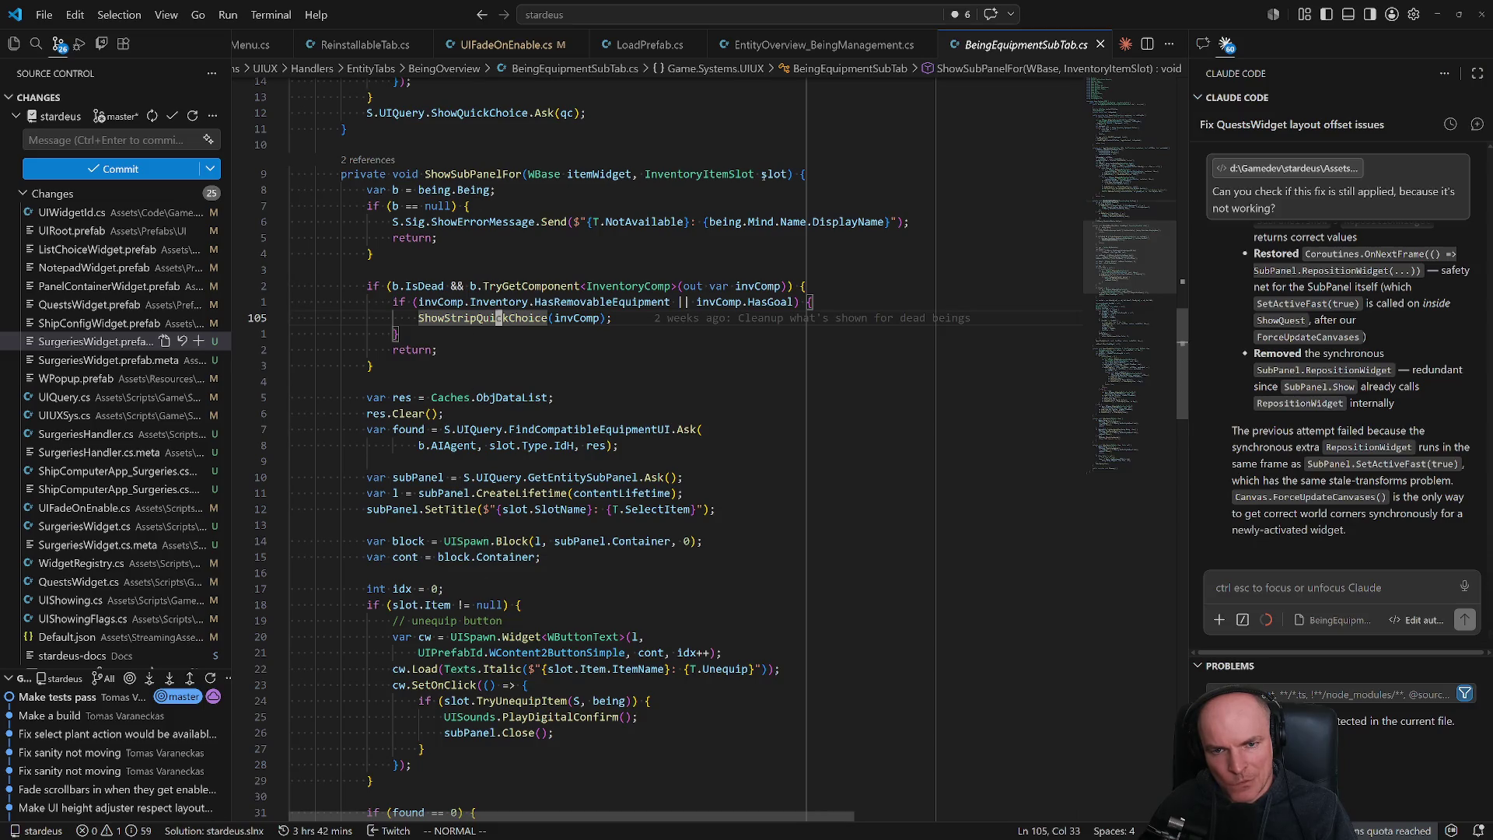
pyautogui.scroll(-15, 461, 478)
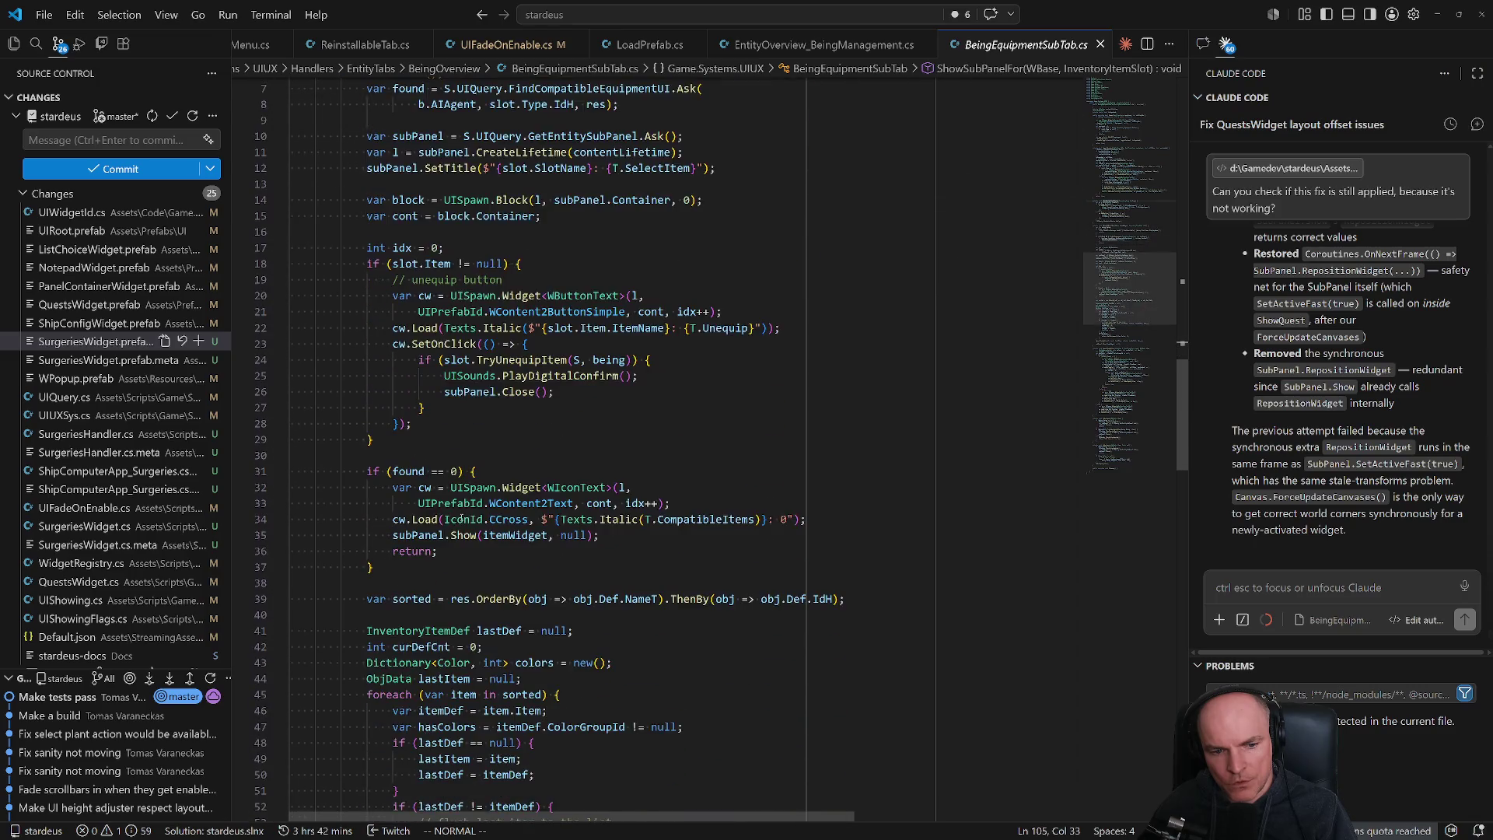
pyautogui.click(460, 472)
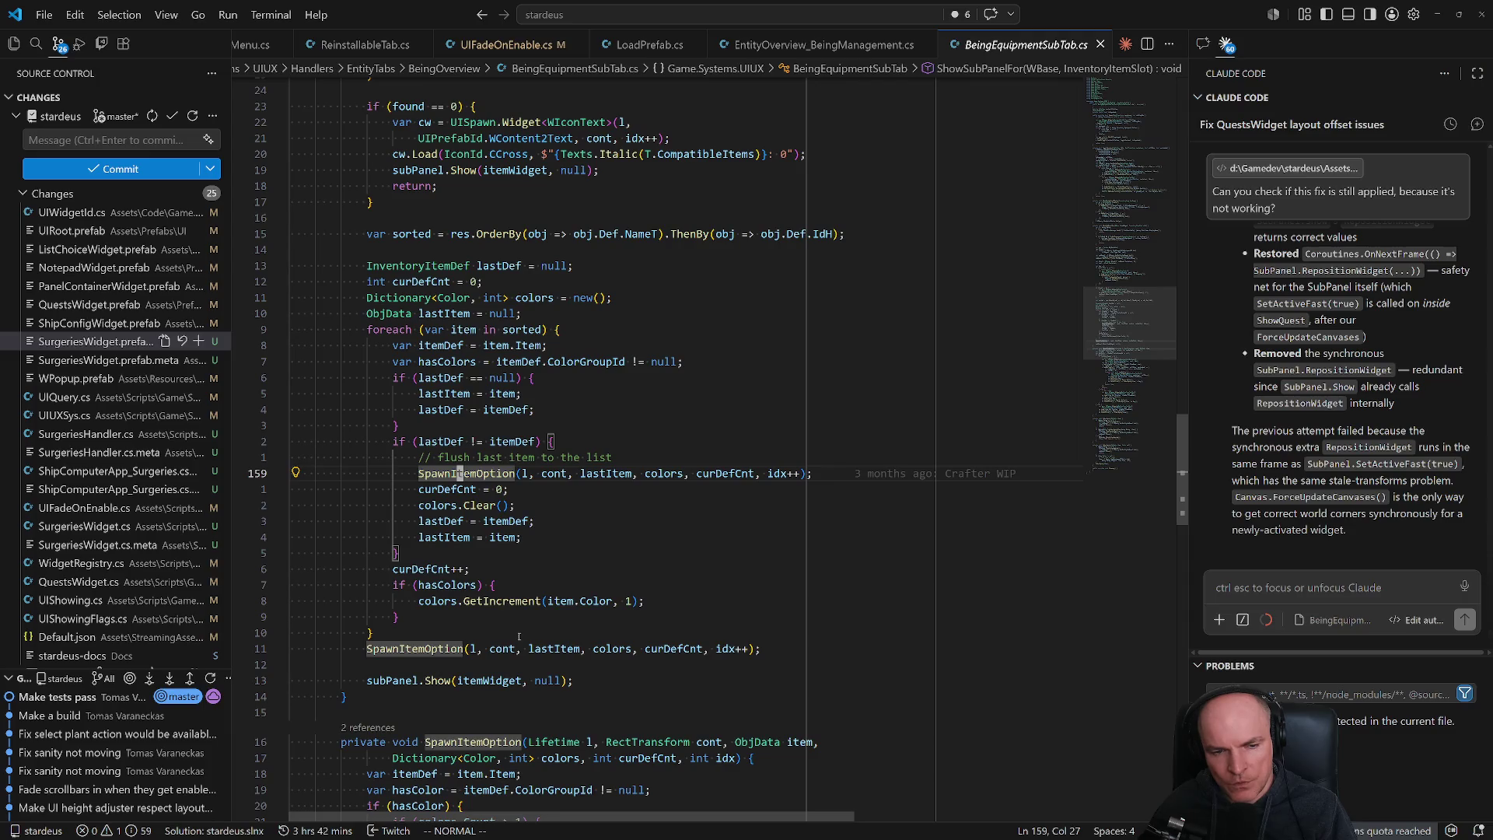
pyautogui.press('F12')
# - Scroll through SpawnItemOption to the multi-colour button's w.Load line
pyautogui.scroll(-6, 433, 576)
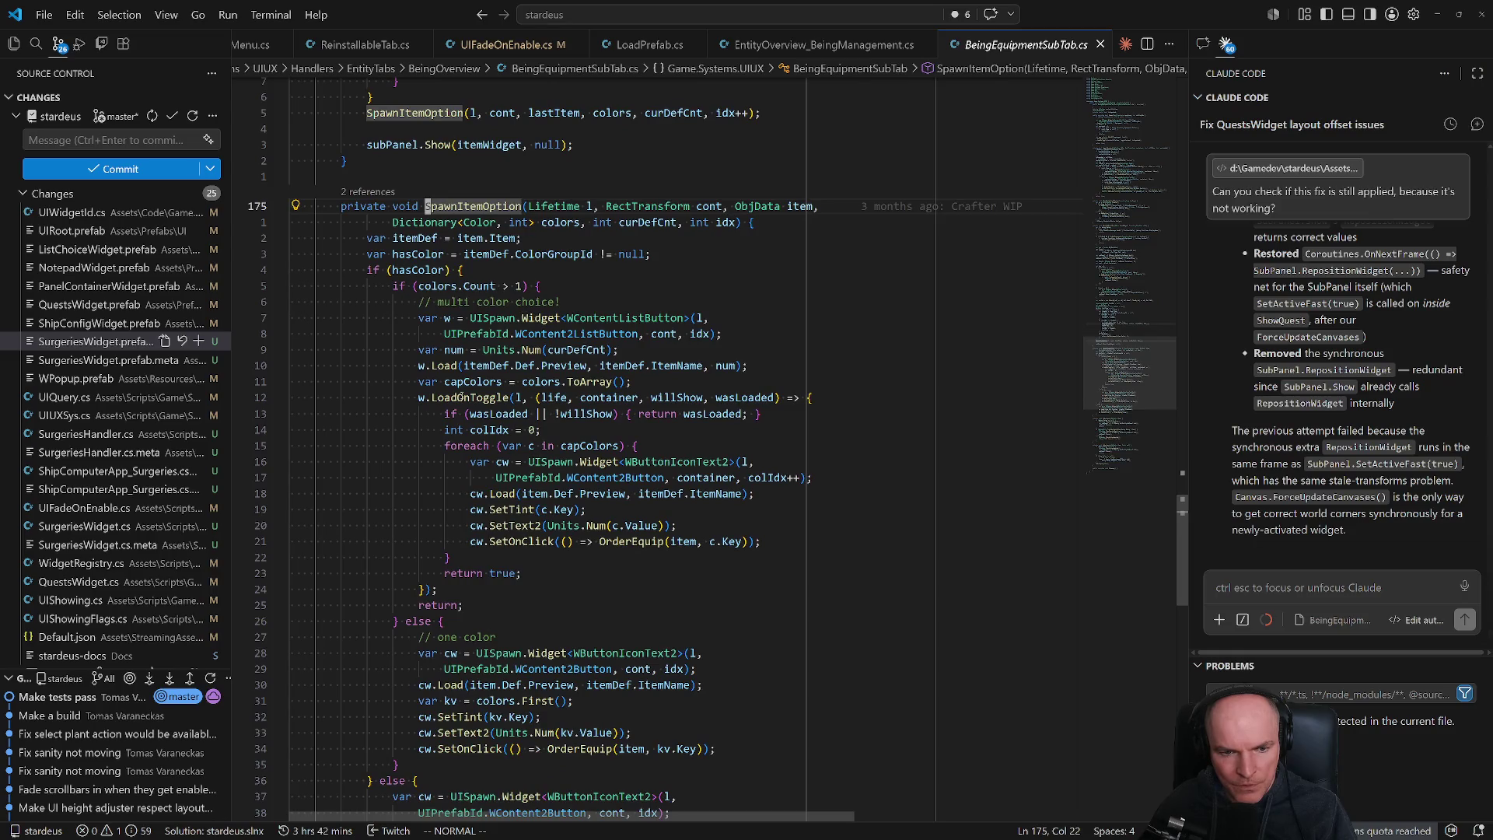
pyautogui.moveTo(460, 397)
pyautogui.scroll(-2, 459, 417)
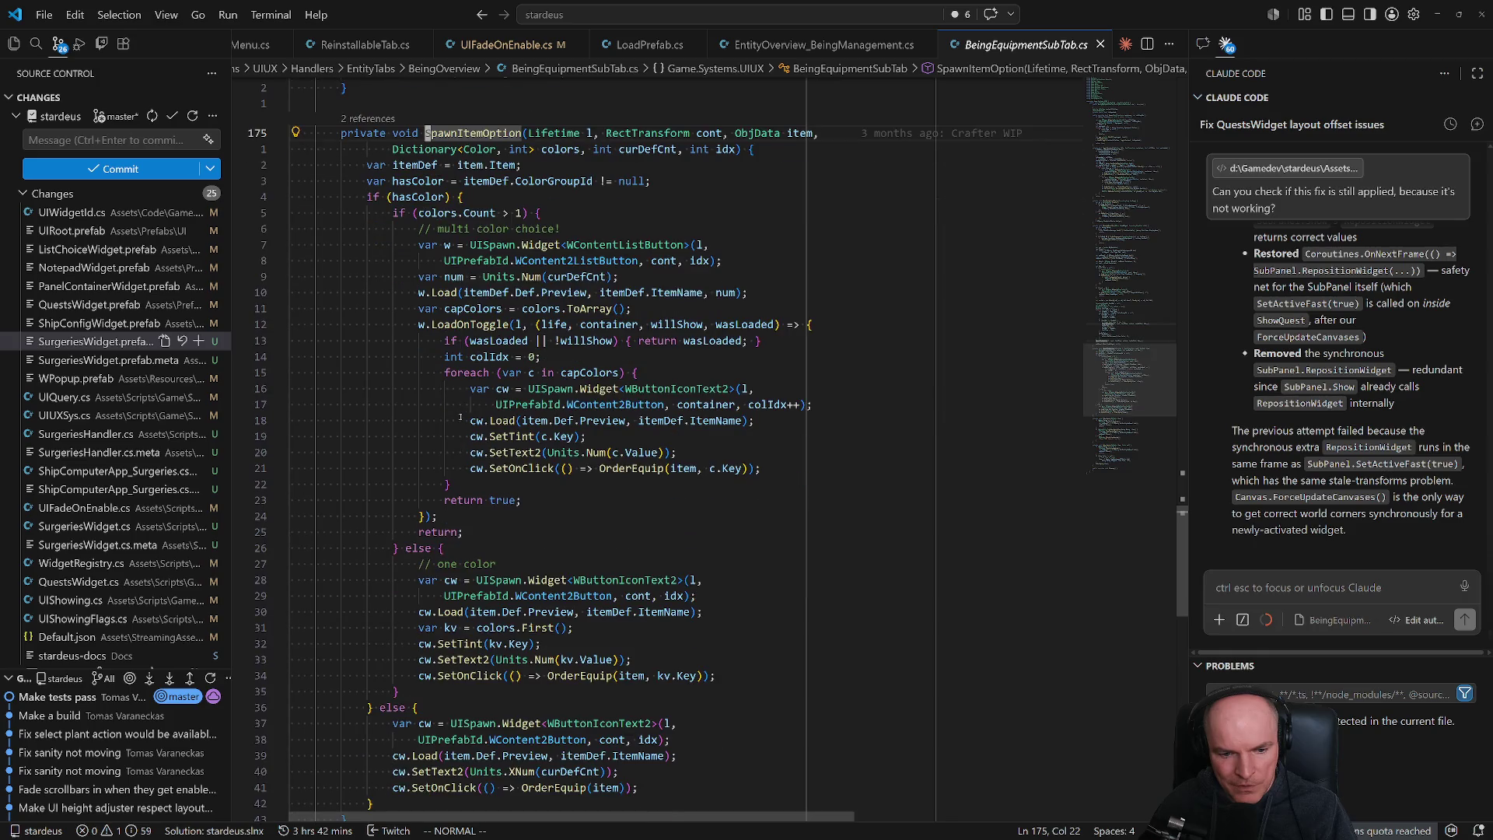
pyautogui.click(604, 309)
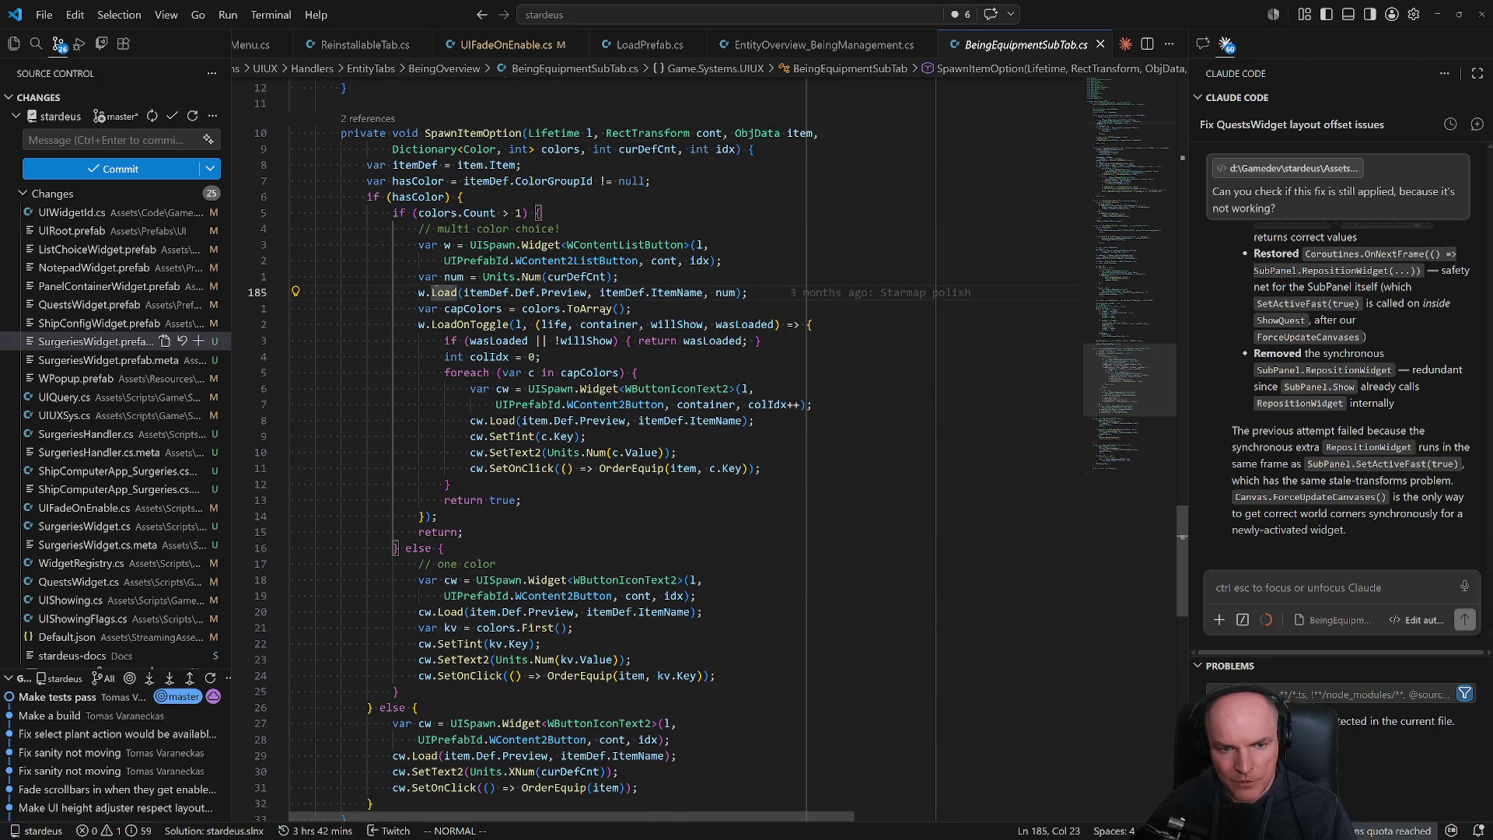
# - Insert a new UIUtils.AddCodexTooltip(l, call below the multi-colour button's load line
pyautogui.hotkey('shift', 'o')
pyautogui.write('UIUtils.addco')
pyautogui.press('Tab')
pyautogui.write('(')
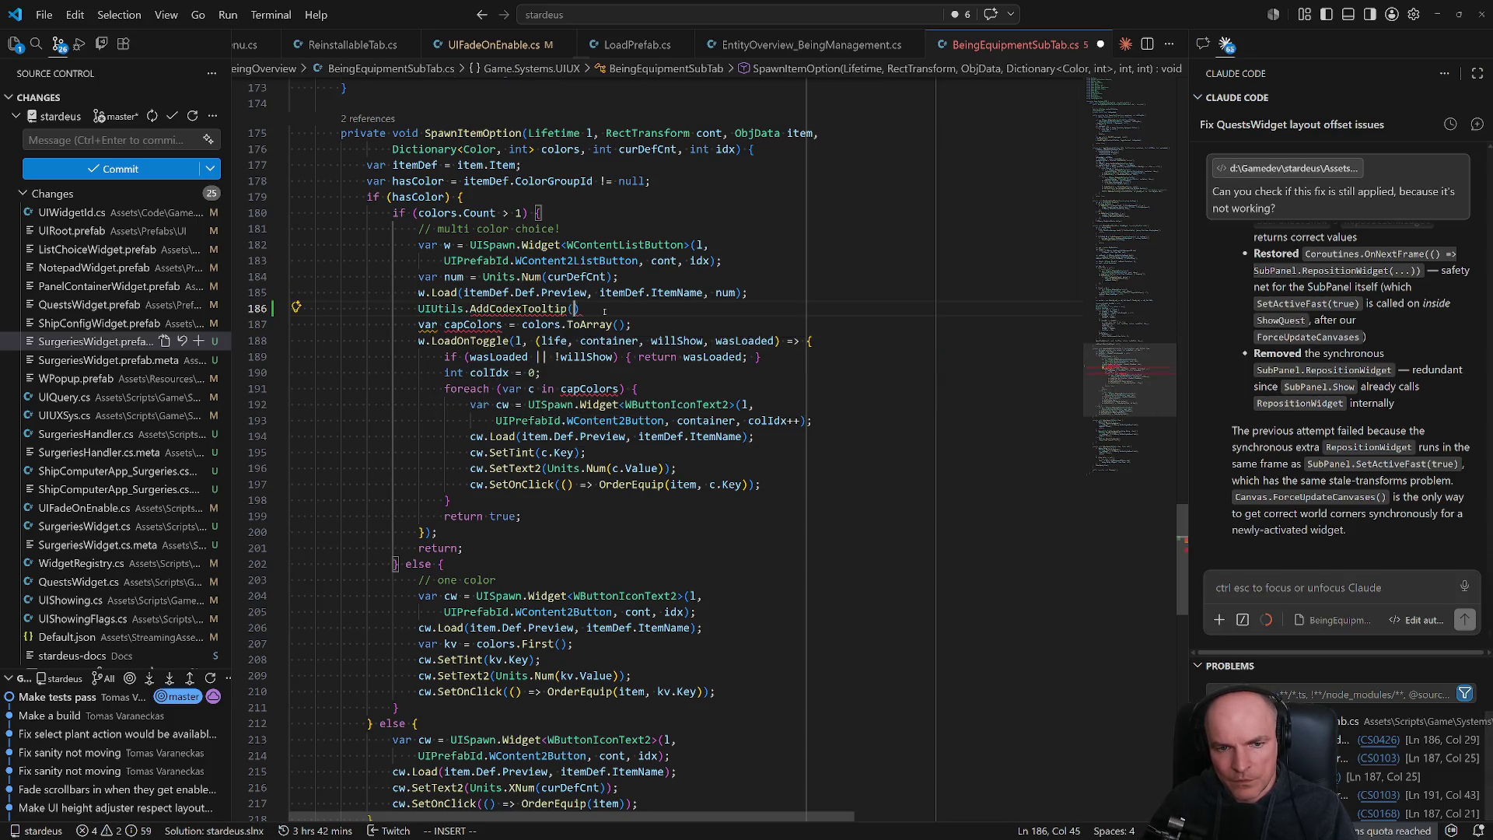
pyautogui.write('l,')
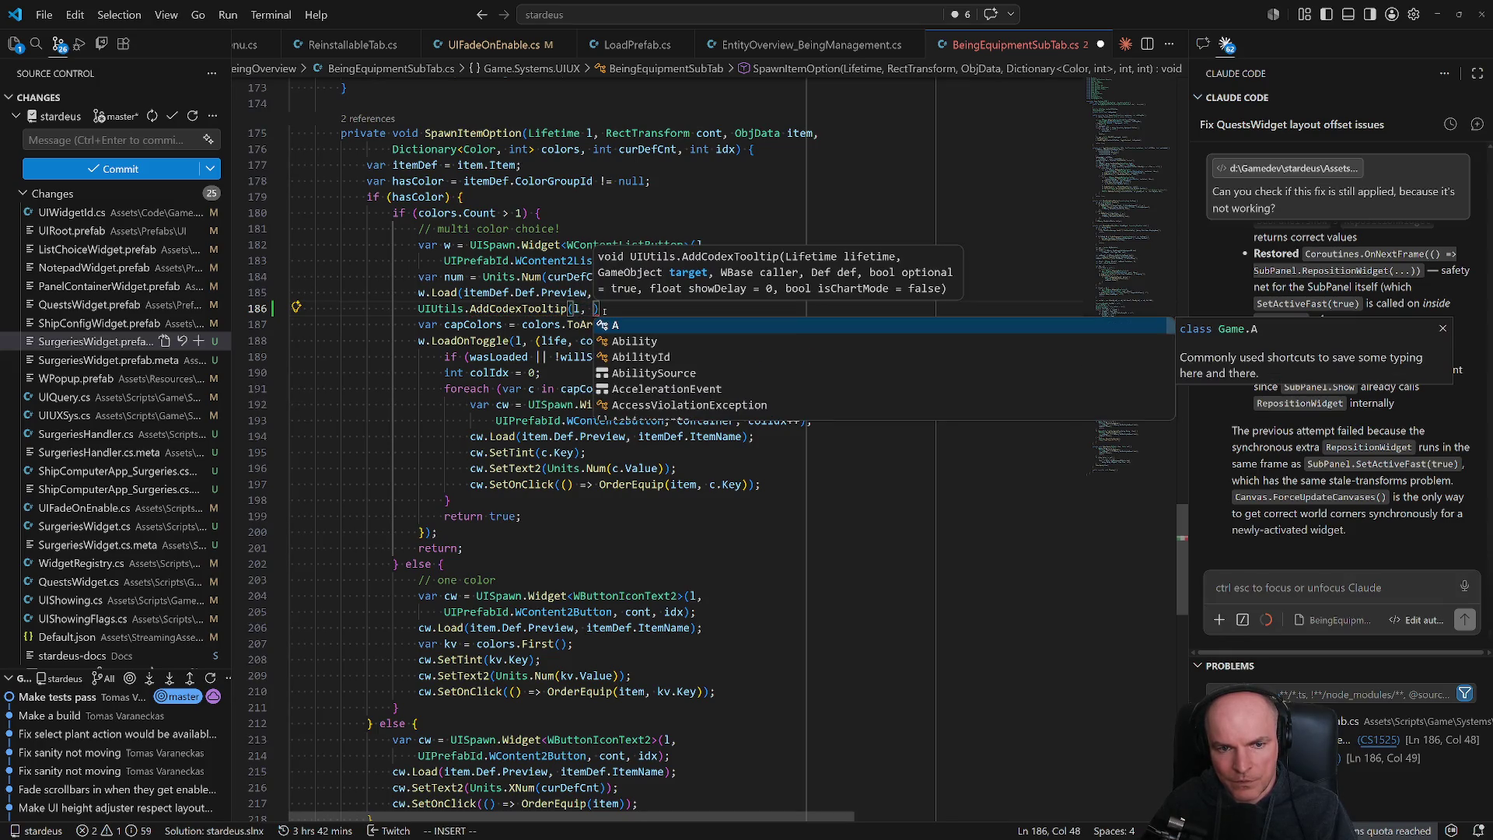
pyautogui.press('Escape')
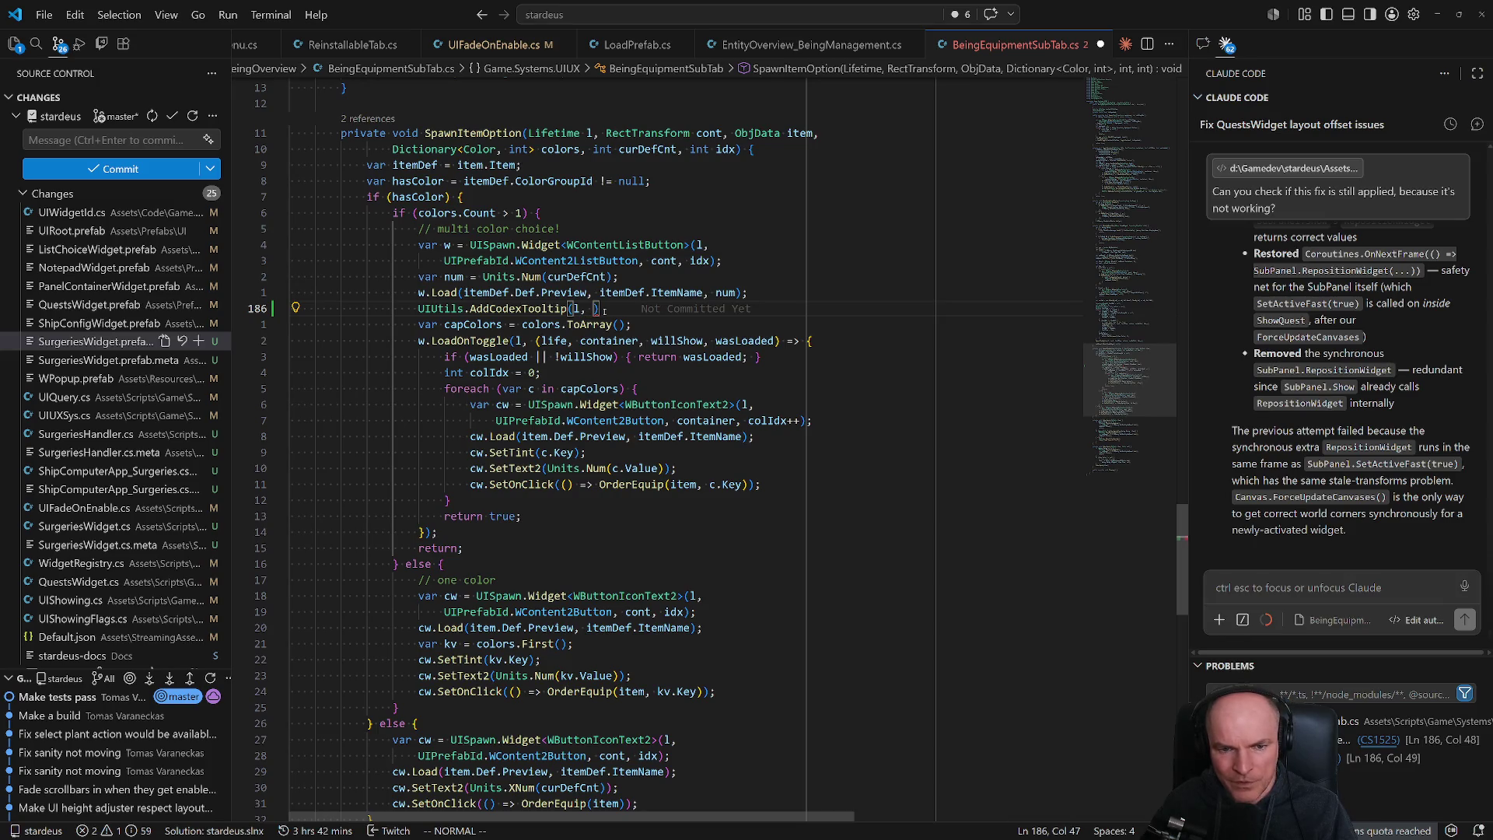
# - Finish the call's arguments as w.gameObject, w, itemDef.Def and save the file
pyautogui.write('iw')
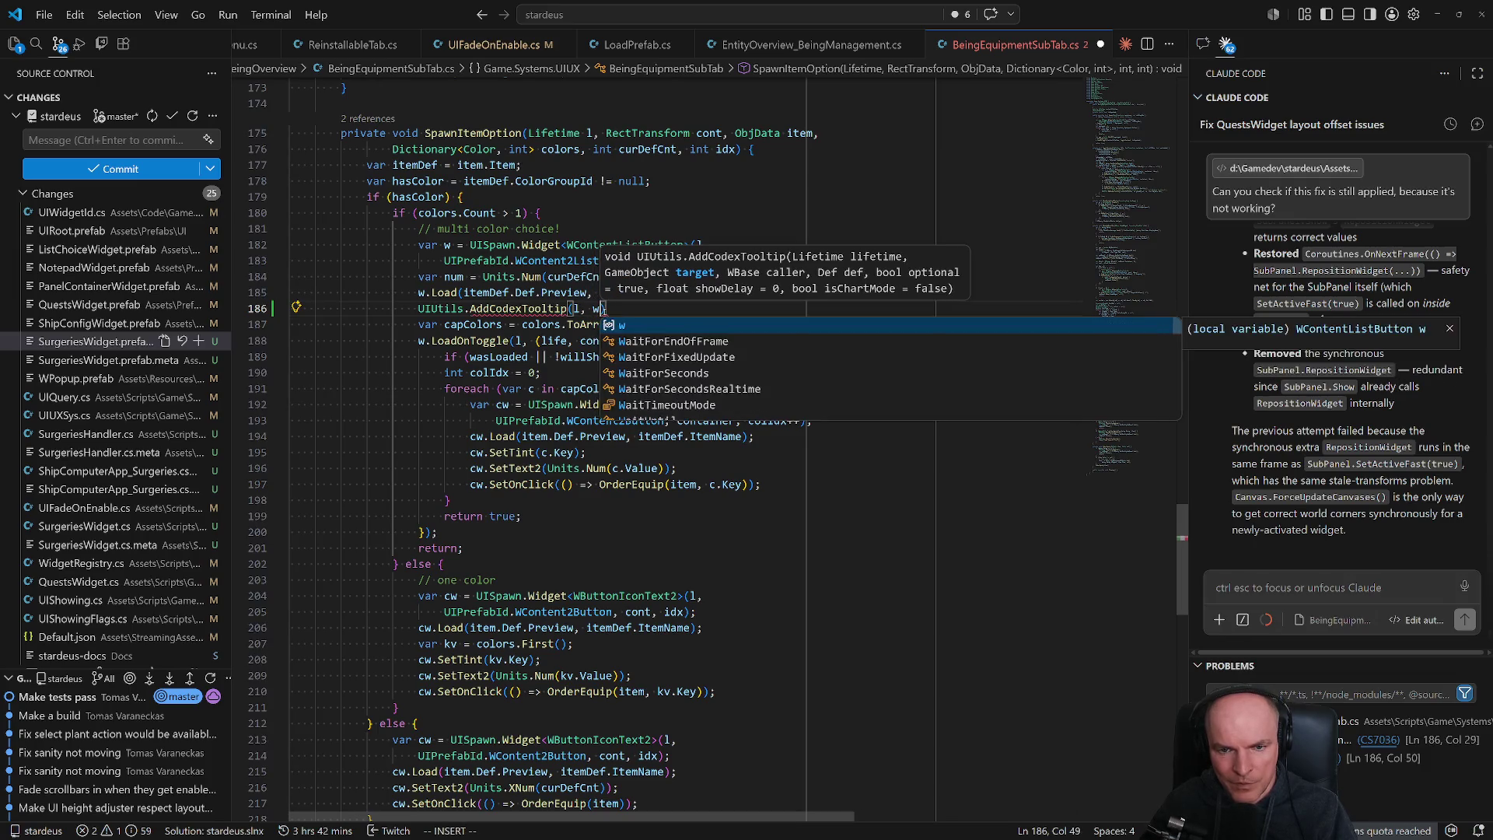
pyautogui.write(',')
pyautogui.press('BackSpace')
pyautogui.write('.gameObject, w')
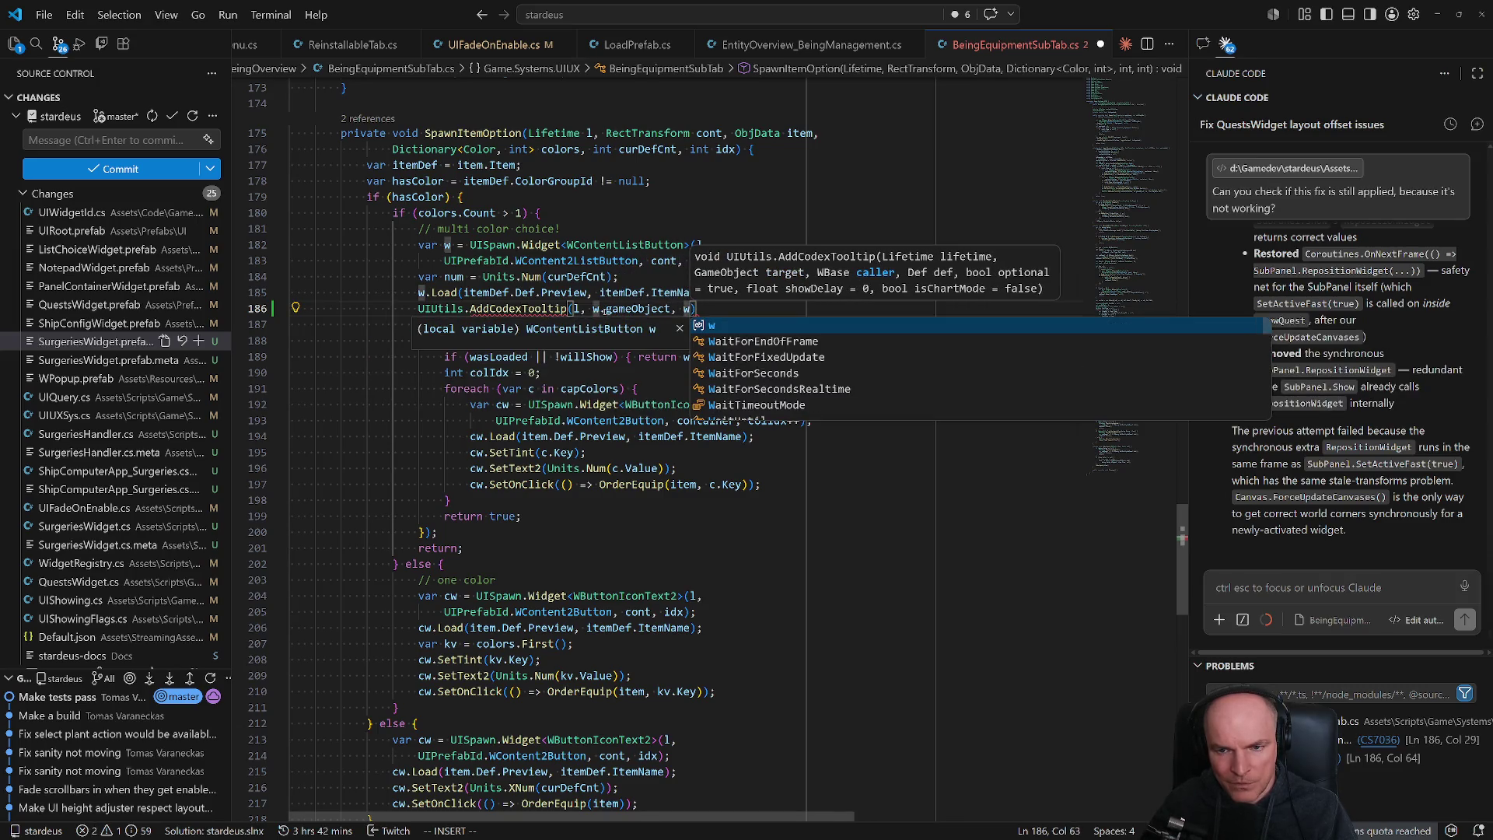
pyautogui.write(', inte')
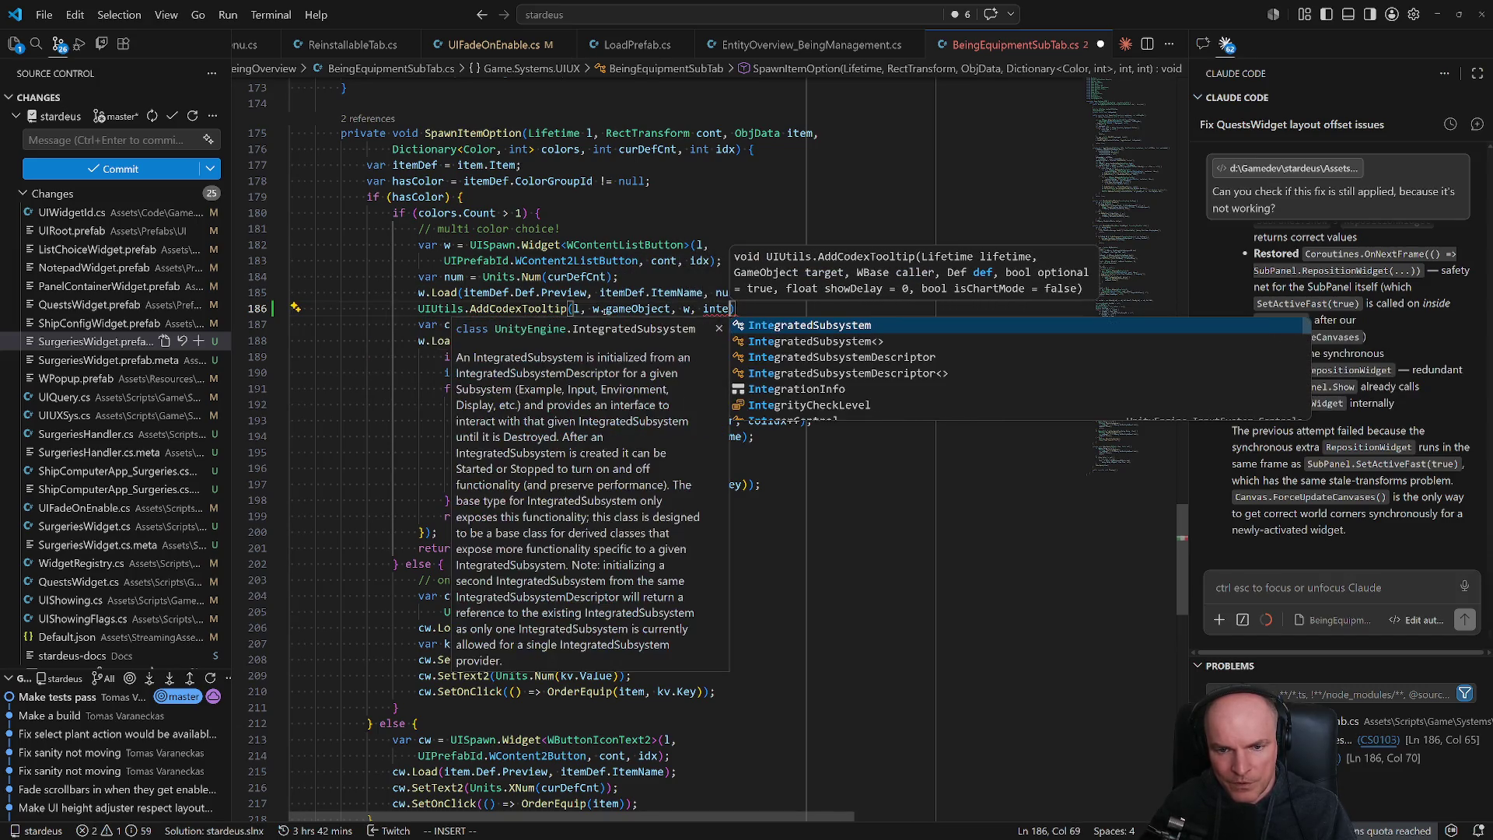
pyautogui.press('BackSpace')
pyautogui.press('BackSpace')
pyautogui.press('BackSpace')
pyautogui.write('temDef.de')
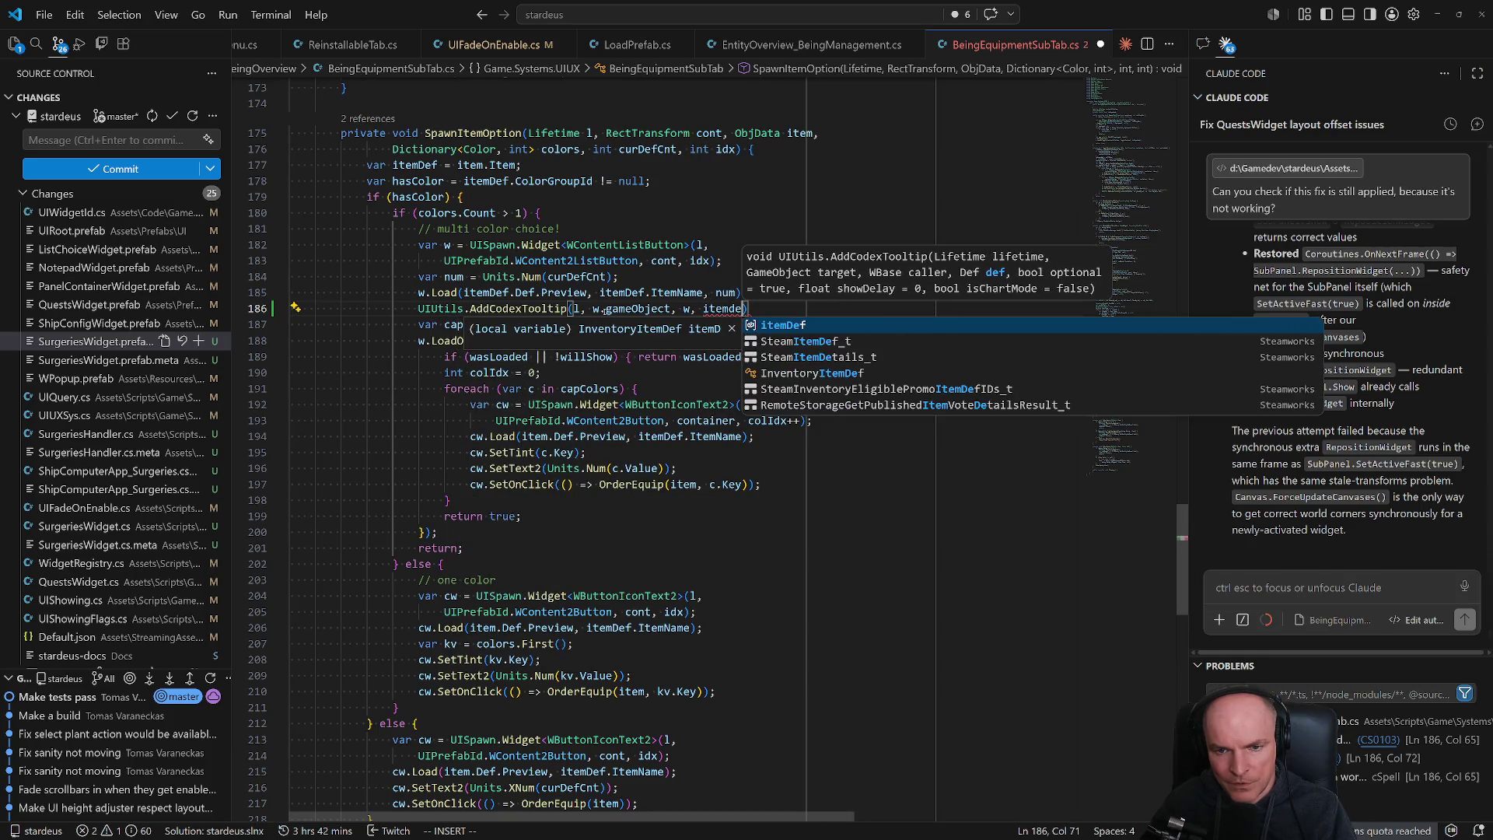
pyautogui.press('Tab')
pyautogui.write(');')
pyautogui.press('Escape')
pyautogui.hotkey('ctrl', 's')
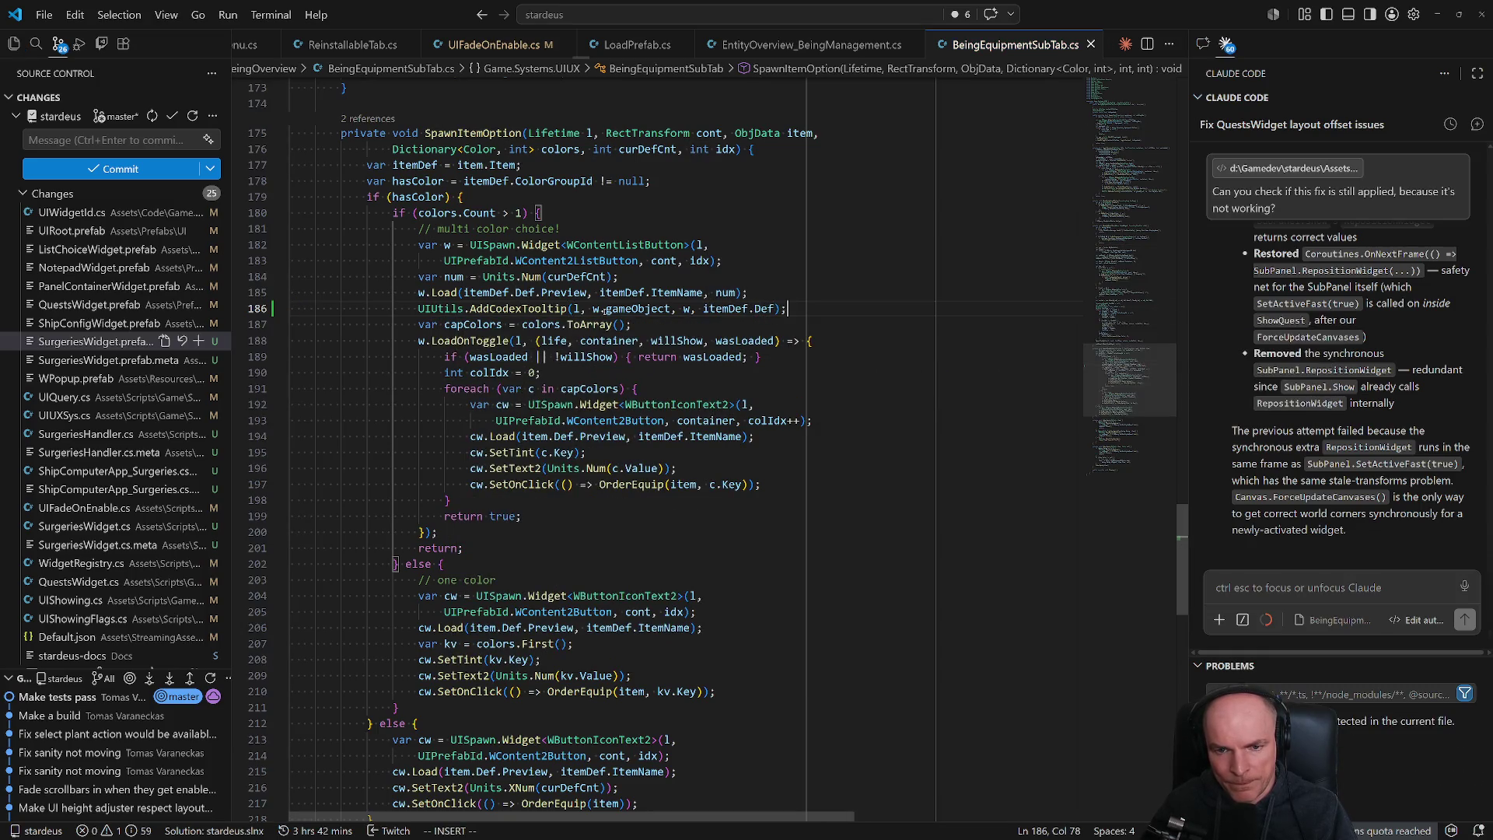
pyautogui.hotkey('alt', 'Tab')
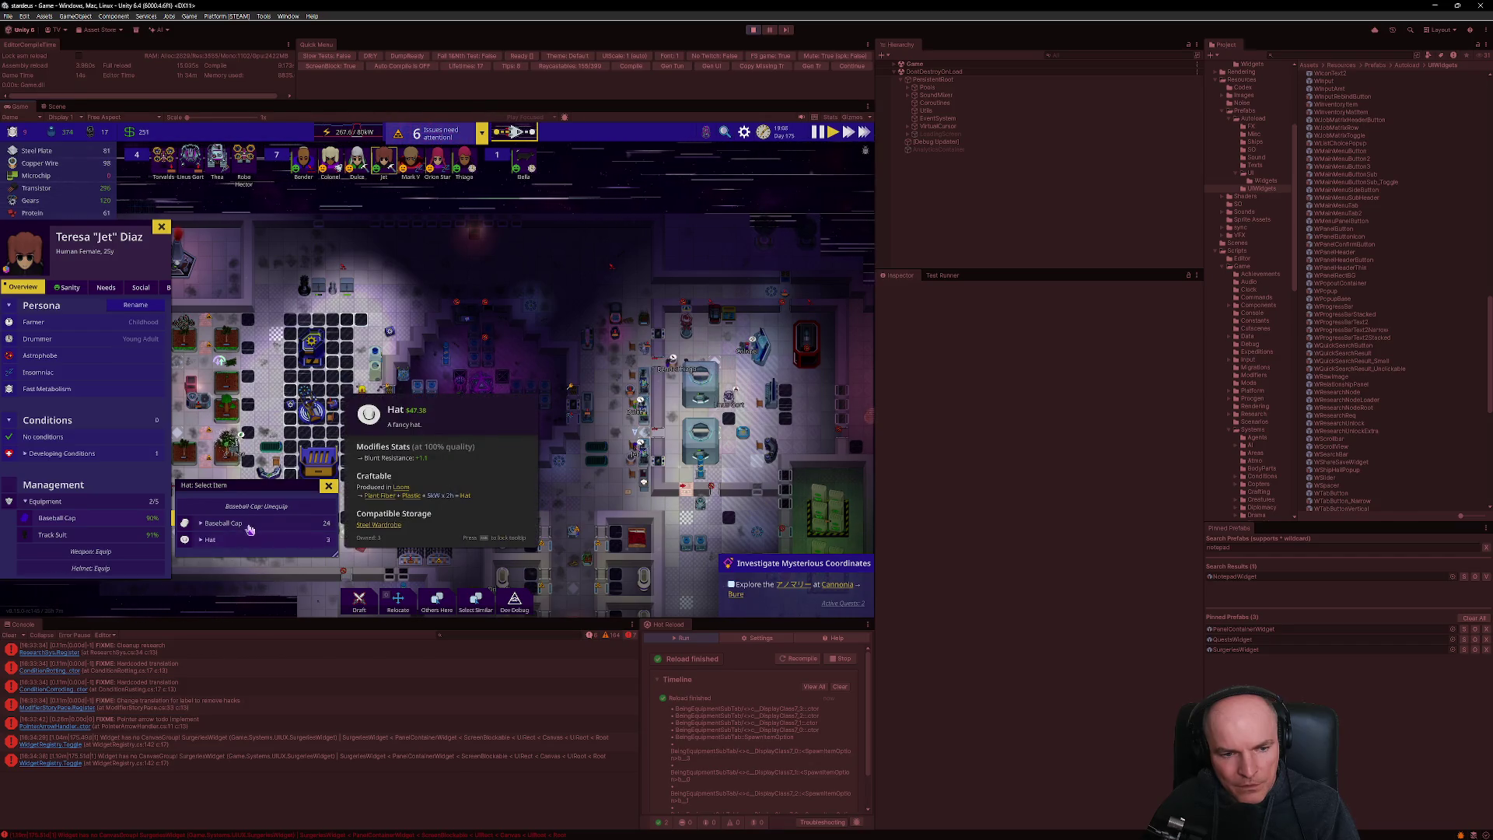
# - Expand the Baseball Cap colour variants to check their codex cards, then collapse them
pyautogui.click(249, 530)
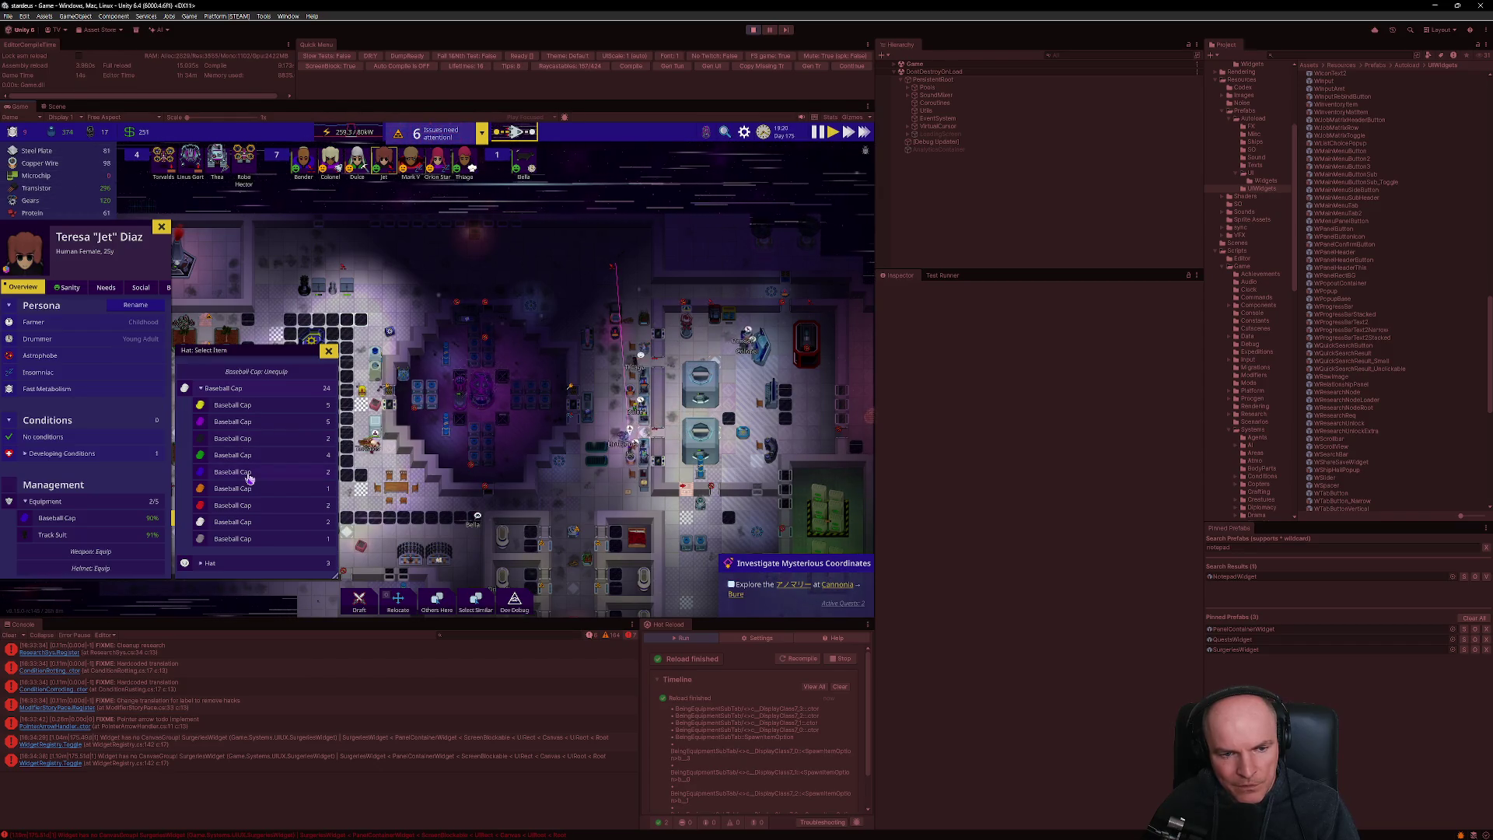
pyautogui.moveTo(250, 479)
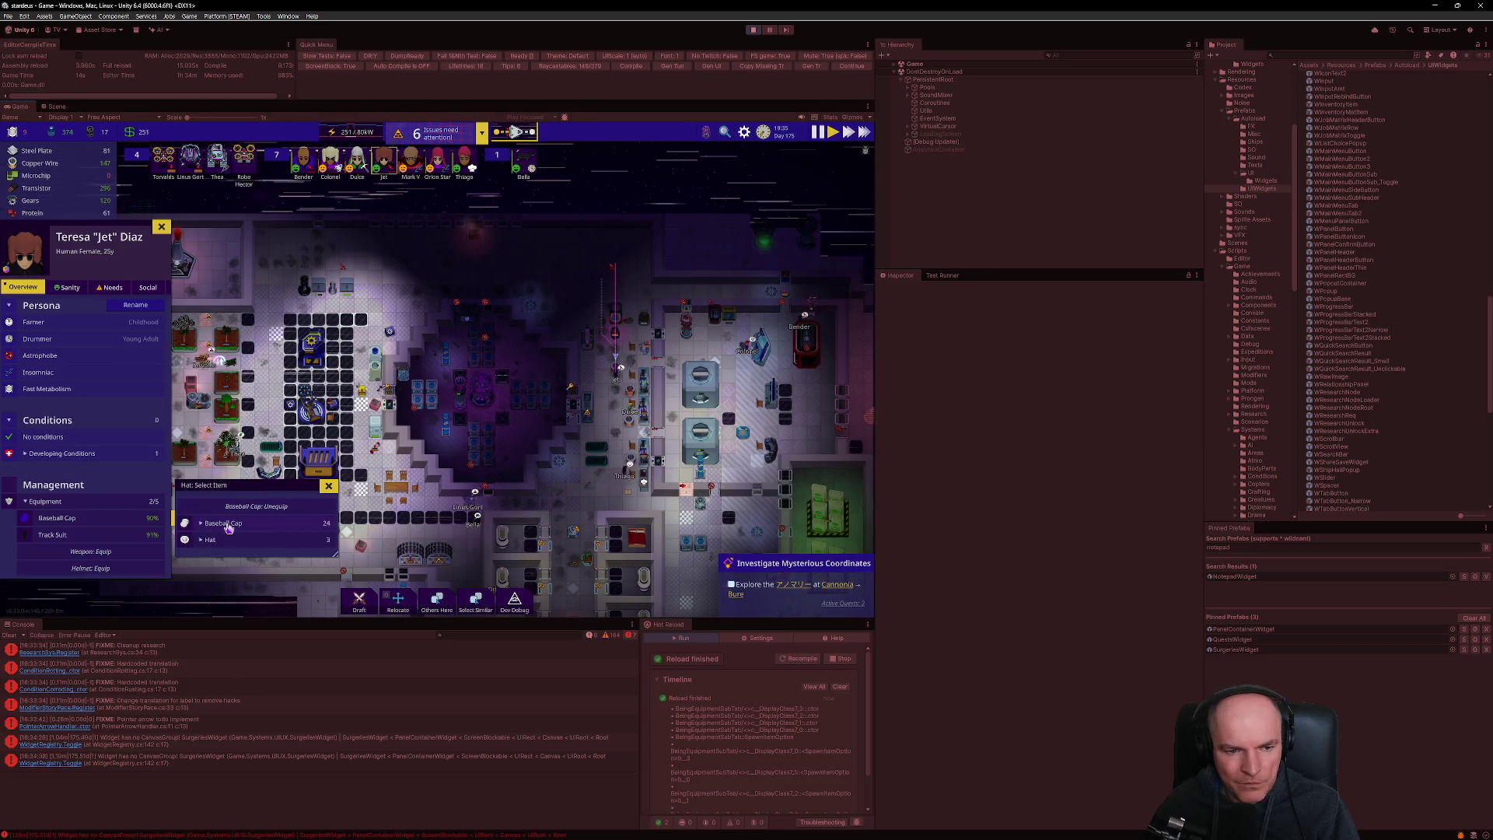
pyautogui.click(237, 390)
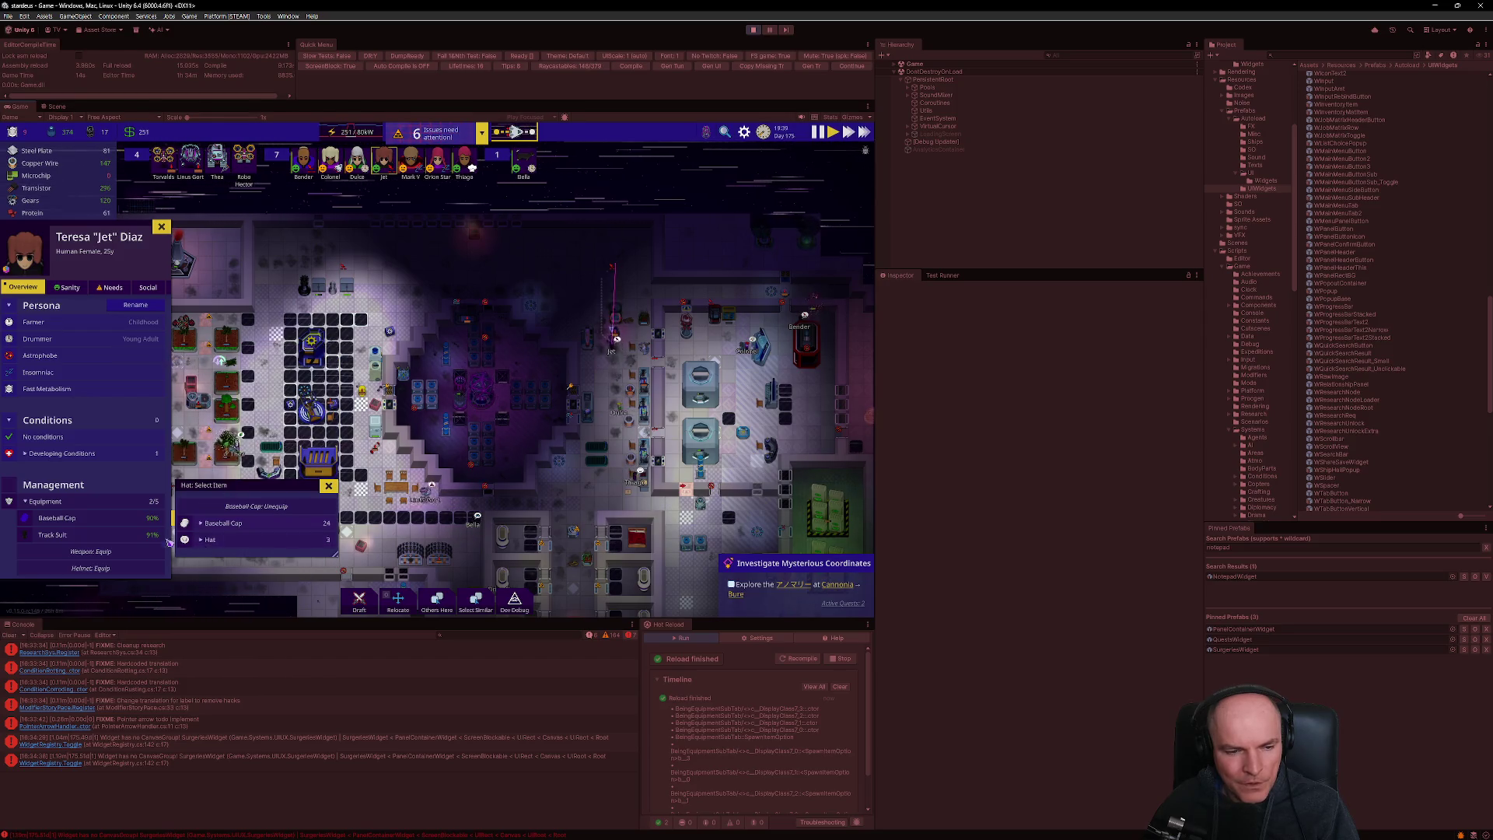
# - Check the clothing item choices, then reopen the hat choices and inspect an entry's info card
pyautogui.click(82, 536)
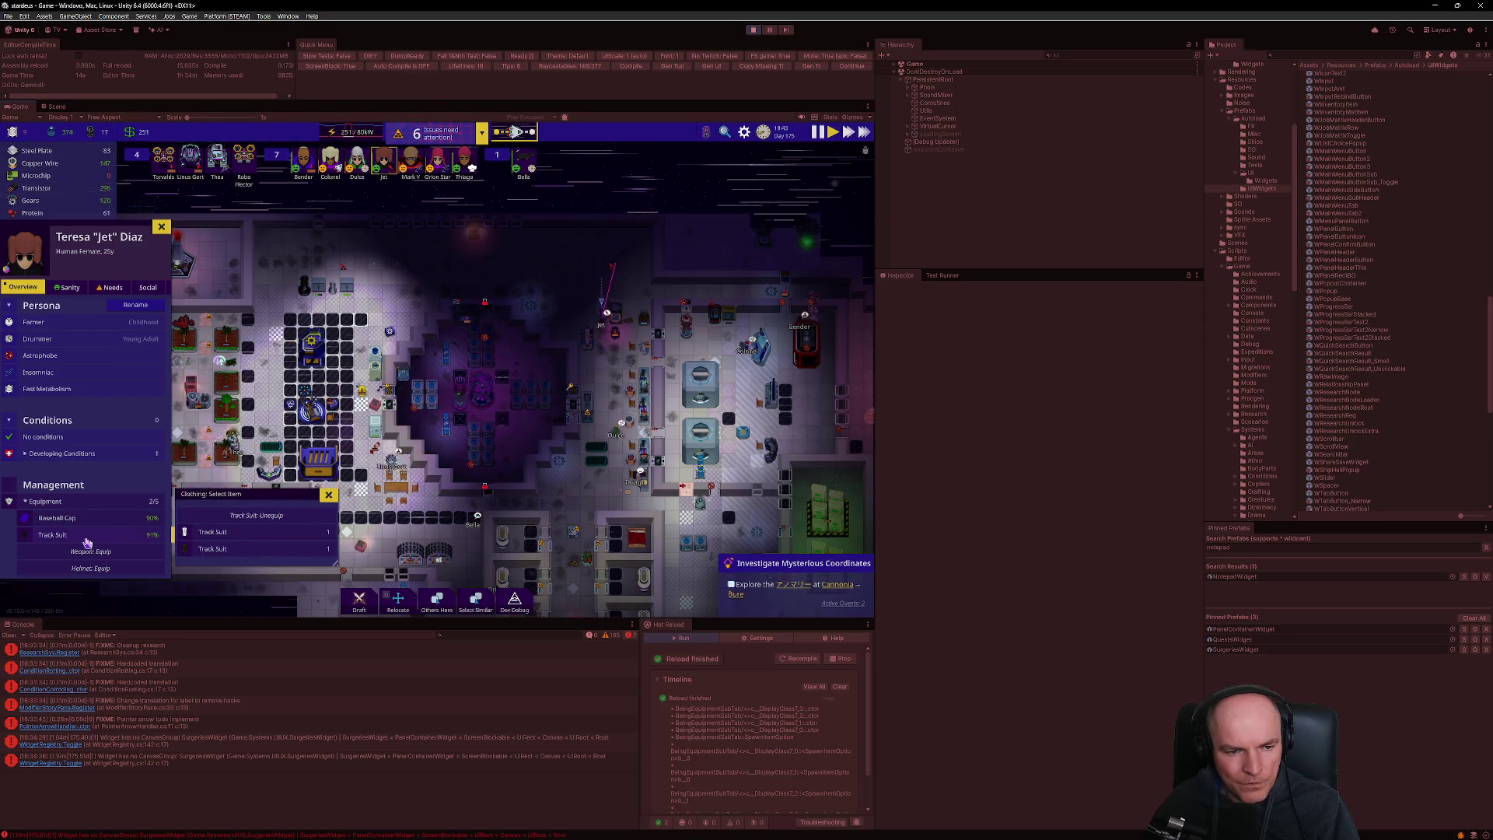
pyautogui.moveTo(99, 525)
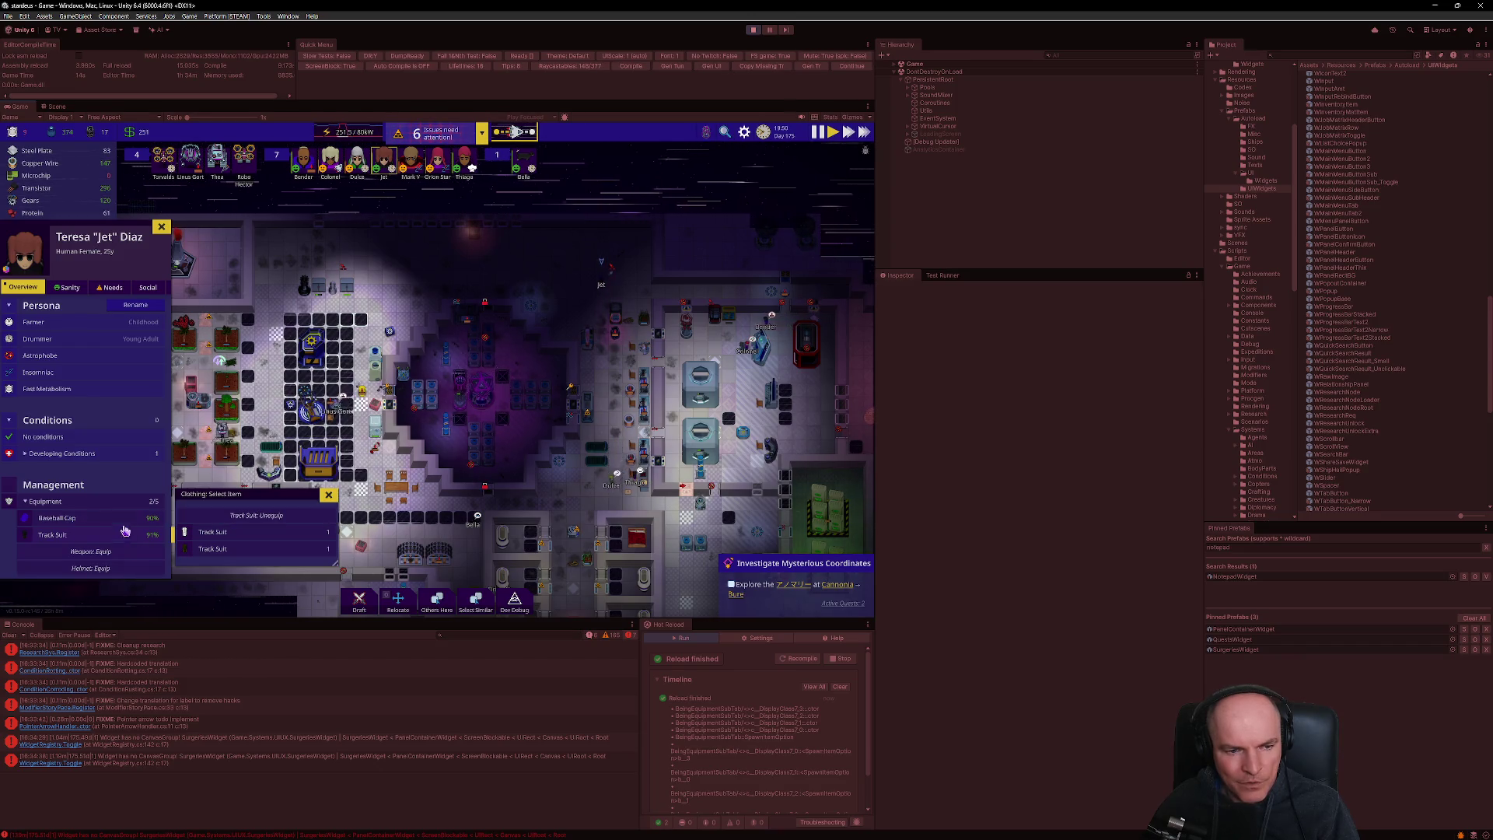
pyautogui.click(123, 543)
pyautogui.moveTo(122, 521)
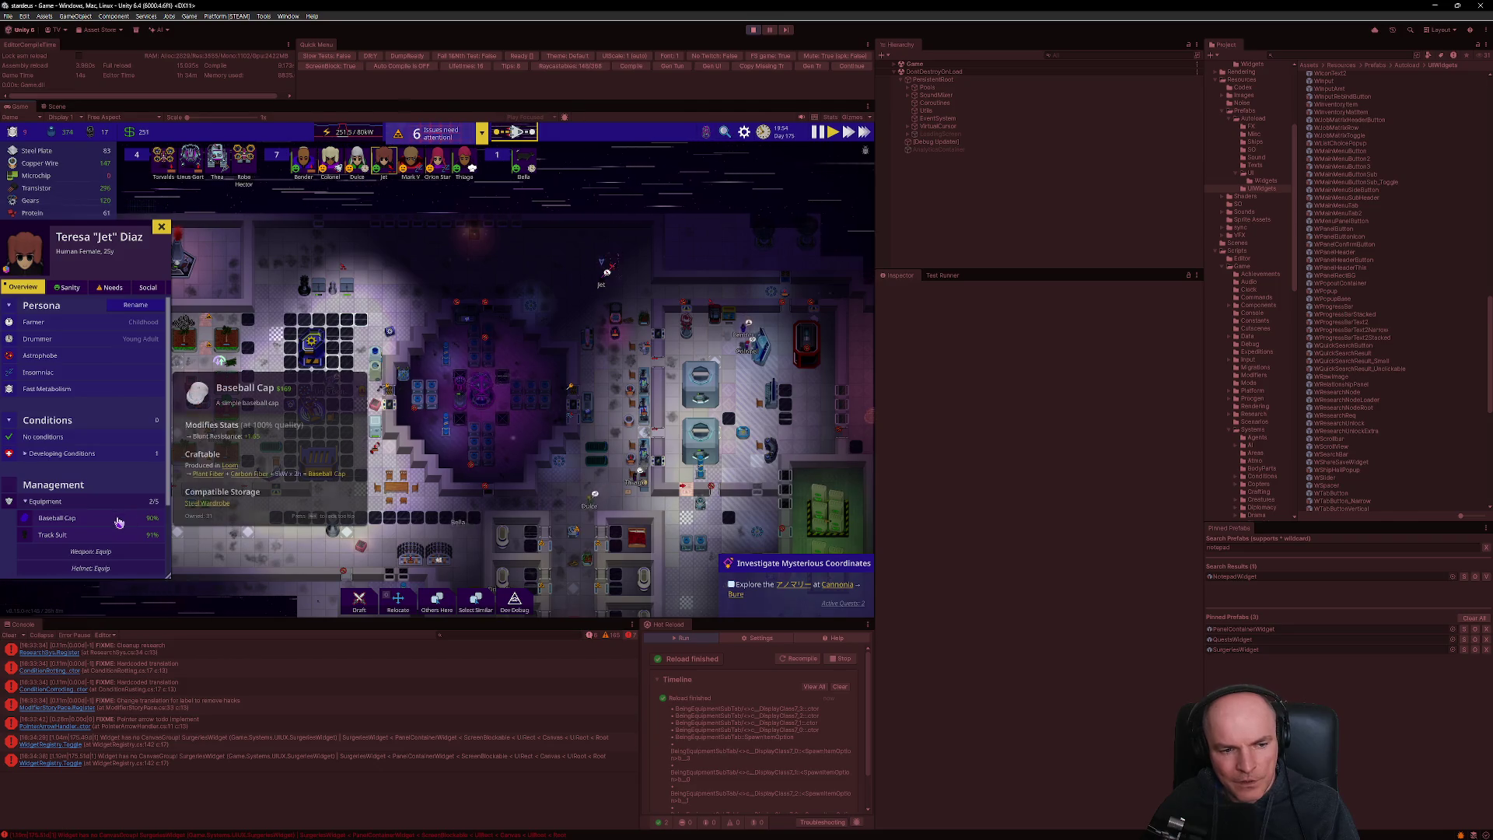
pyautogui.click(117, 523)
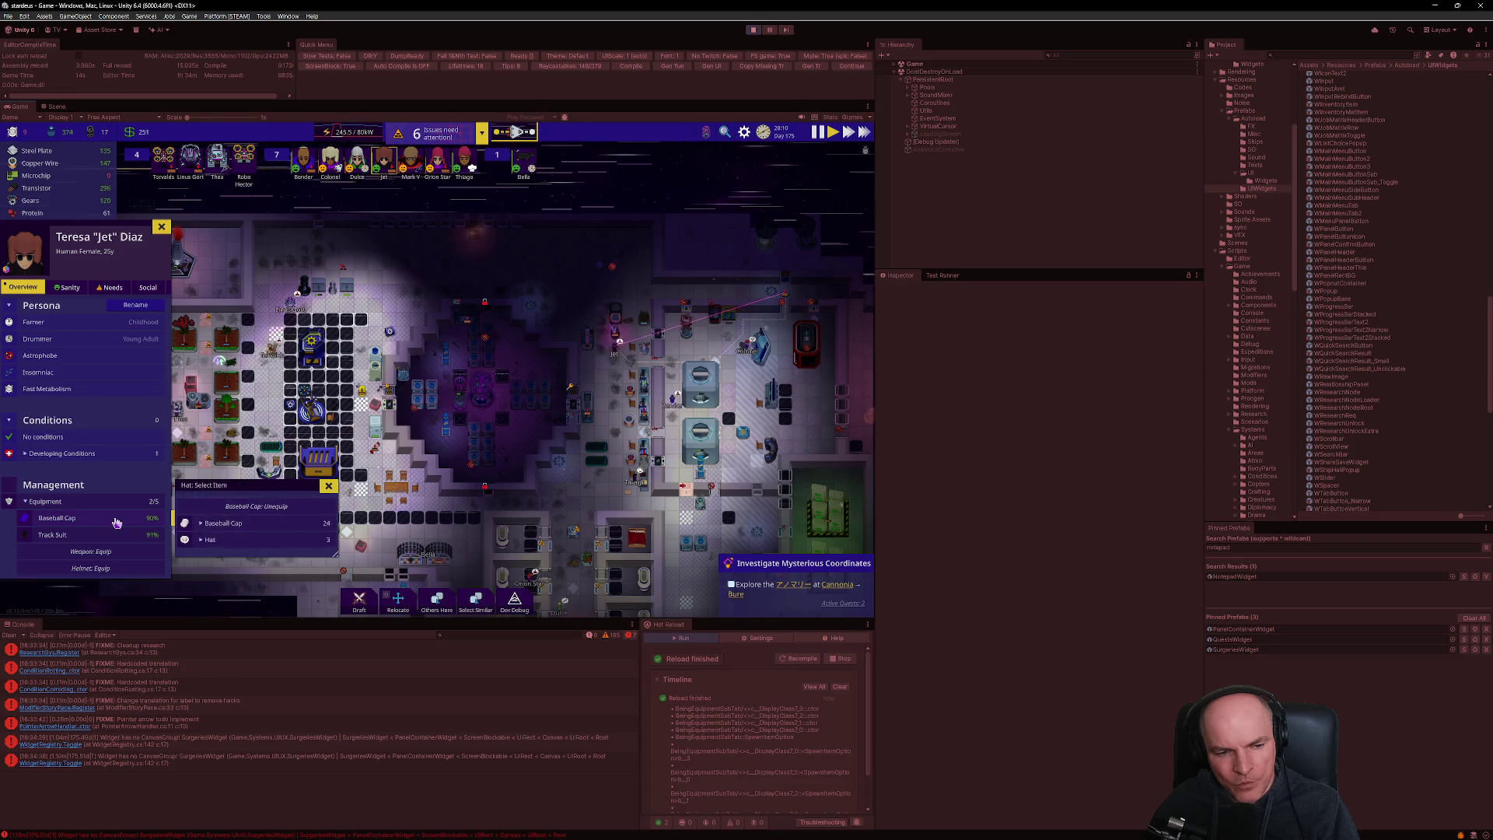
pyautogui.moveTo(117, 522)
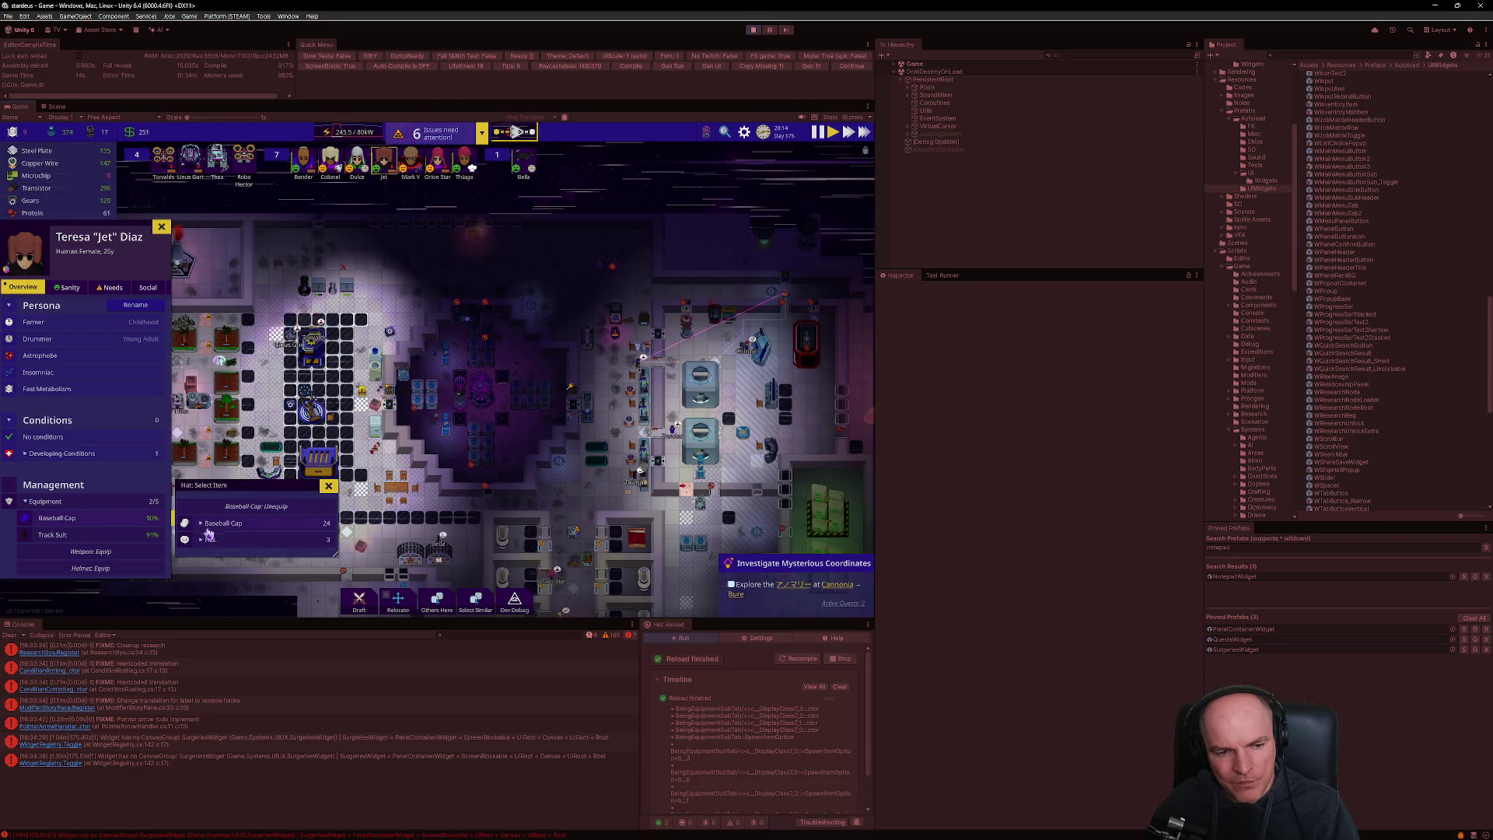
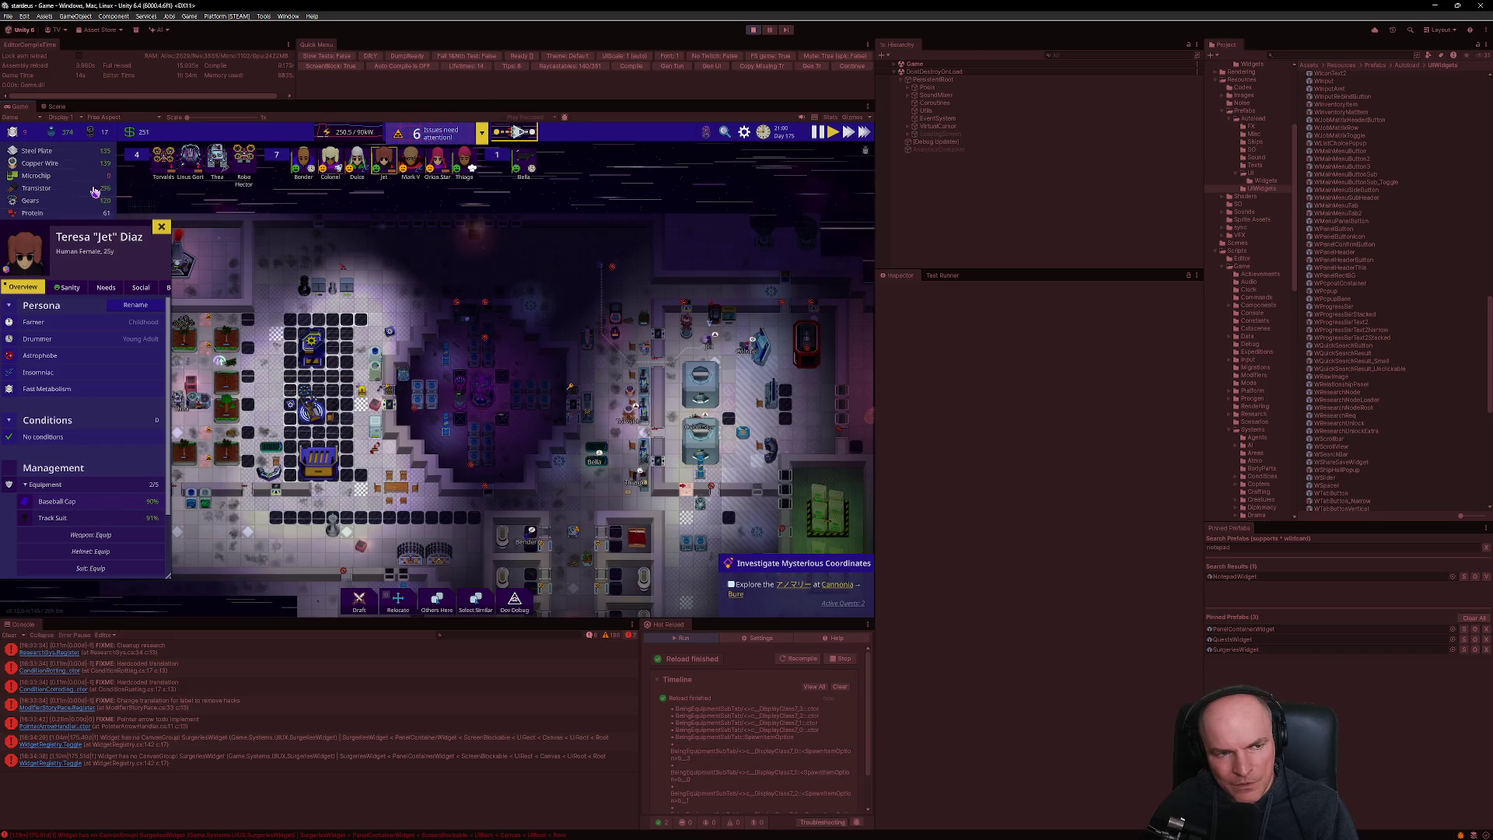
# - Leave the running game in Unity and bring VS Code forward, showing BeingEquipmentSubTab.cs
pyautogui.moveTo(94, 191)
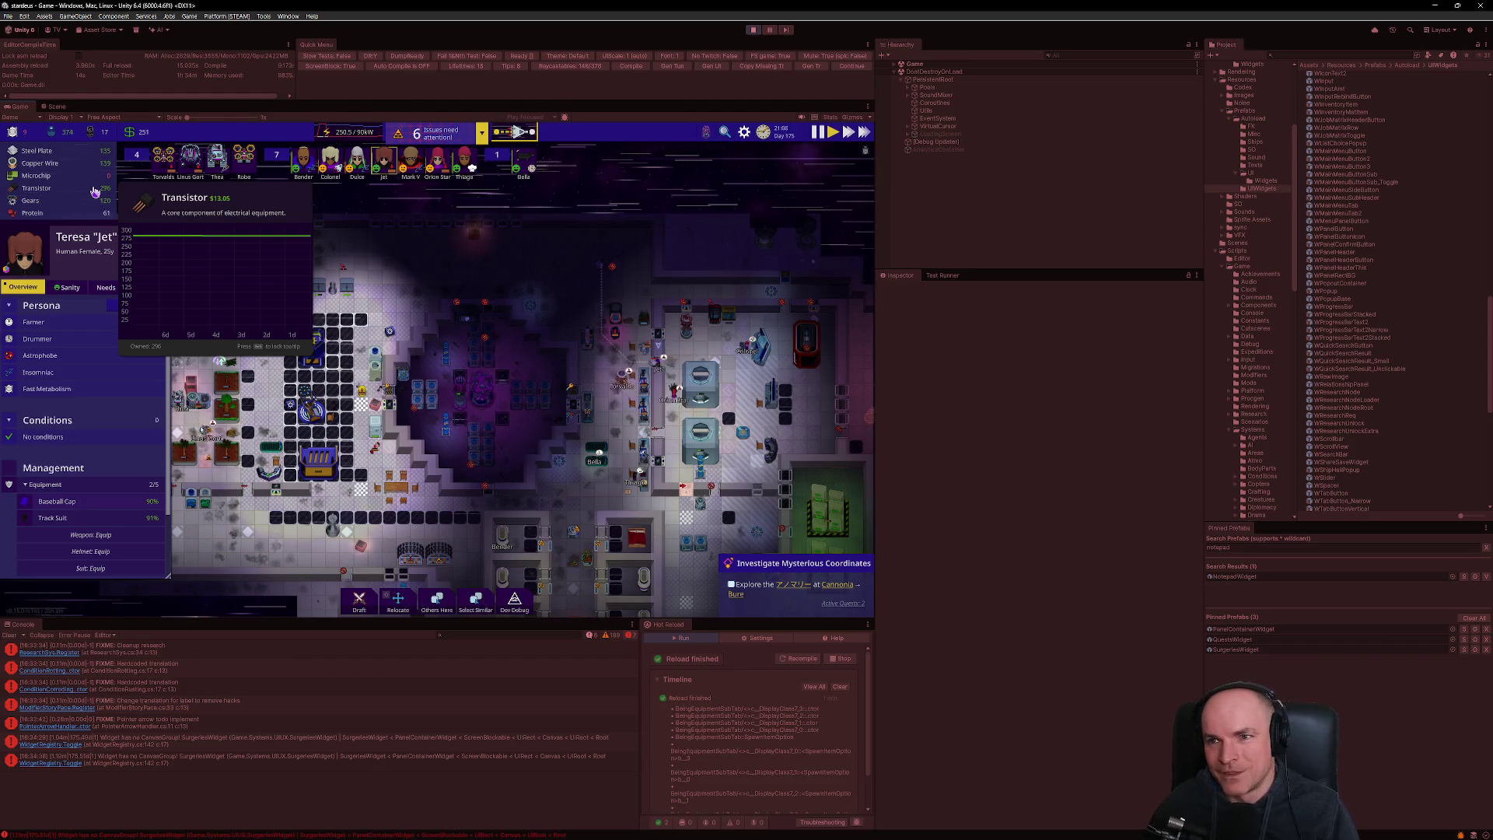
pyautogui.click(763, 826)
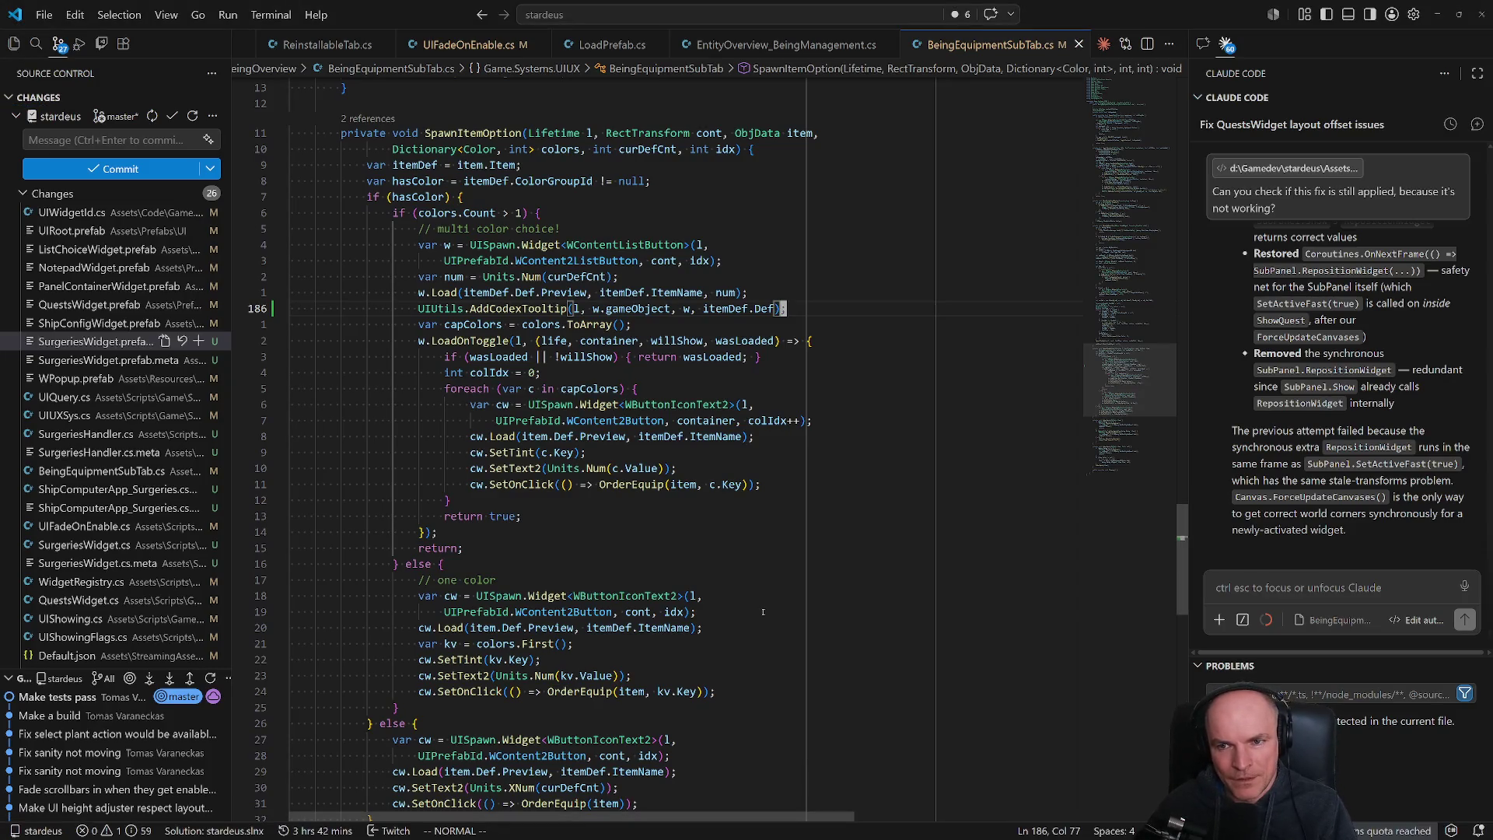
# - Open UserInput.cs with Quick Open
pyautogui.hotkey('ctrl', 'p')
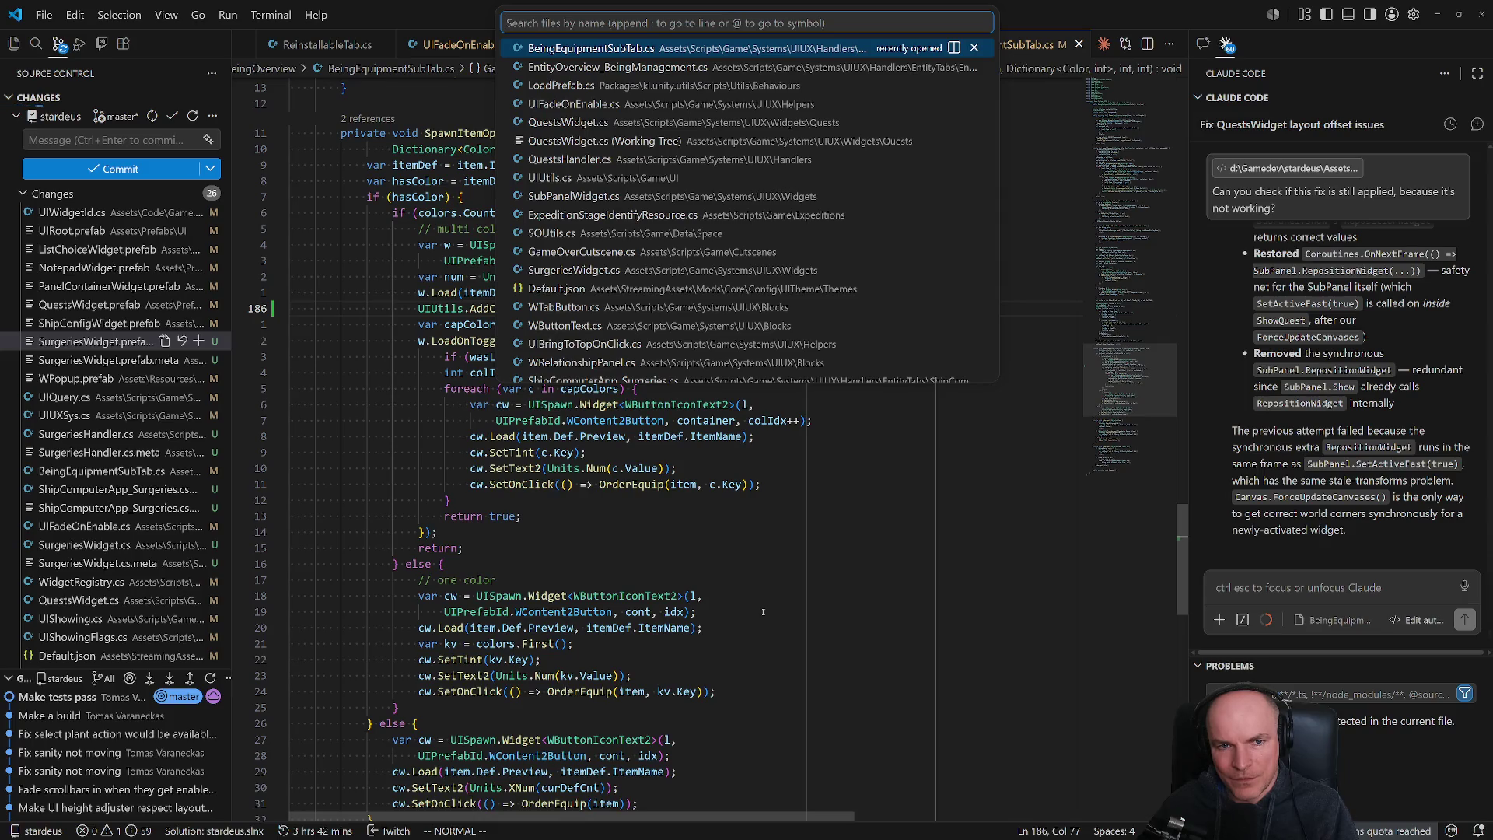
pyautogui.write('userinput')
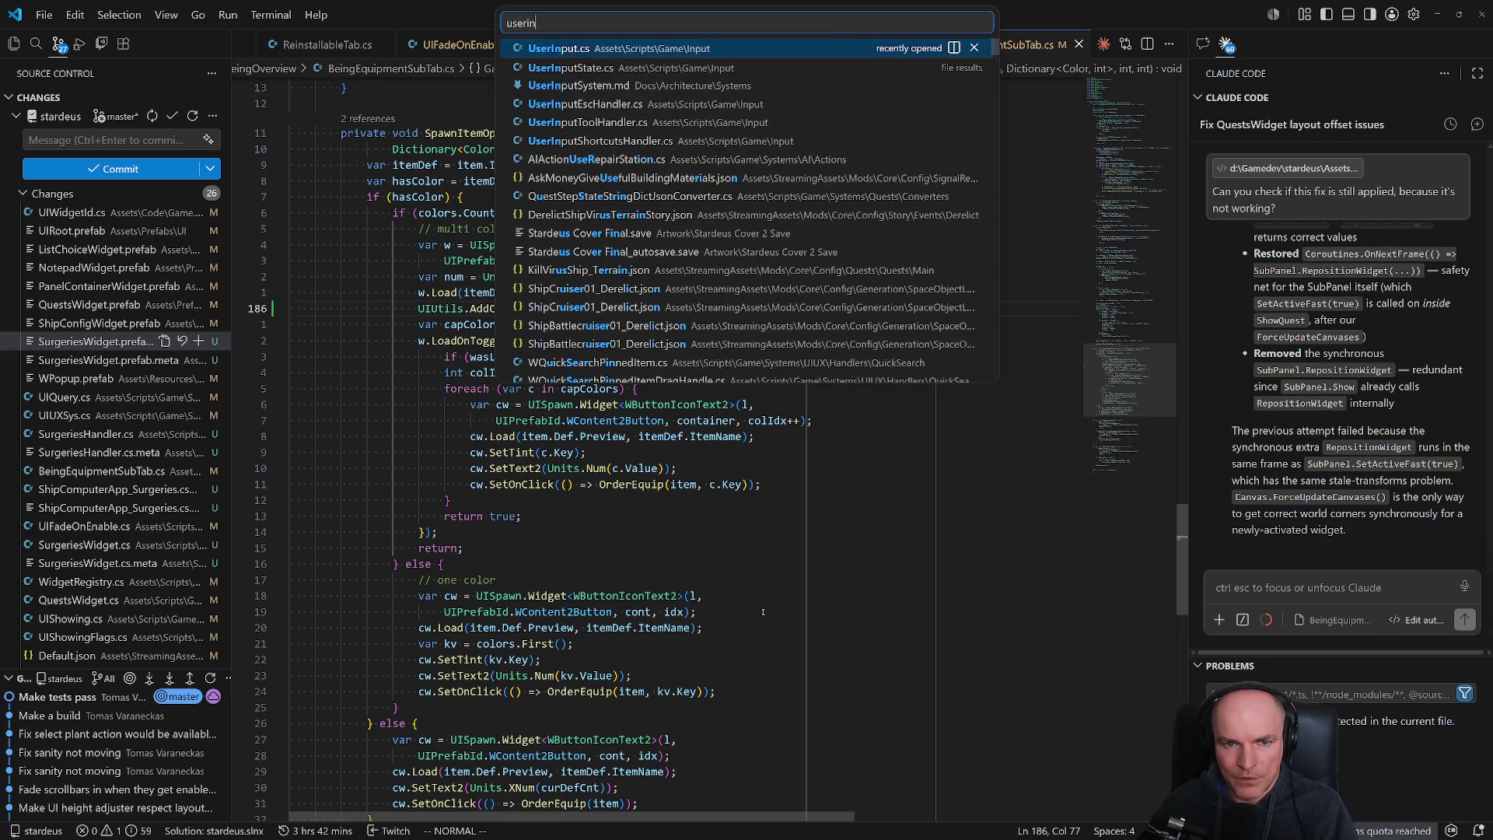
pyautogui.press('Return')
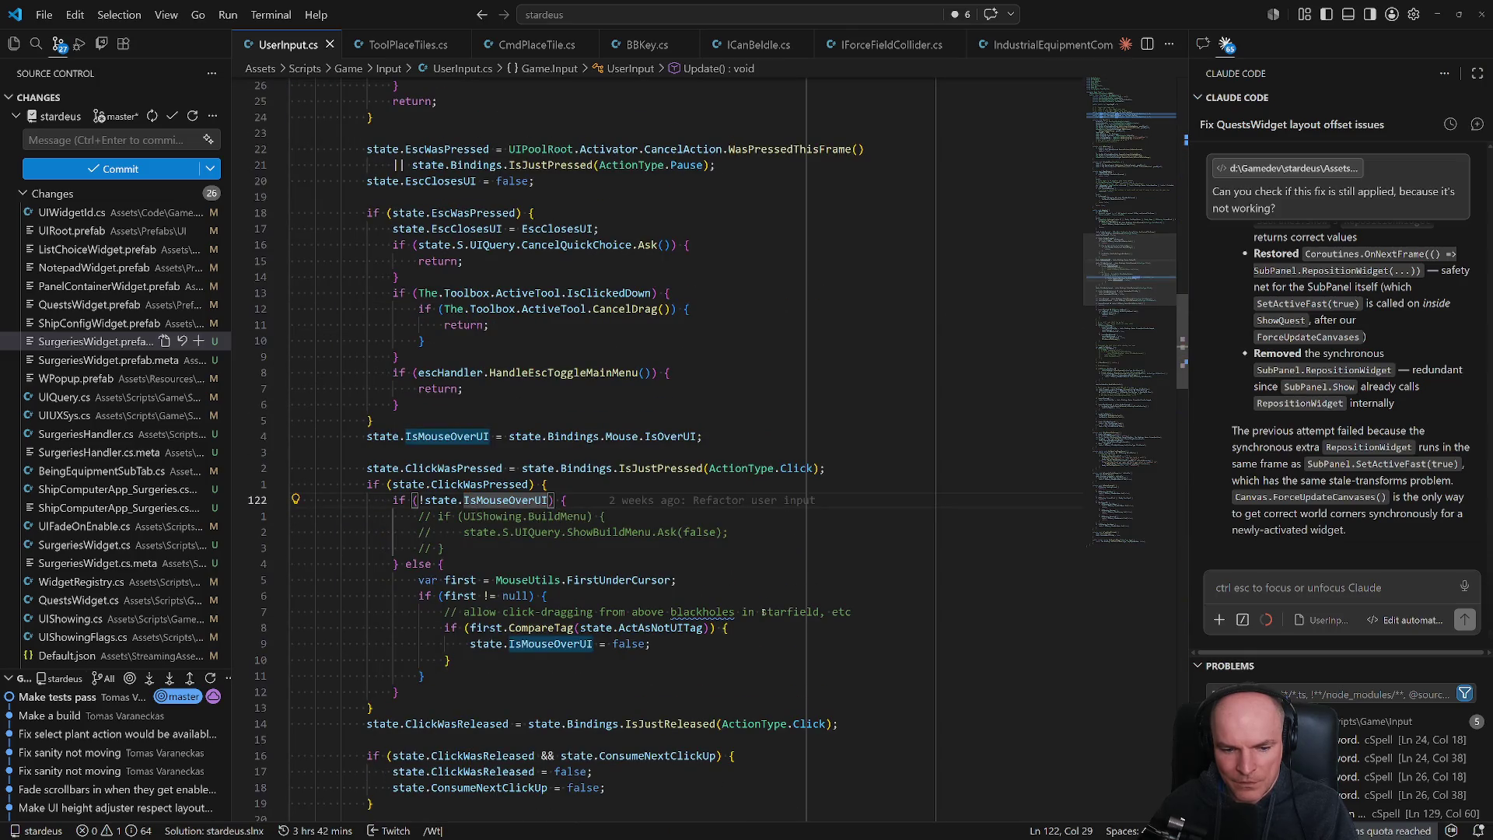
pyautogui.press('Escape')
pyautogui.hotkey('ctrl', 'p')
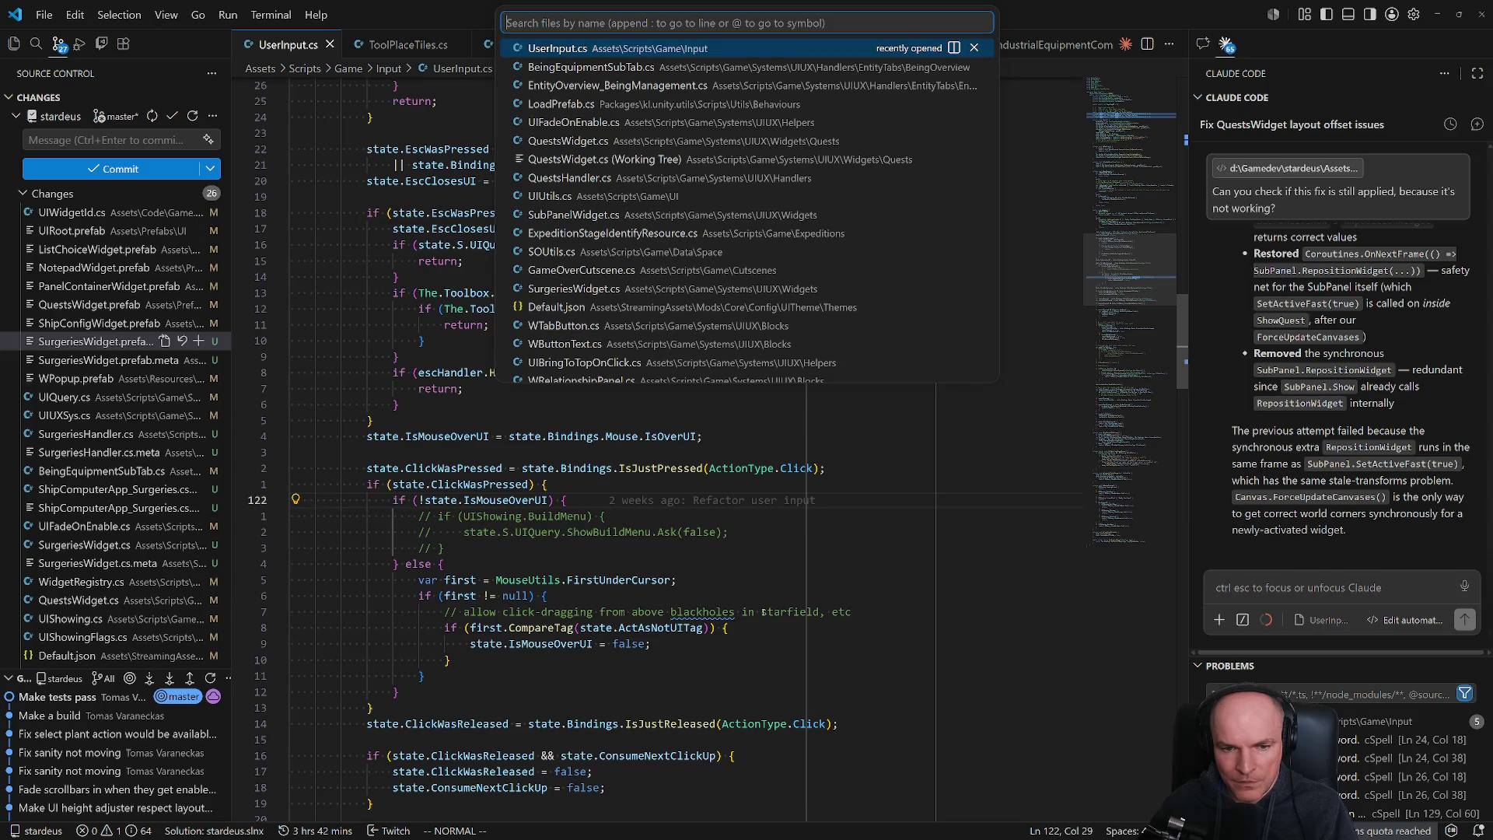
pyautogui.press('Escape')
pyautogui.press('/')
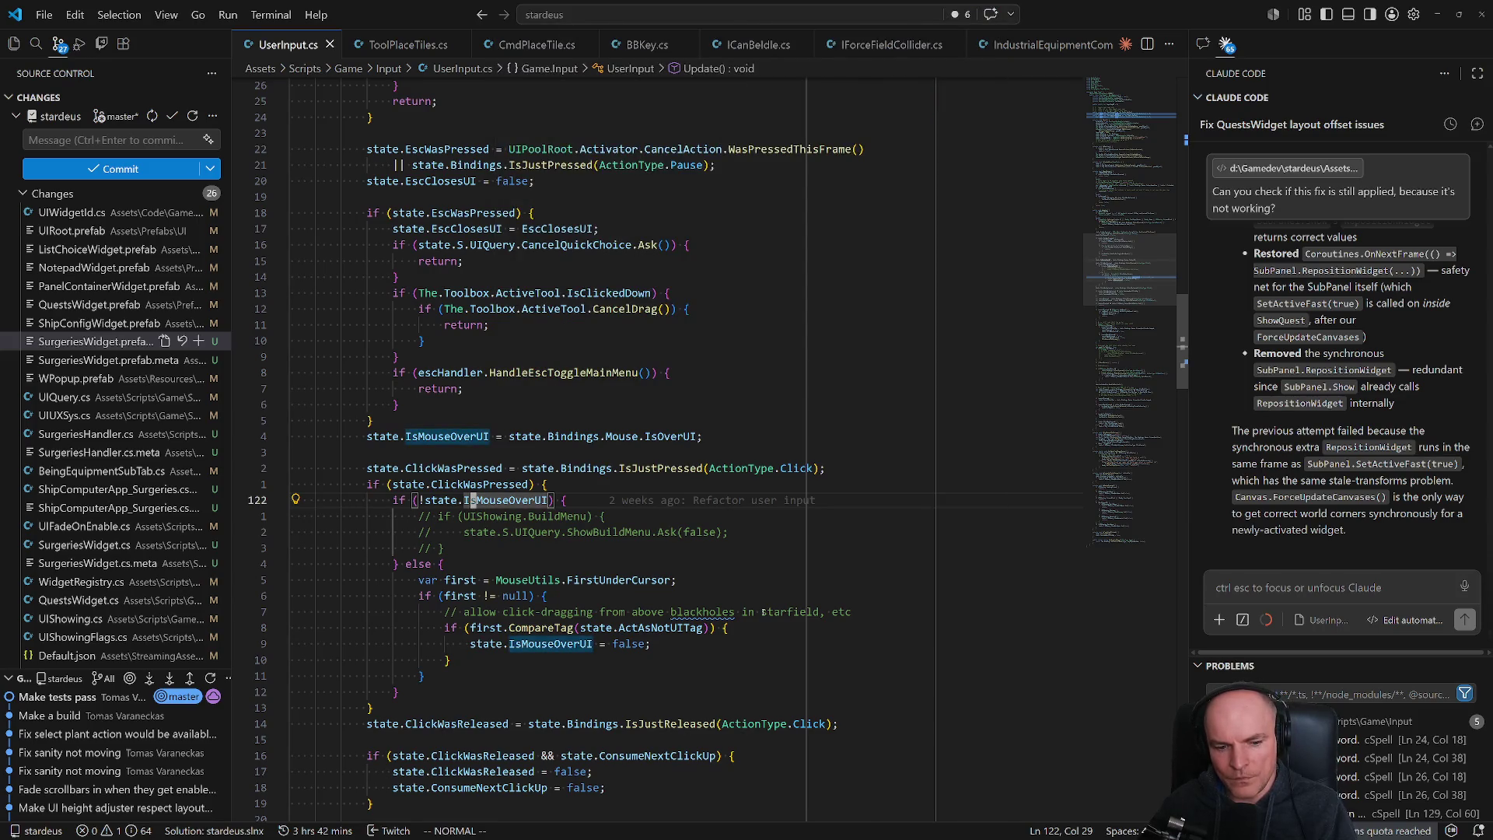
# - Jump to the escHandler symbol and go to the UserInputEscHandler class definition
pyautogui.hotkey('ctrl', 'shift', 'o')
pyautogui.write('esc')
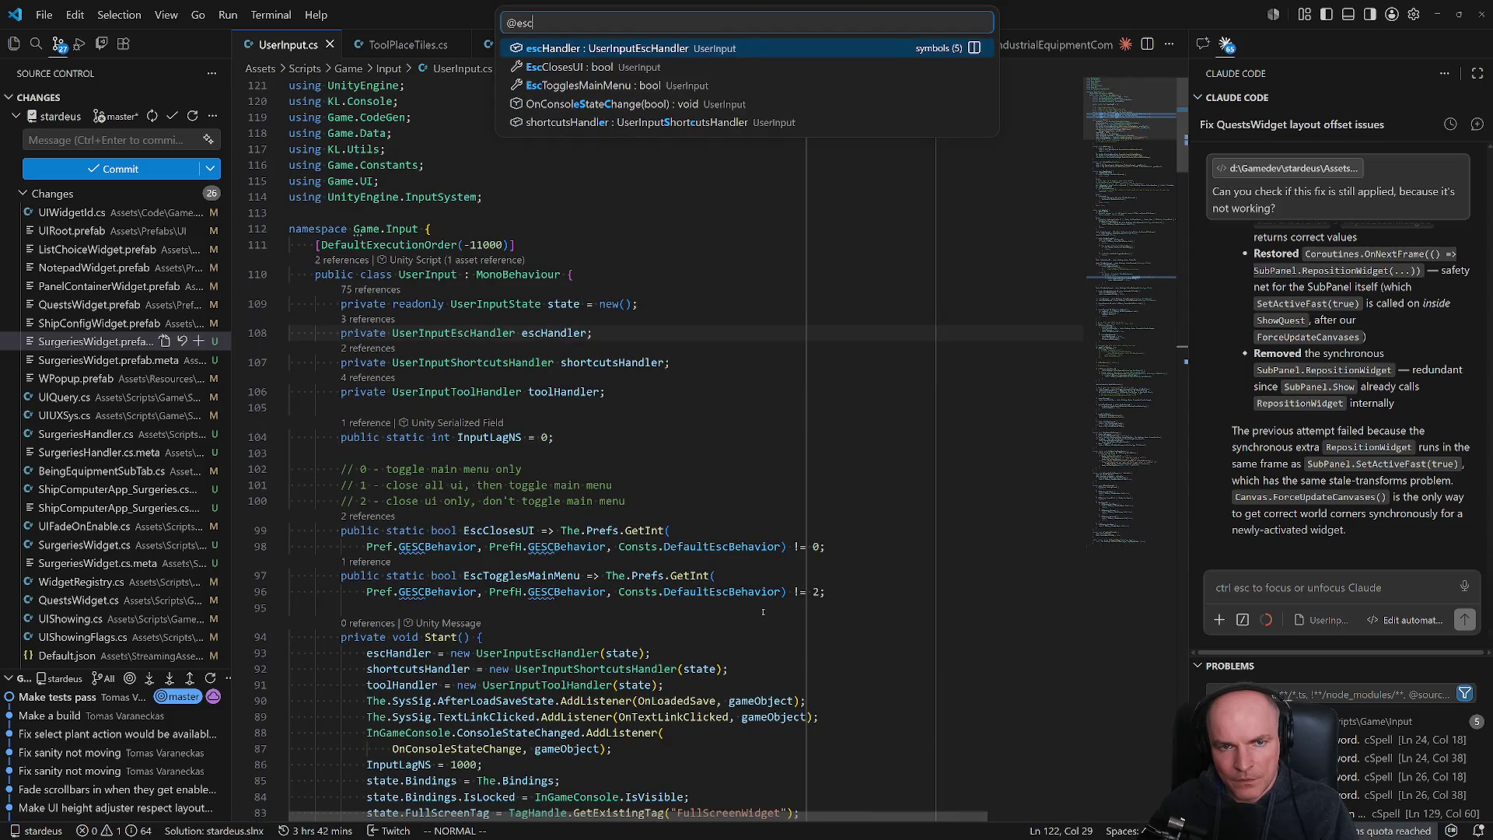
pyautogui.press('Return')
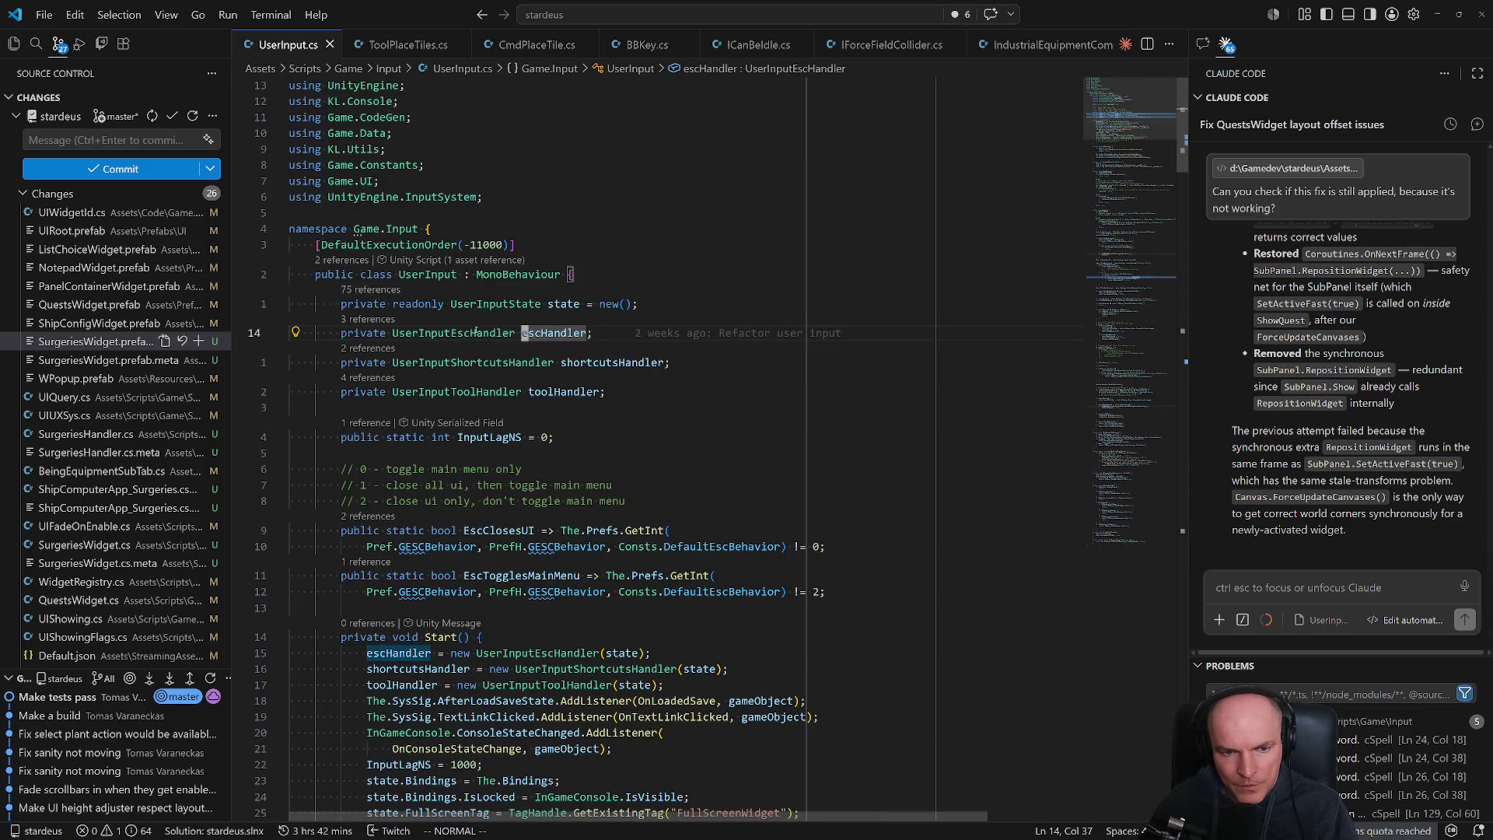
pyautogui.press('g')
pyautogui.press('d')
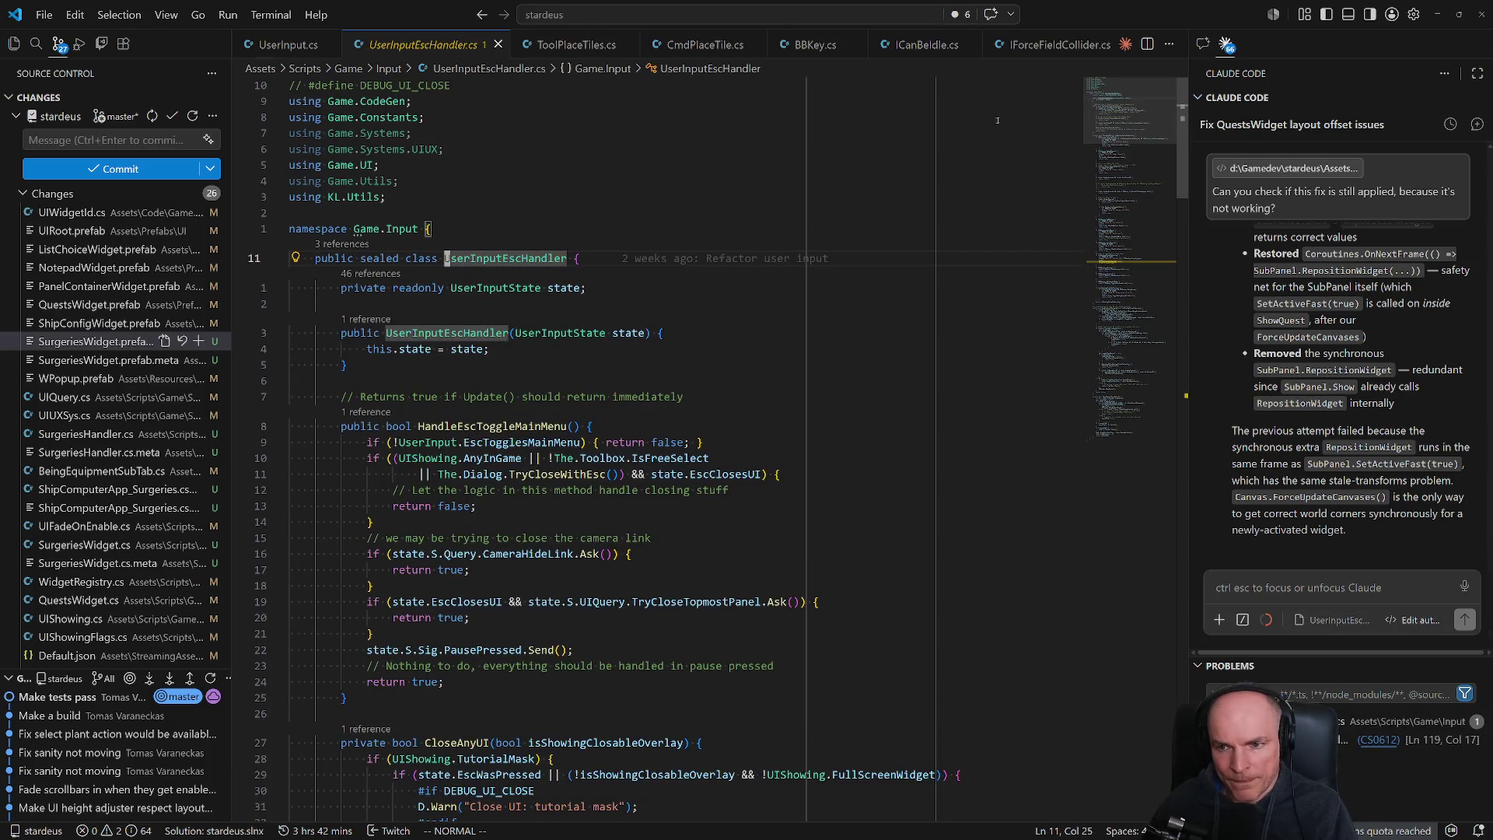
# - Find the codex popup check that calls TryCloseAllCodexPopups in the Esc handler
pyautogui.click(1122, 262)
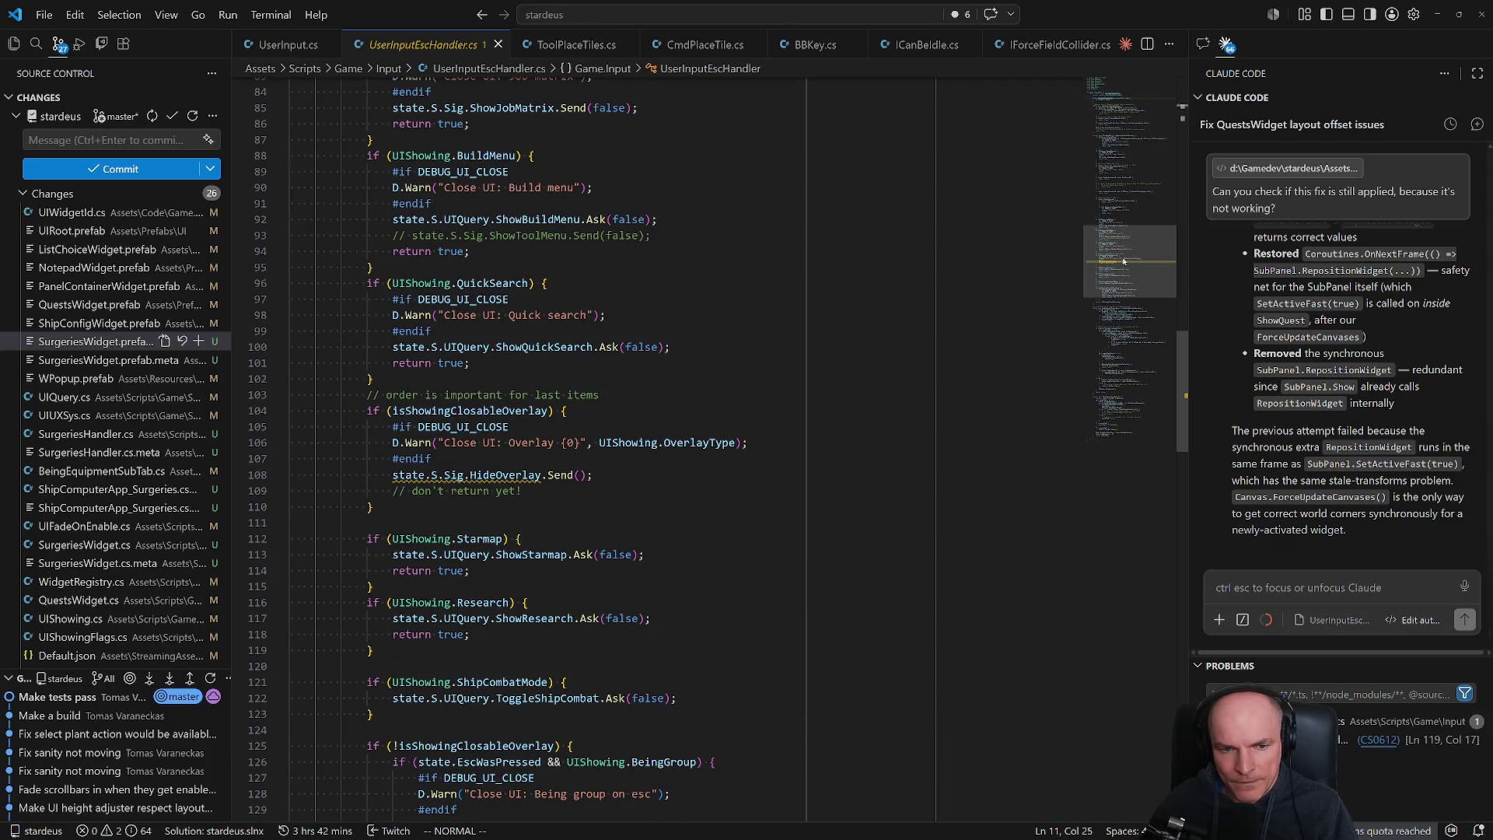
pyautogui.click(877, 299)
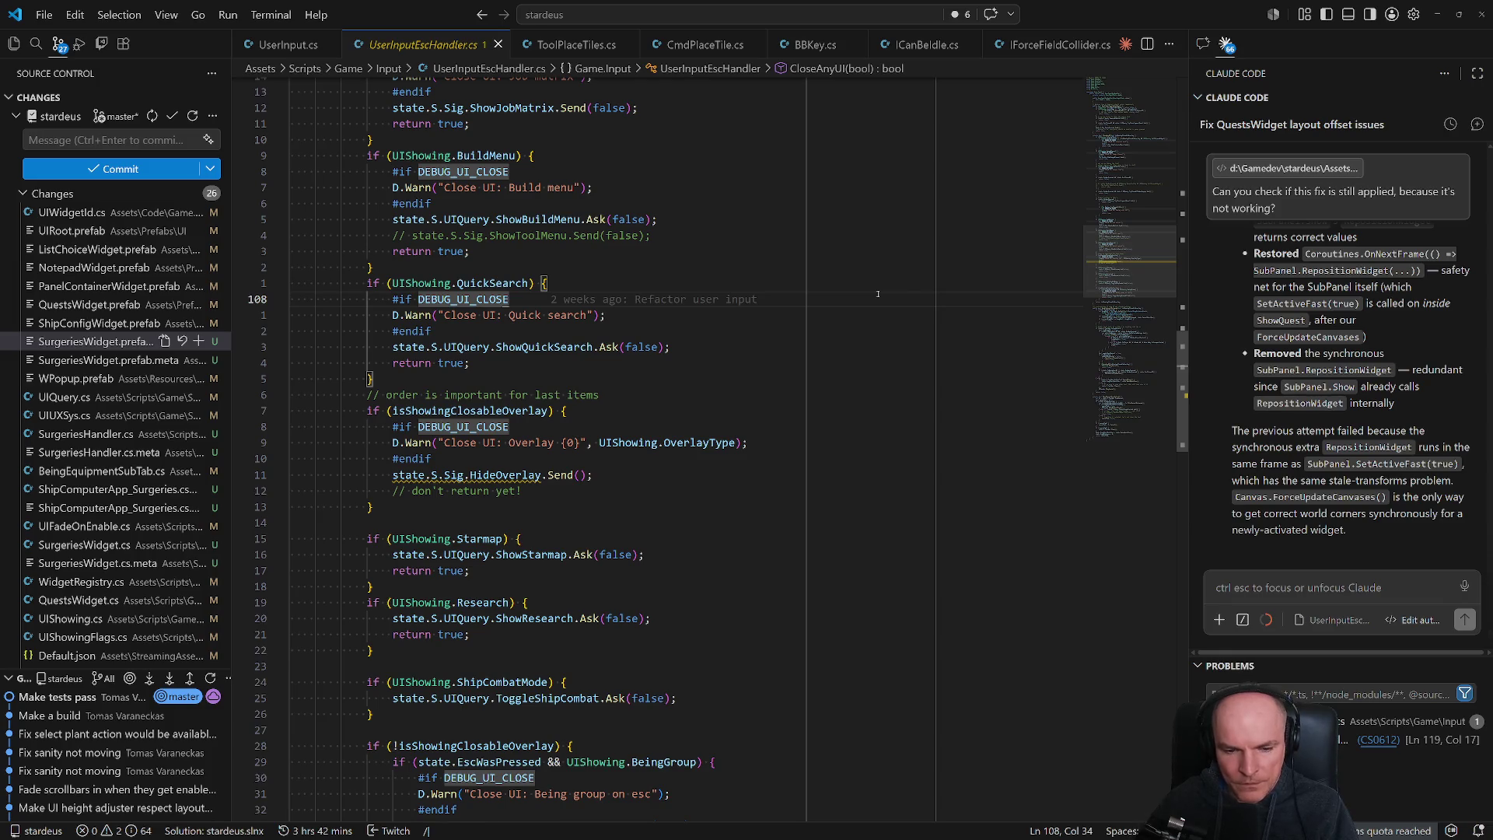
pyautogui.write('codex')
pyautogui.scroll(10, 878, 294)
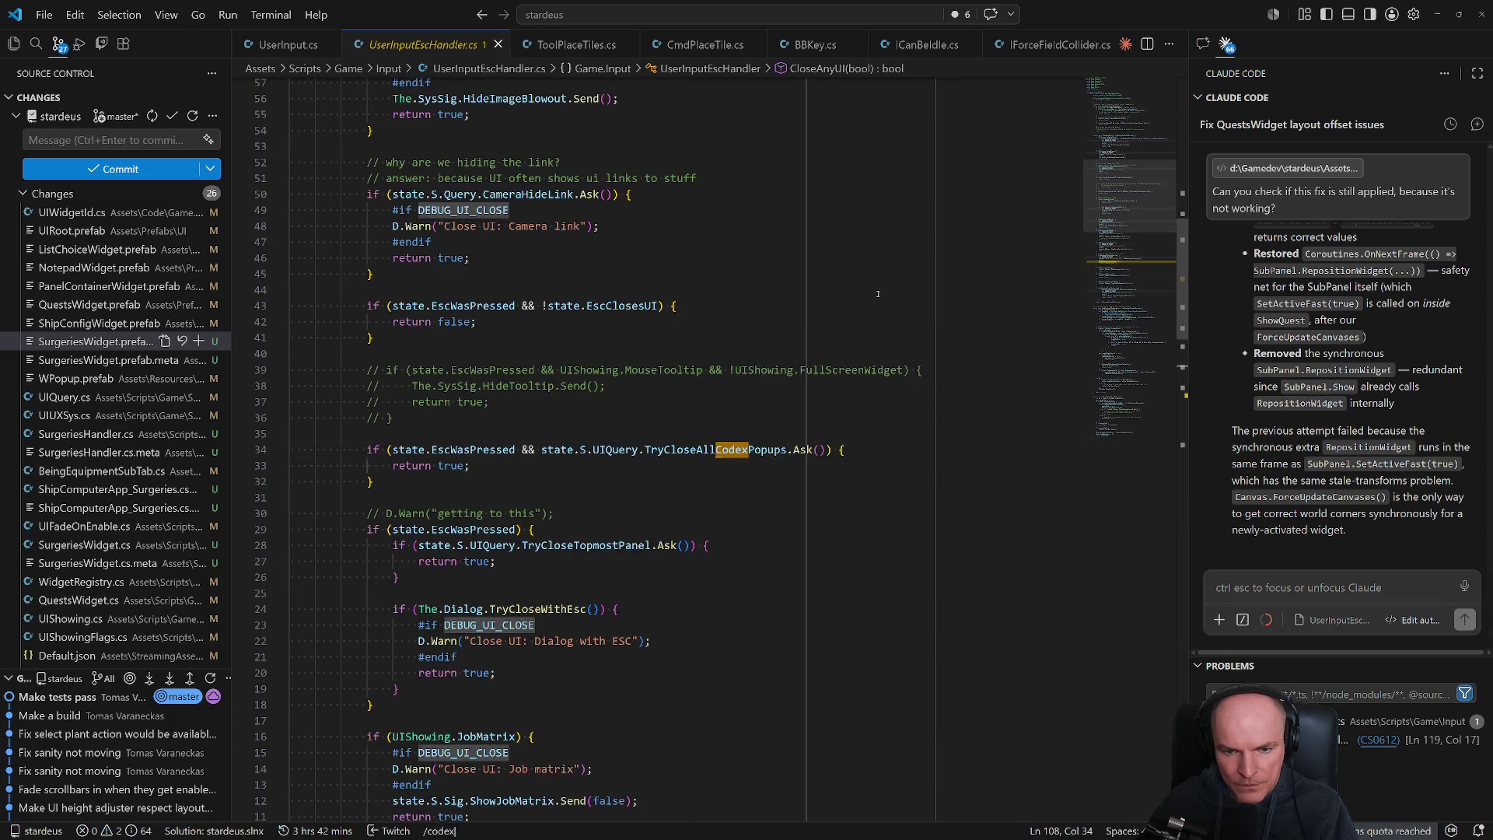
pyautogui.press('Return')
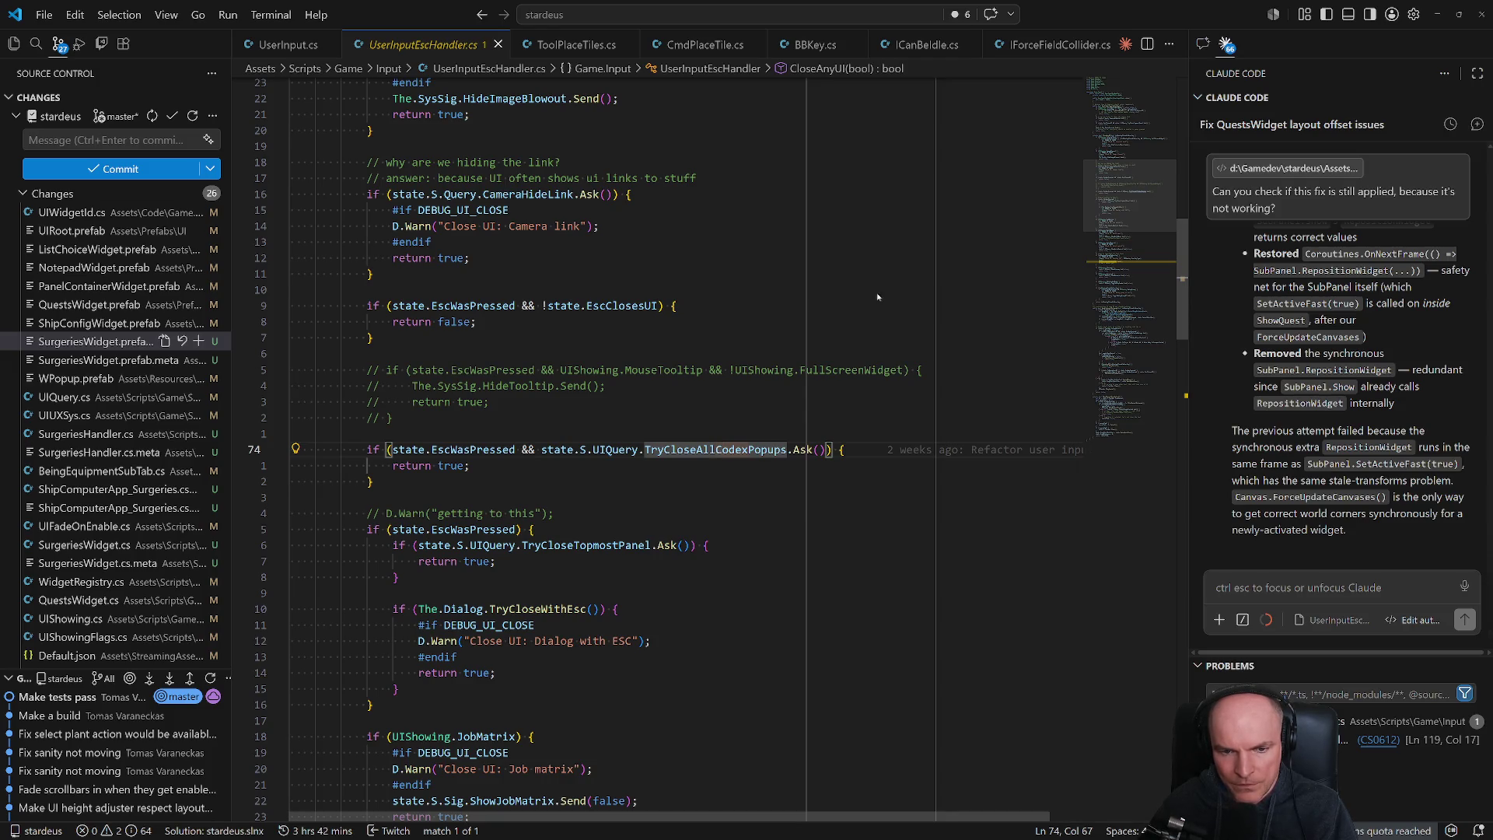
# - List all references to TryCloseAllCodexPopups and open the CodexPopupHander.cs result
pyautogui.press('g')
pyautogui.press('d')
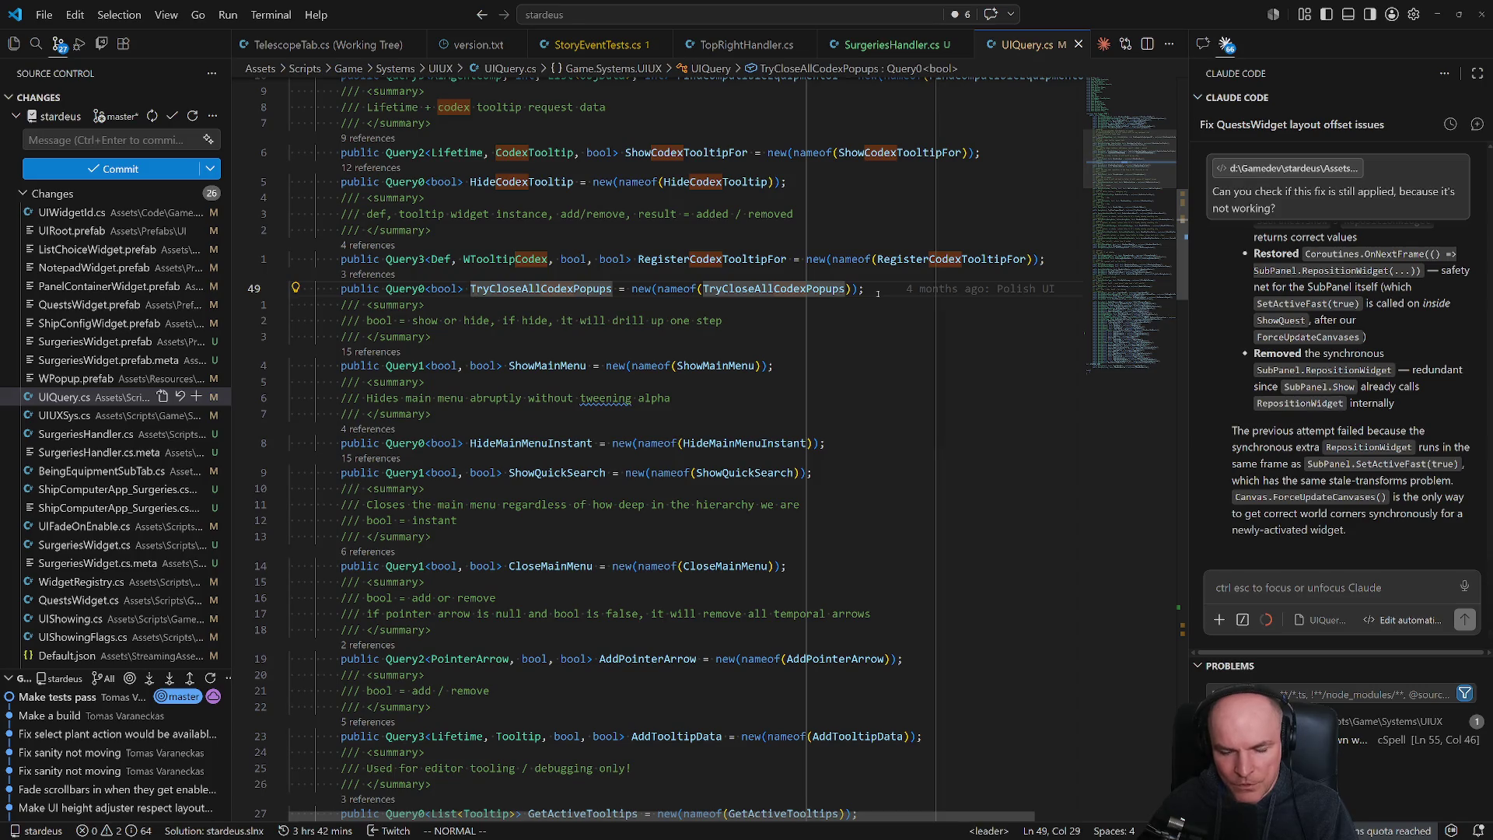
pyautogui.press('r')
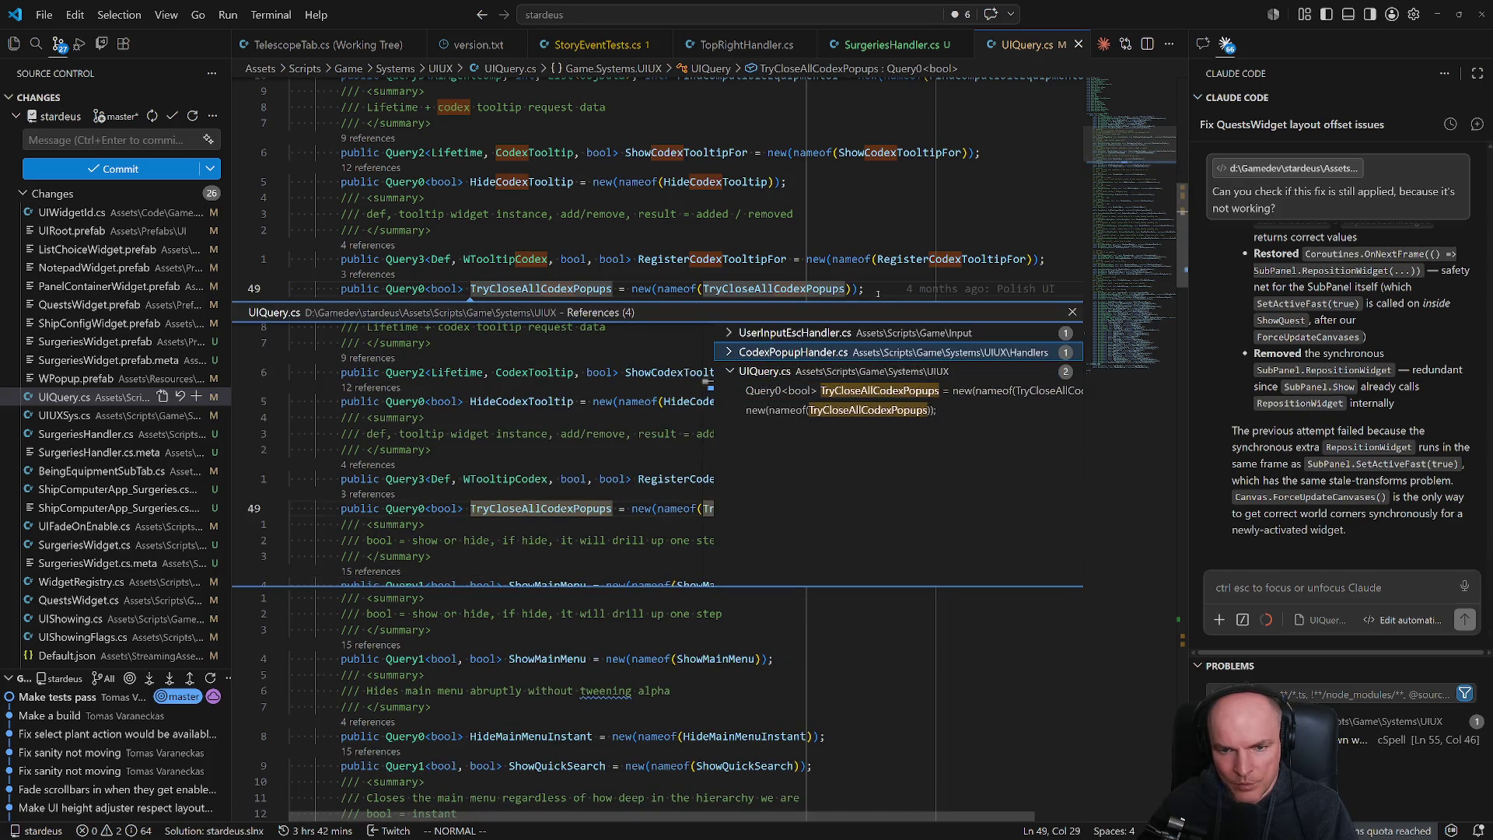
pyautogui.press('Right')
pyautogui.press('Down')
pyautogui.press('Return')
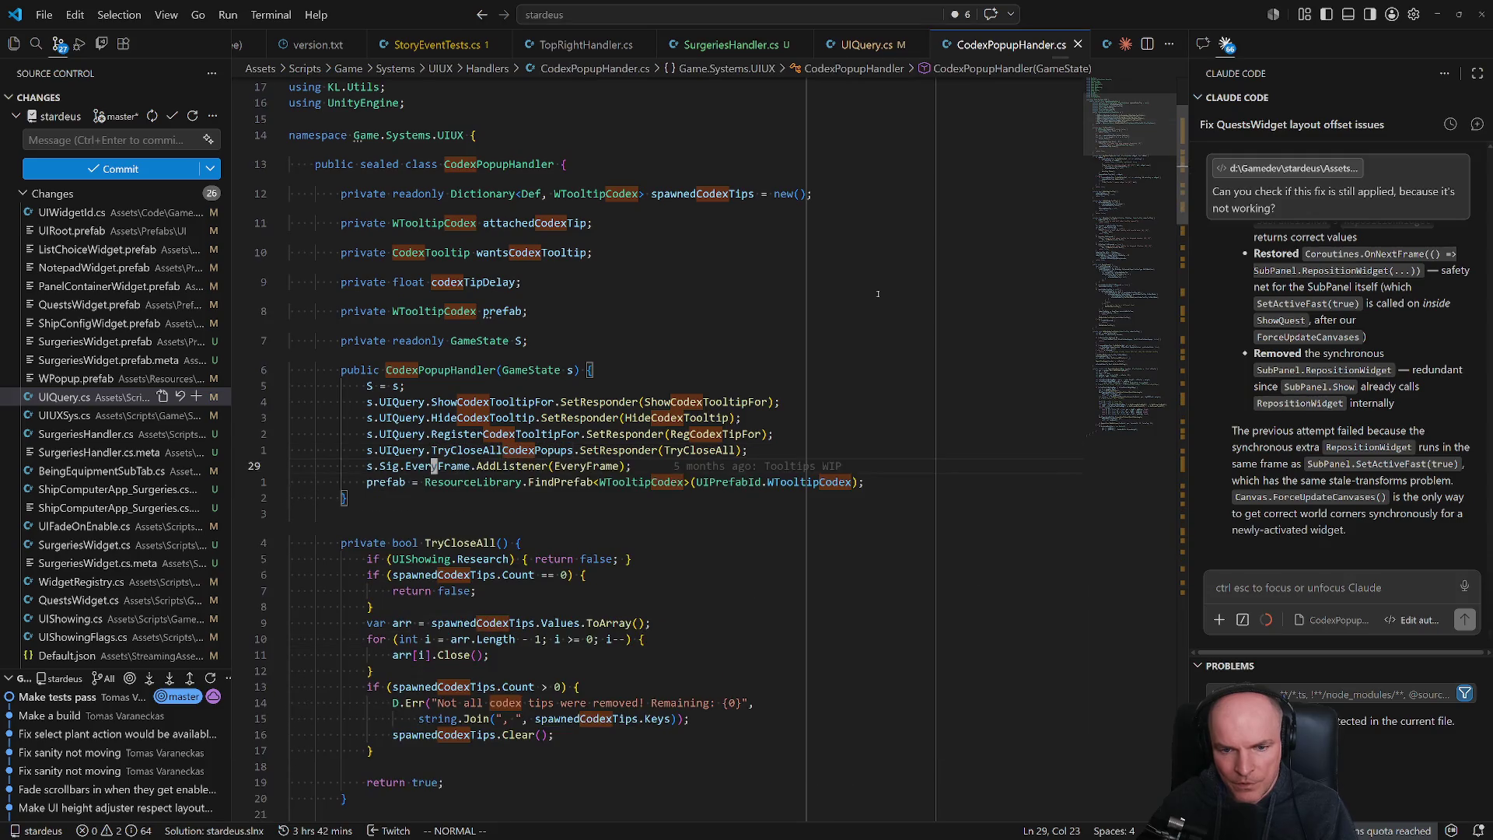
# - Go to the TryCloseAll definition and move to the end of its count check
pyautogui.press('w')
pyautogui.press('w')
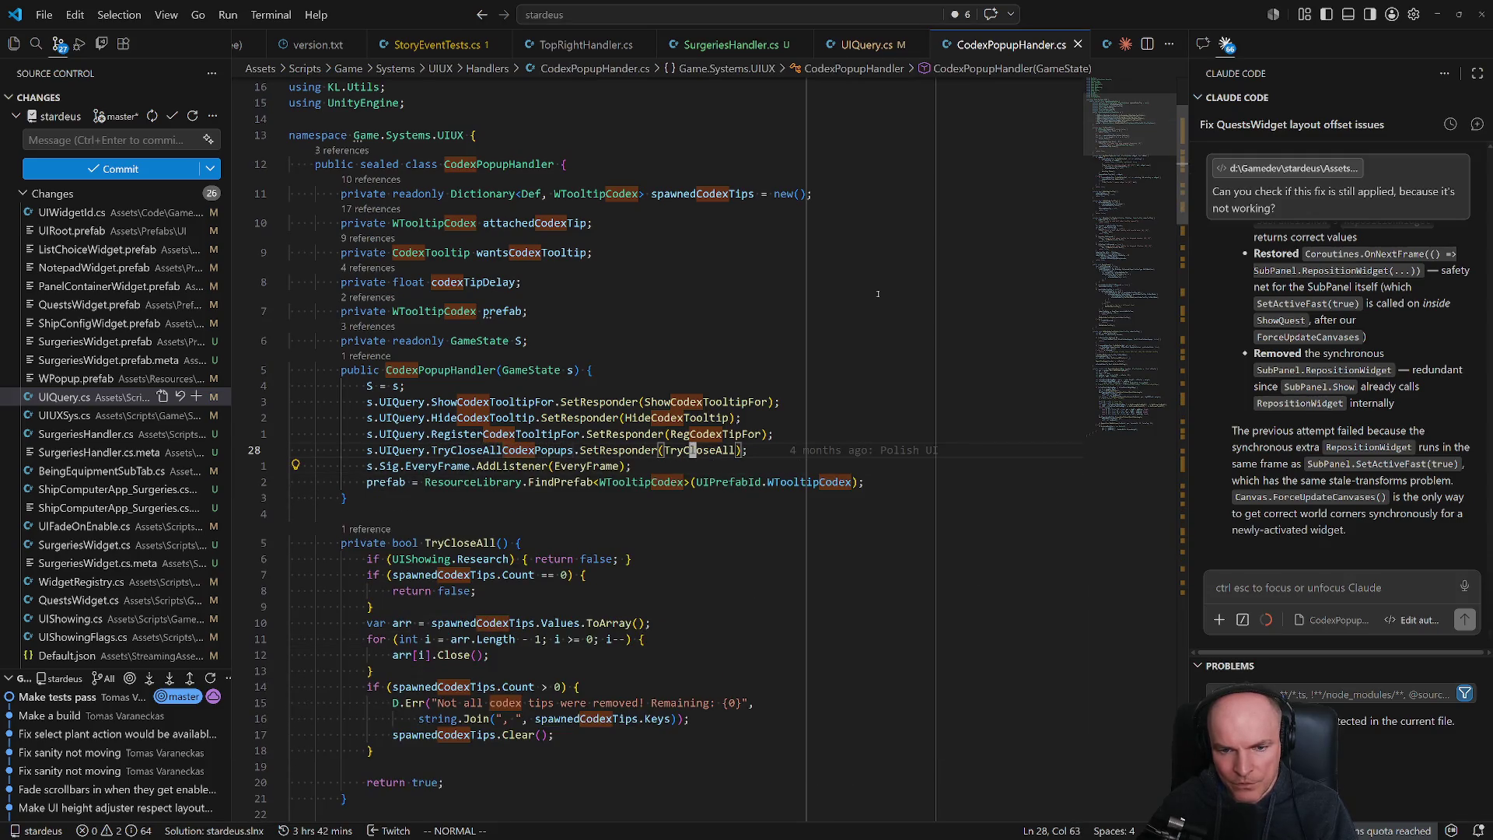
pyautogui.press('g')
pyautogui.press('d')
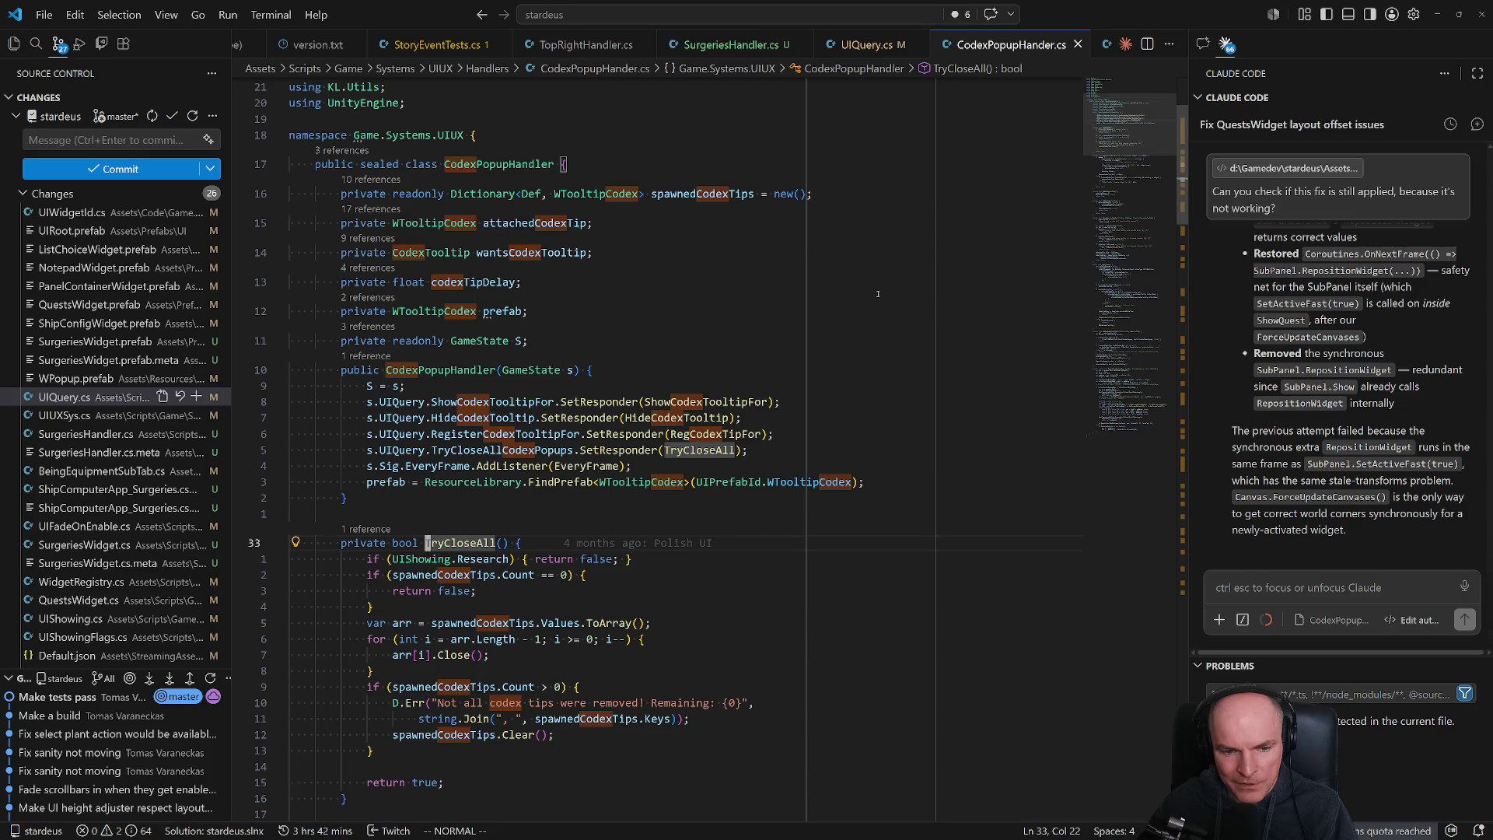
pyautogui.press('j')
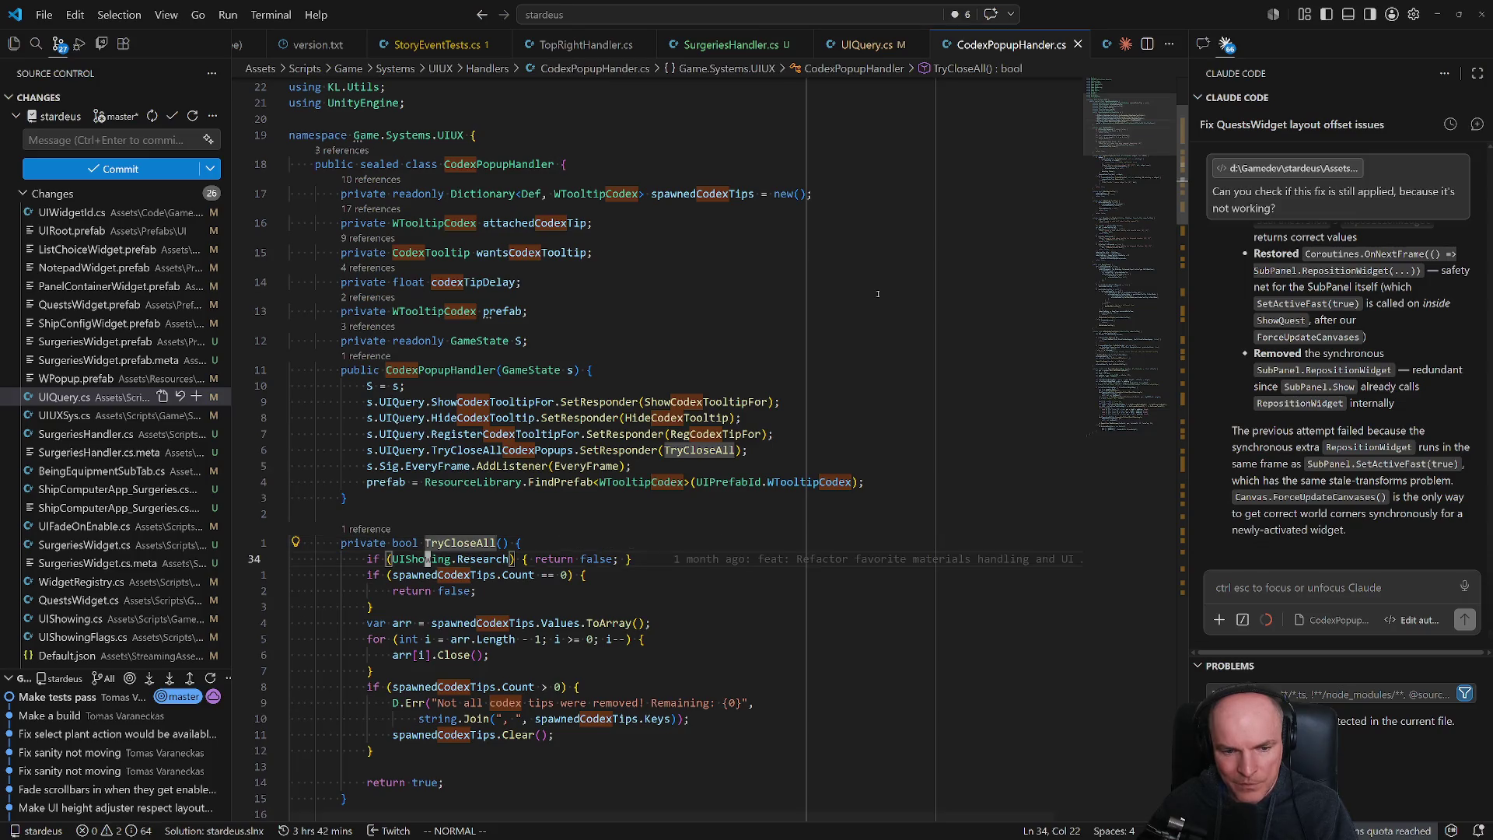
pyautogui.press('j')
pyautogui.press('j')
pyautogui.press('j')
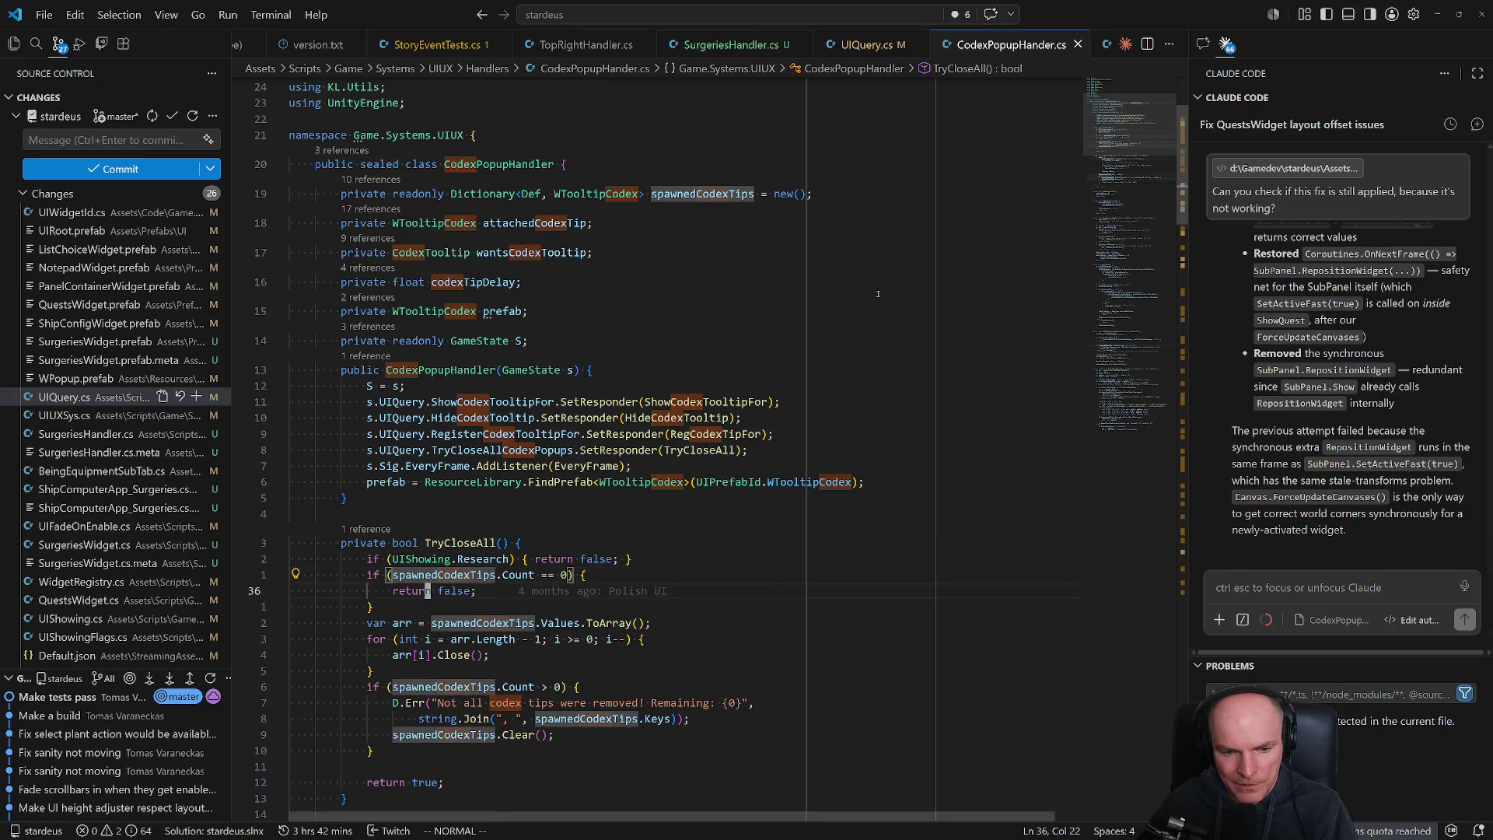
# - Draft an attachedCodexTip = null assignment inside TryCloseAll's count check
pyautogui.press('k')
pyautogui.press('k')
pyautogui.hotkey('shift', 'o')
pyautogui.write('(at')
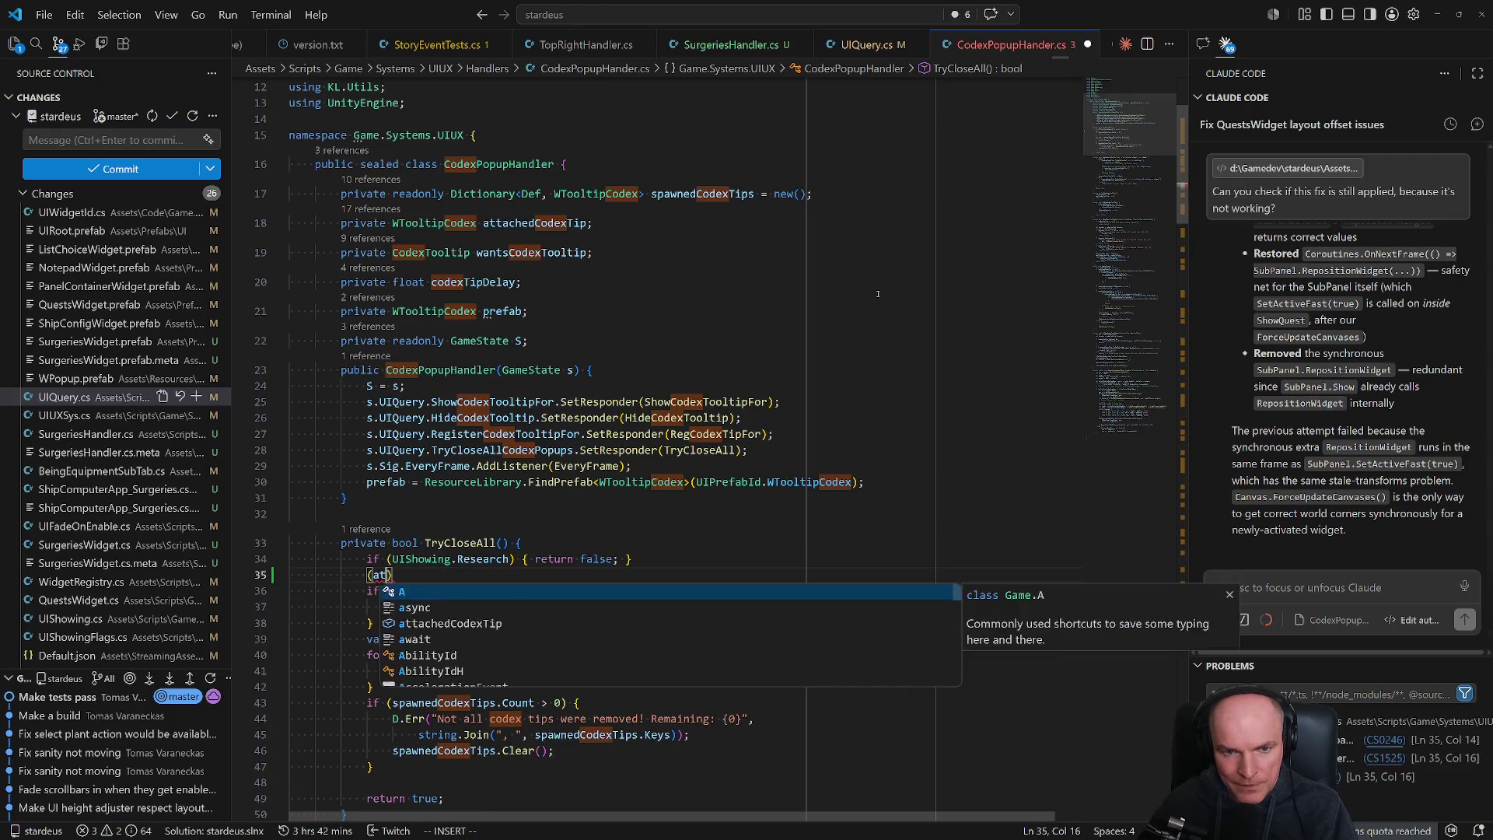
pyautogui.press('Escape')
pyautogui.press('u')
pyautogui.press('j')
pyautogui.press('j')
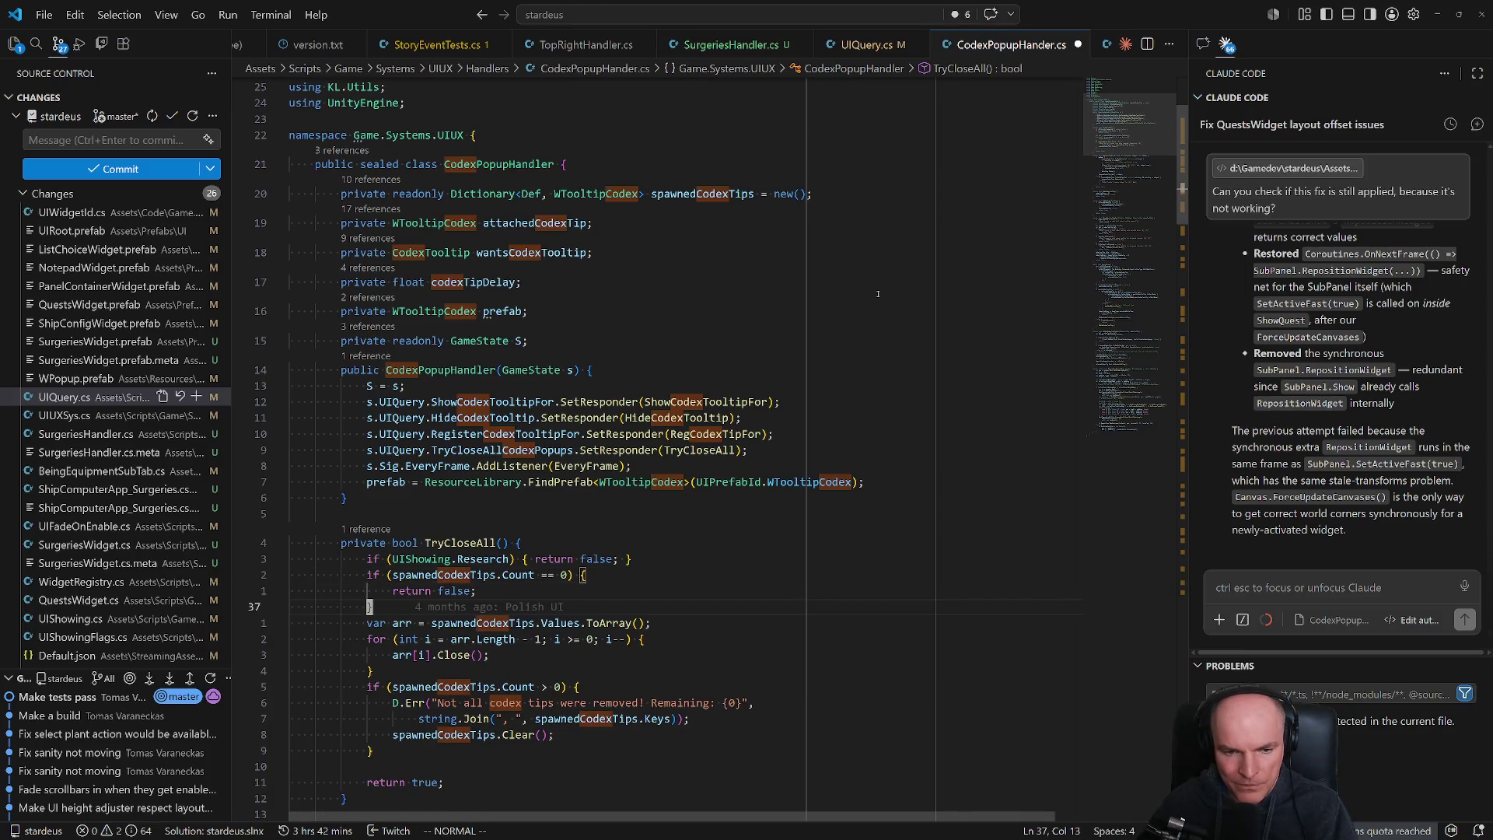
pyautogui.press('k')
pyautogui.press('k')
pyautogui.press('k')
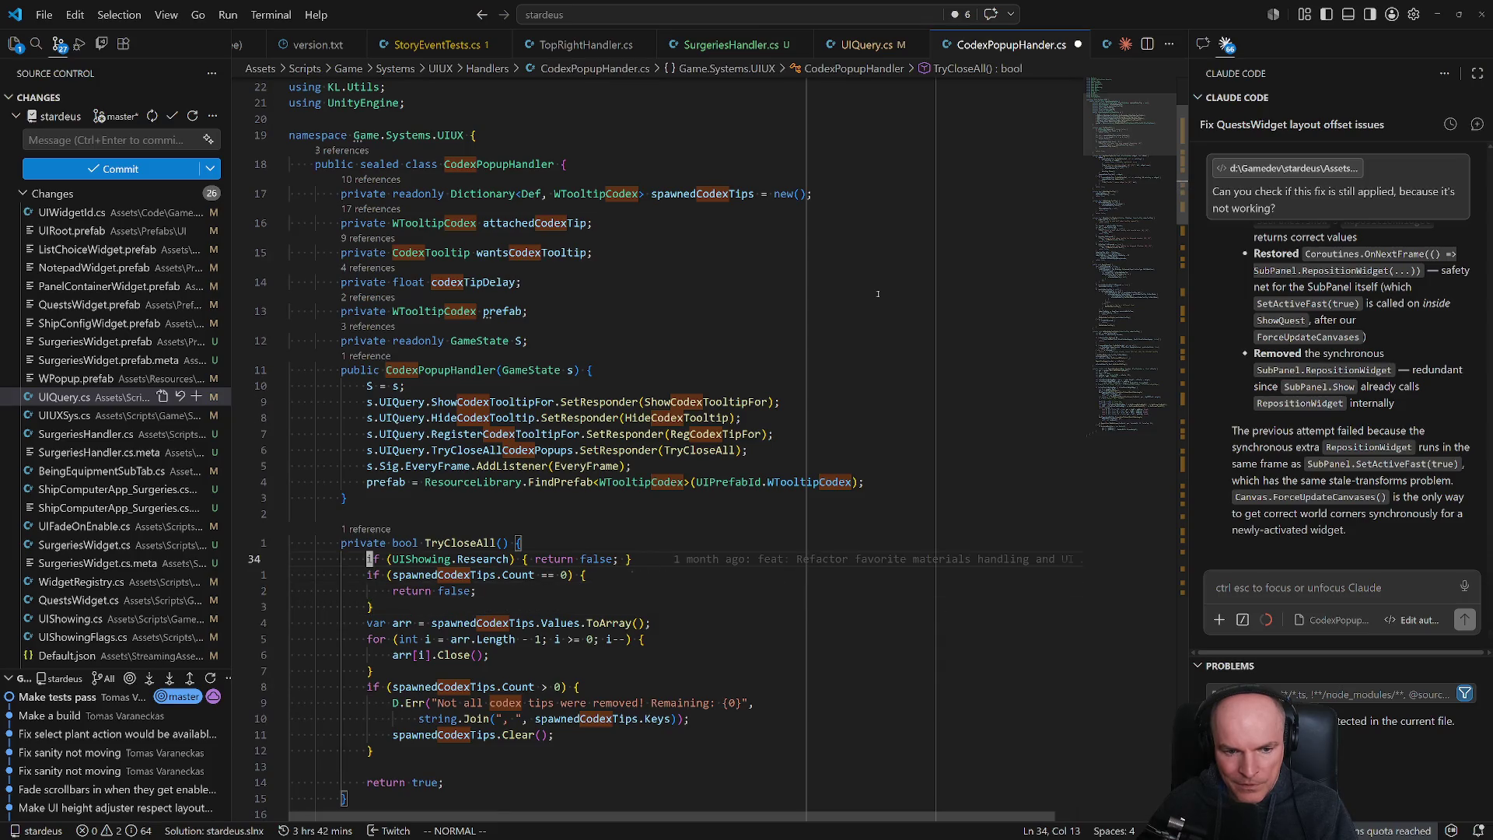
pyautogui.write('o')
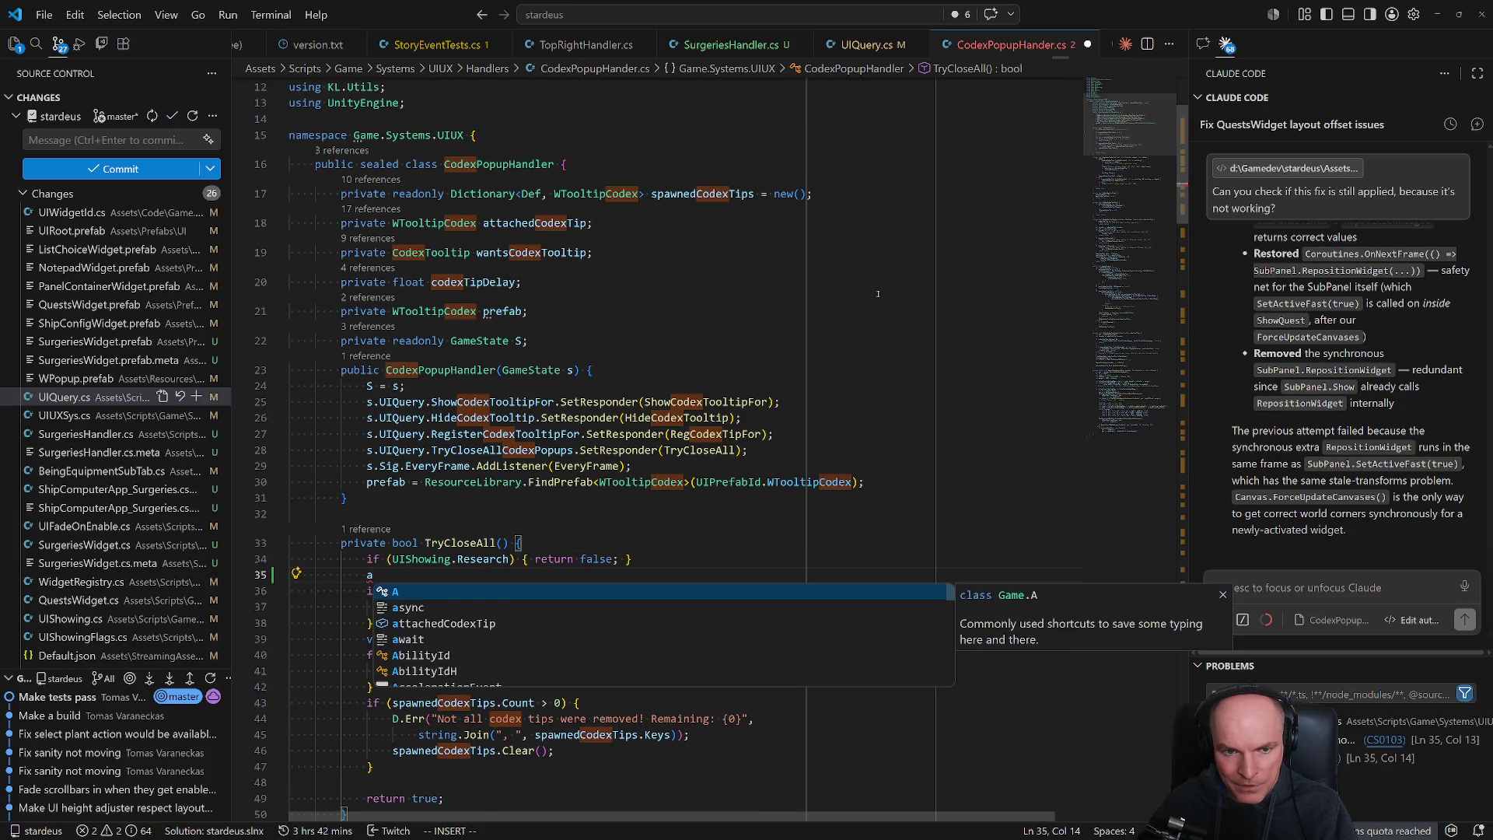
pyautogui.write('atta')
pyautogui.press('Tab')
pyautogui.write('= null')
pyautogui.press('Escape')
# - Add 'attachedCodexTip = null;' and 'wantsCodexTooltip = null;' before 'return true;' in TryCloseAll
pyautogui.press('c')
pyautogui.press('c')
pyautogui.write('if (')
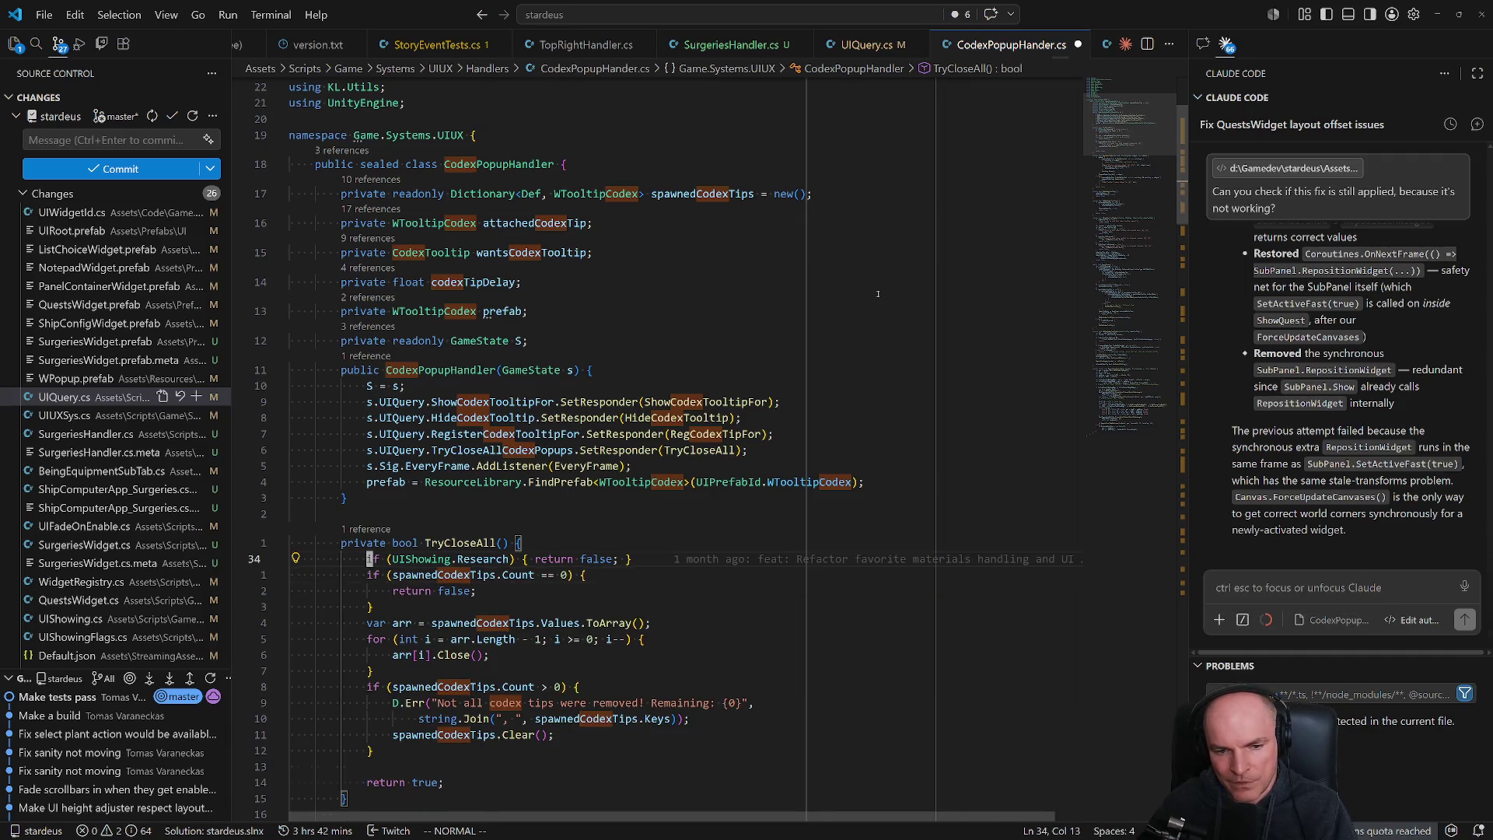
pyautogui.press('Escape')
pyautogui.press('d')
pyautogui.press('d')
pyautogui.press('j')
pyautogui.press('j')
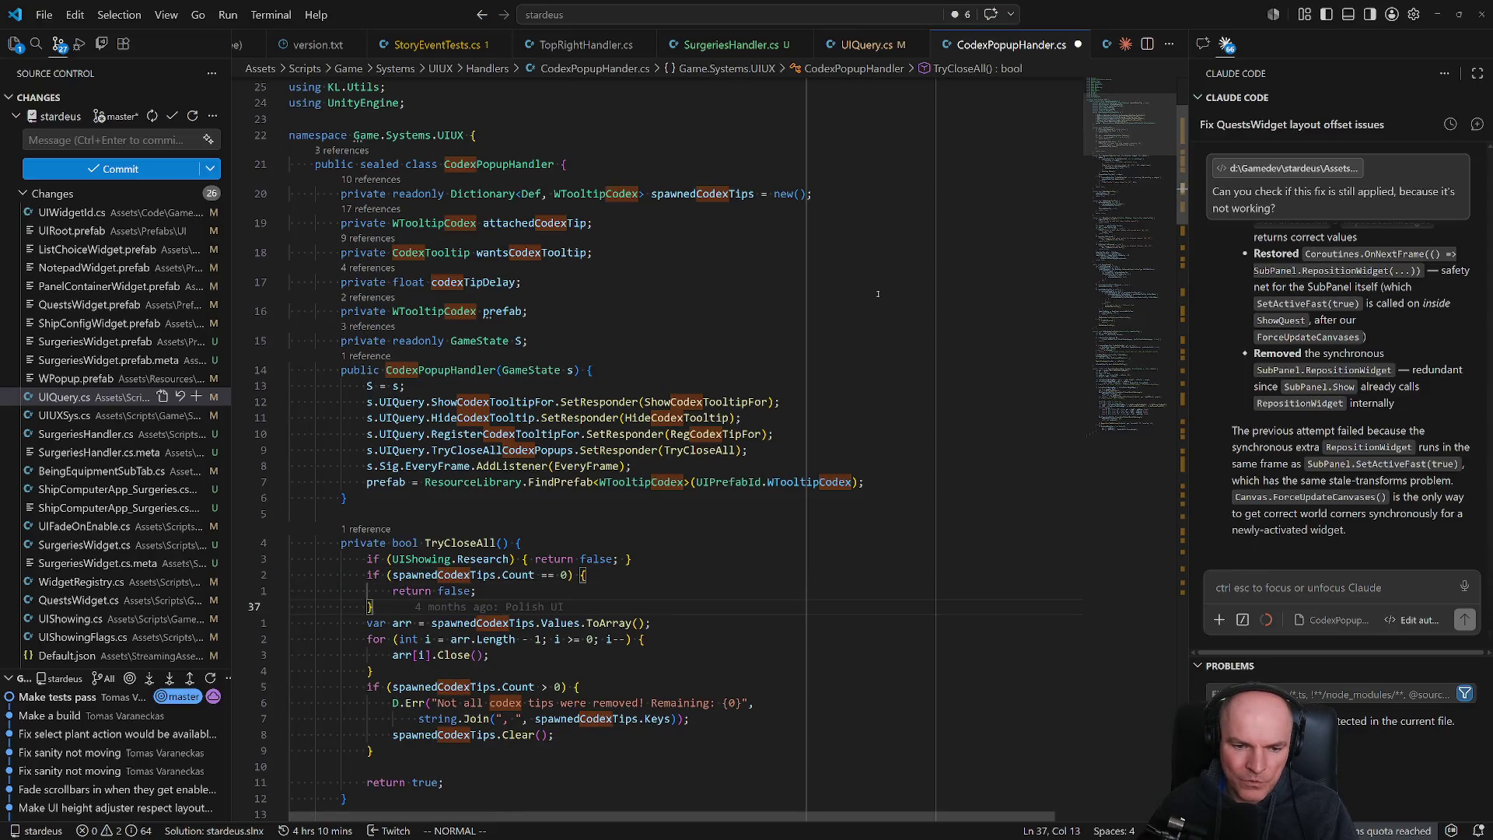
pyautogui.write('9joattachedCodexTip = nul')
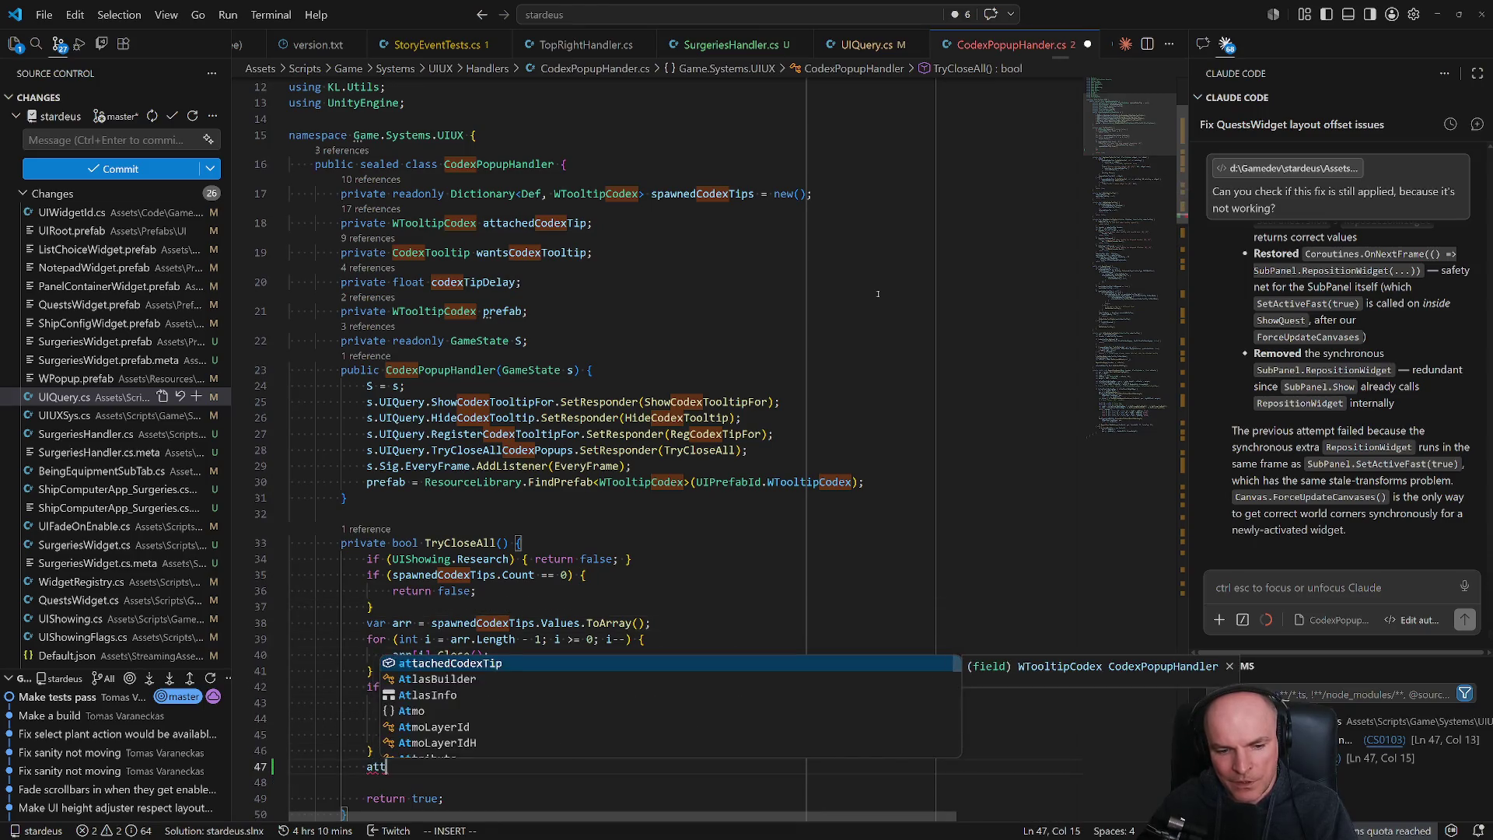
pyautogui.write('l;')
pyautogui.press('Return')
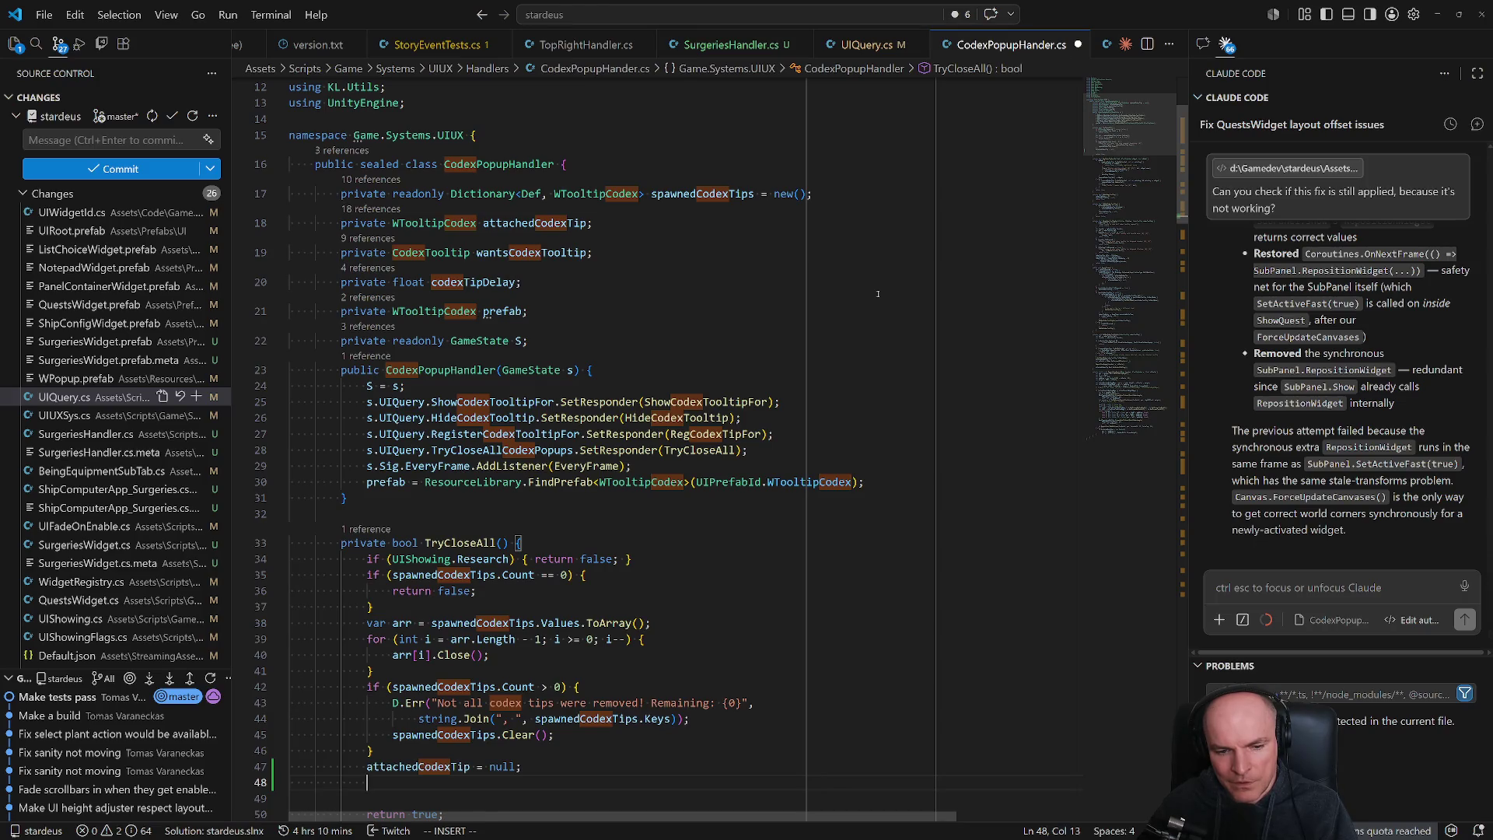
pyautogui.press('Escape')
pyautogui.press('k')
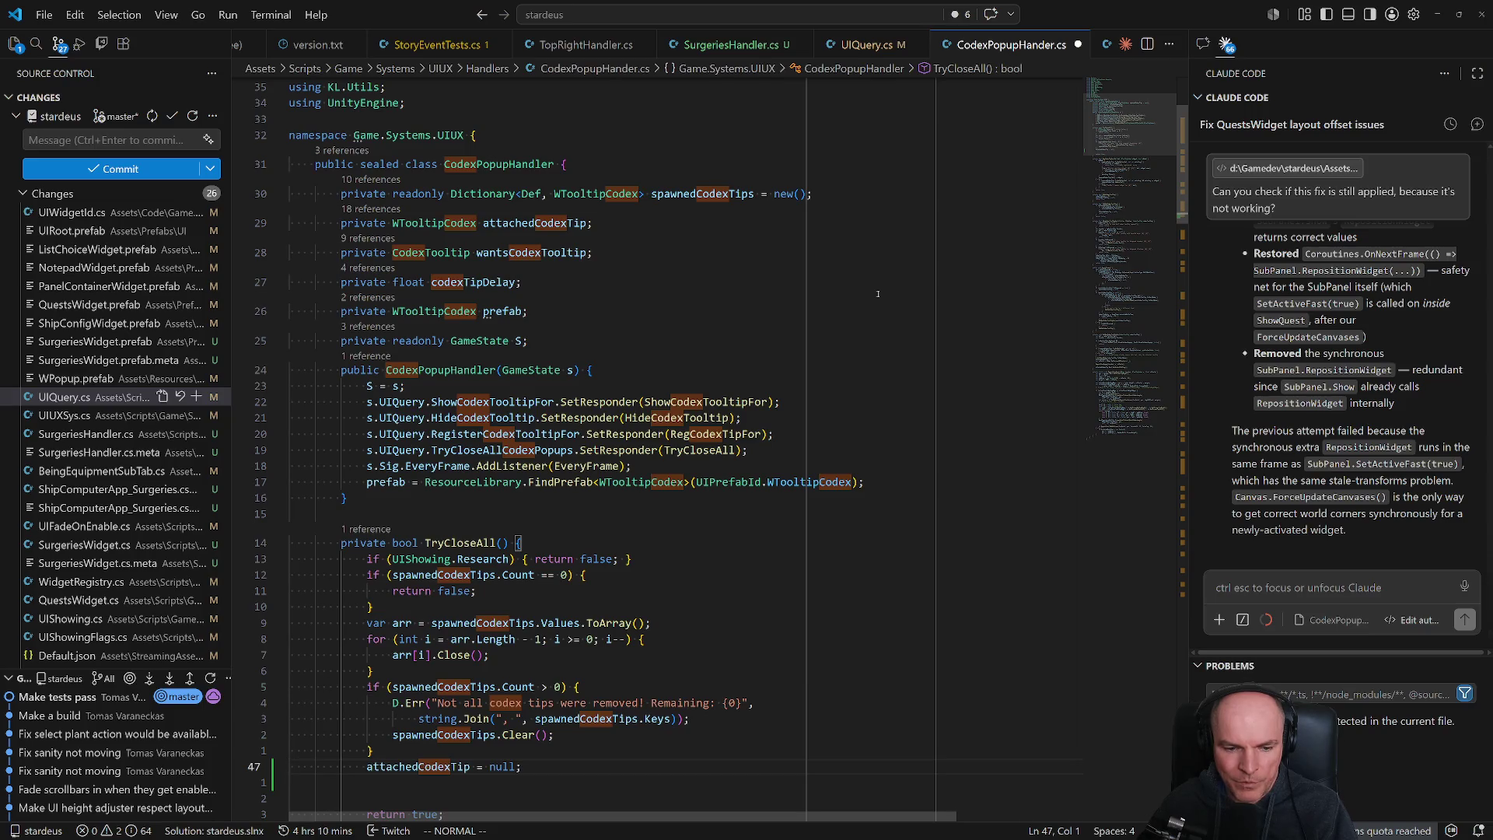
pyautogui.write('owantsCodexTooltip = nu')
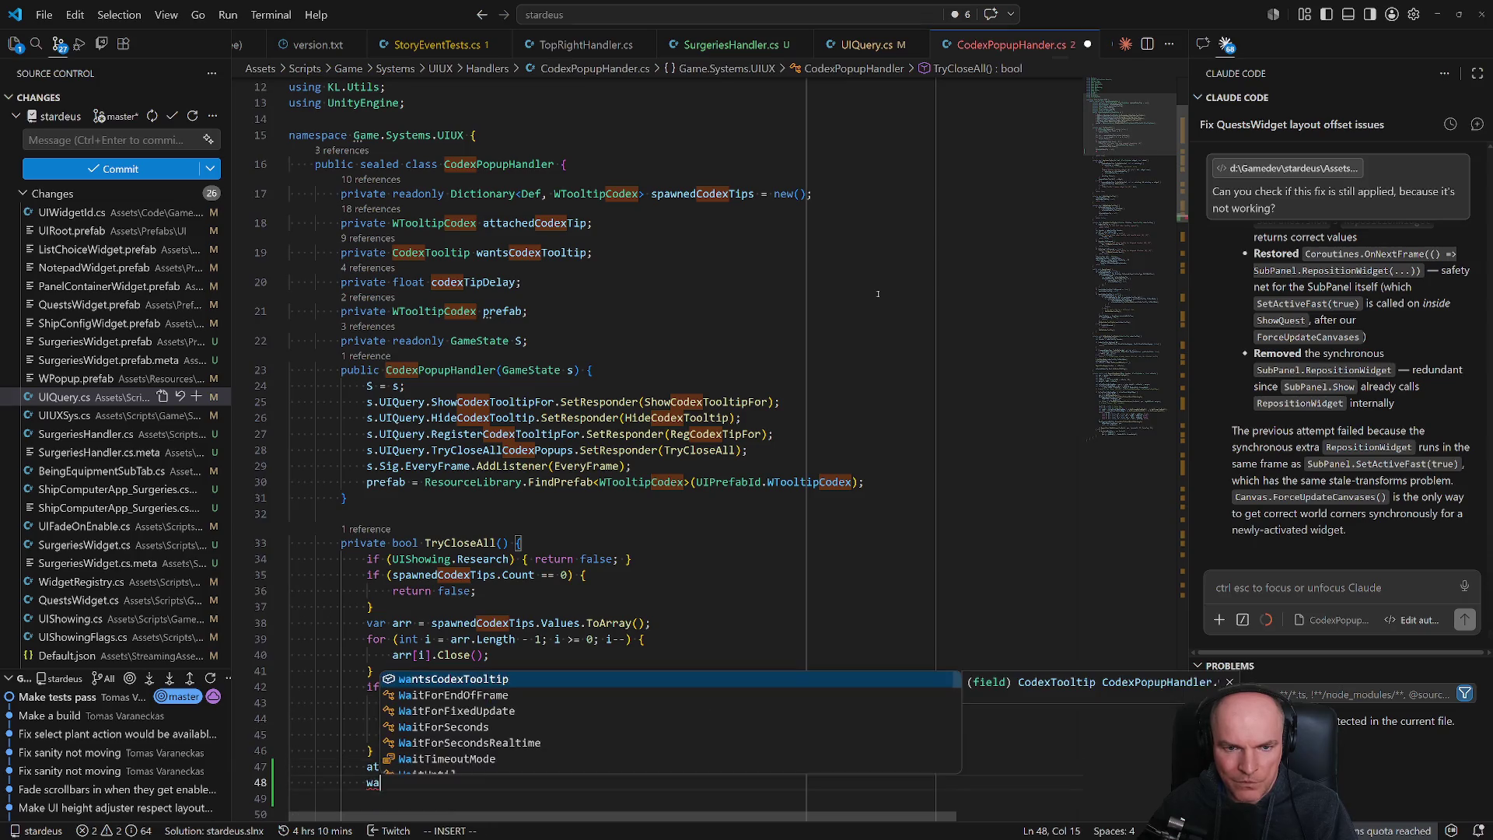
pyautogui.write('ll;')
pyautogui.press('Escape')
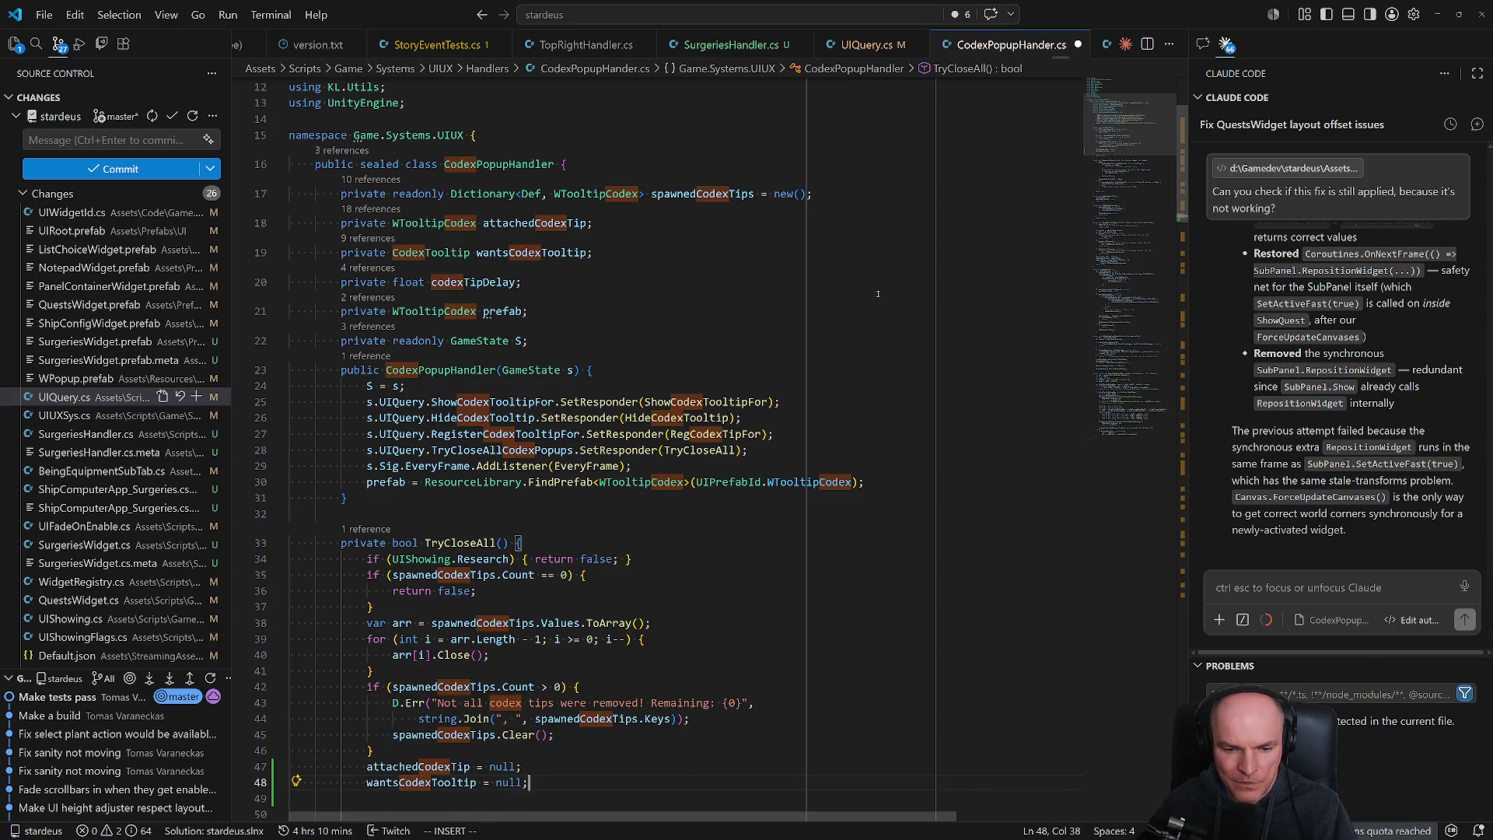
# - Switch to Unity and let the code change hot-reload into the running game
pyautogui.press('j')
pyautogui.press('j')
pyautogui.press('j')
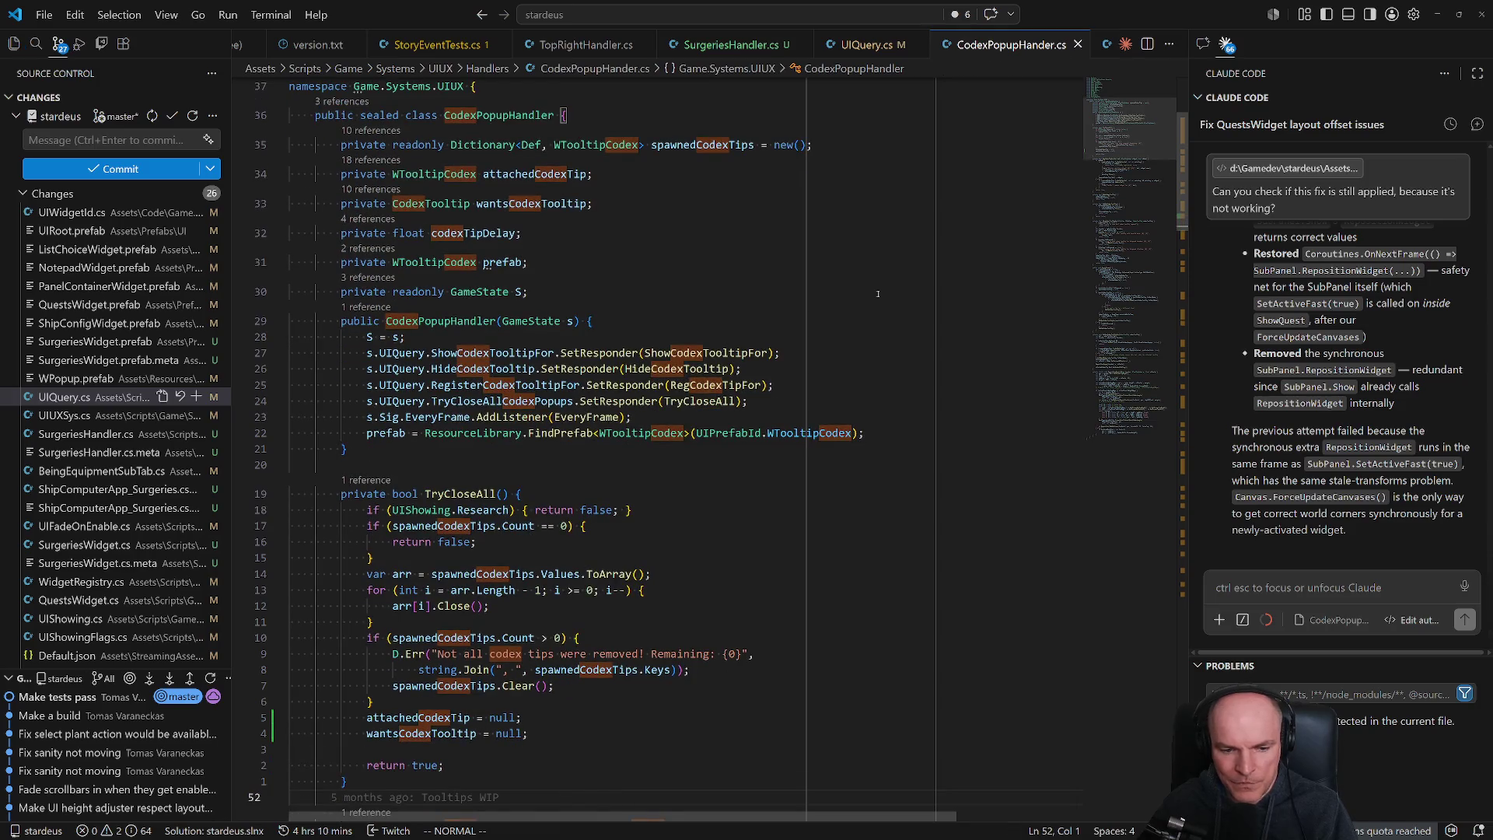
pyautogui.hotkey('alt', 'Tab')
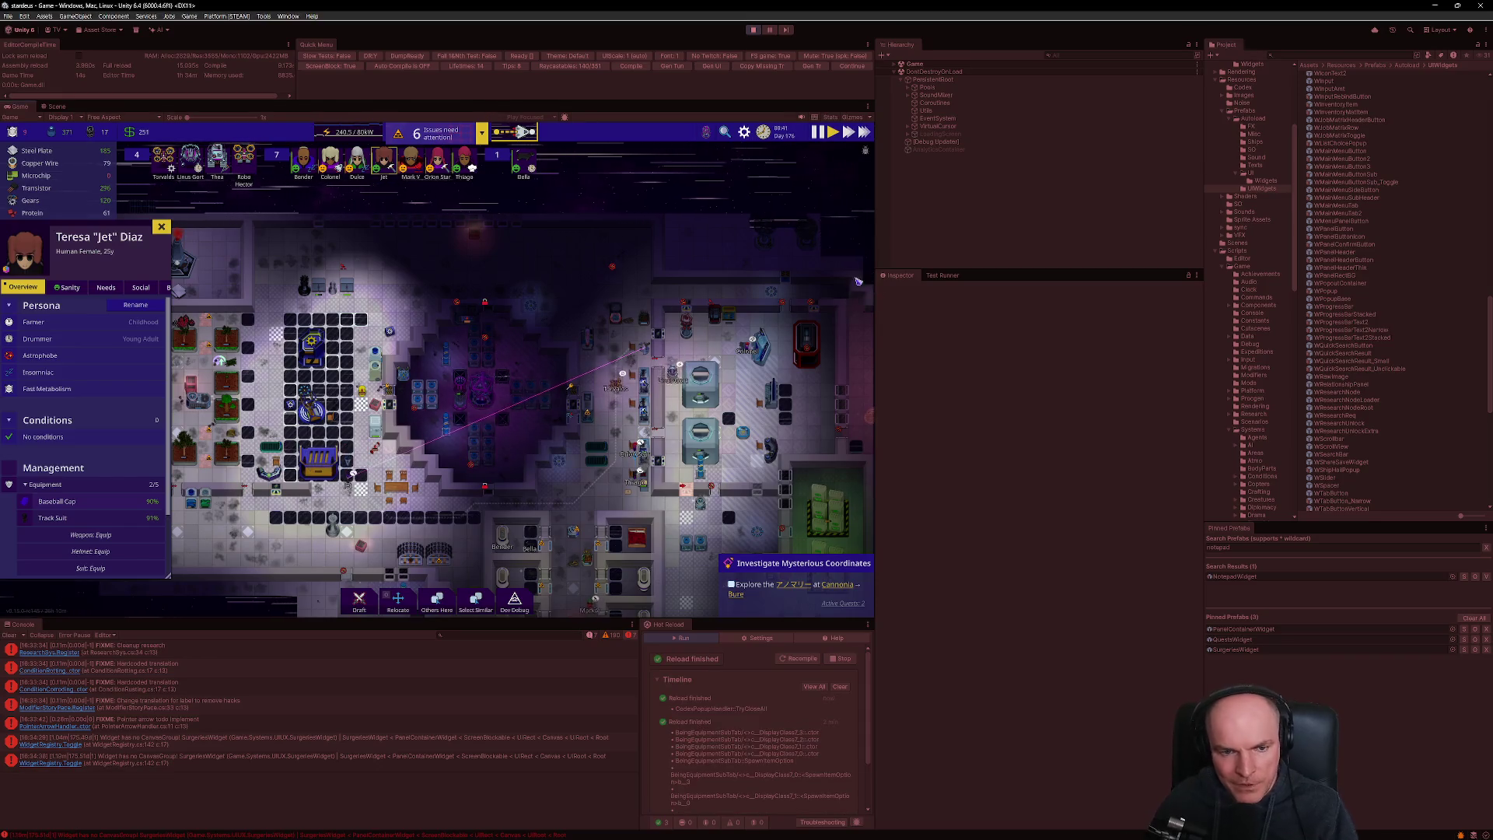
pyautogui.moveTo(91, 372)
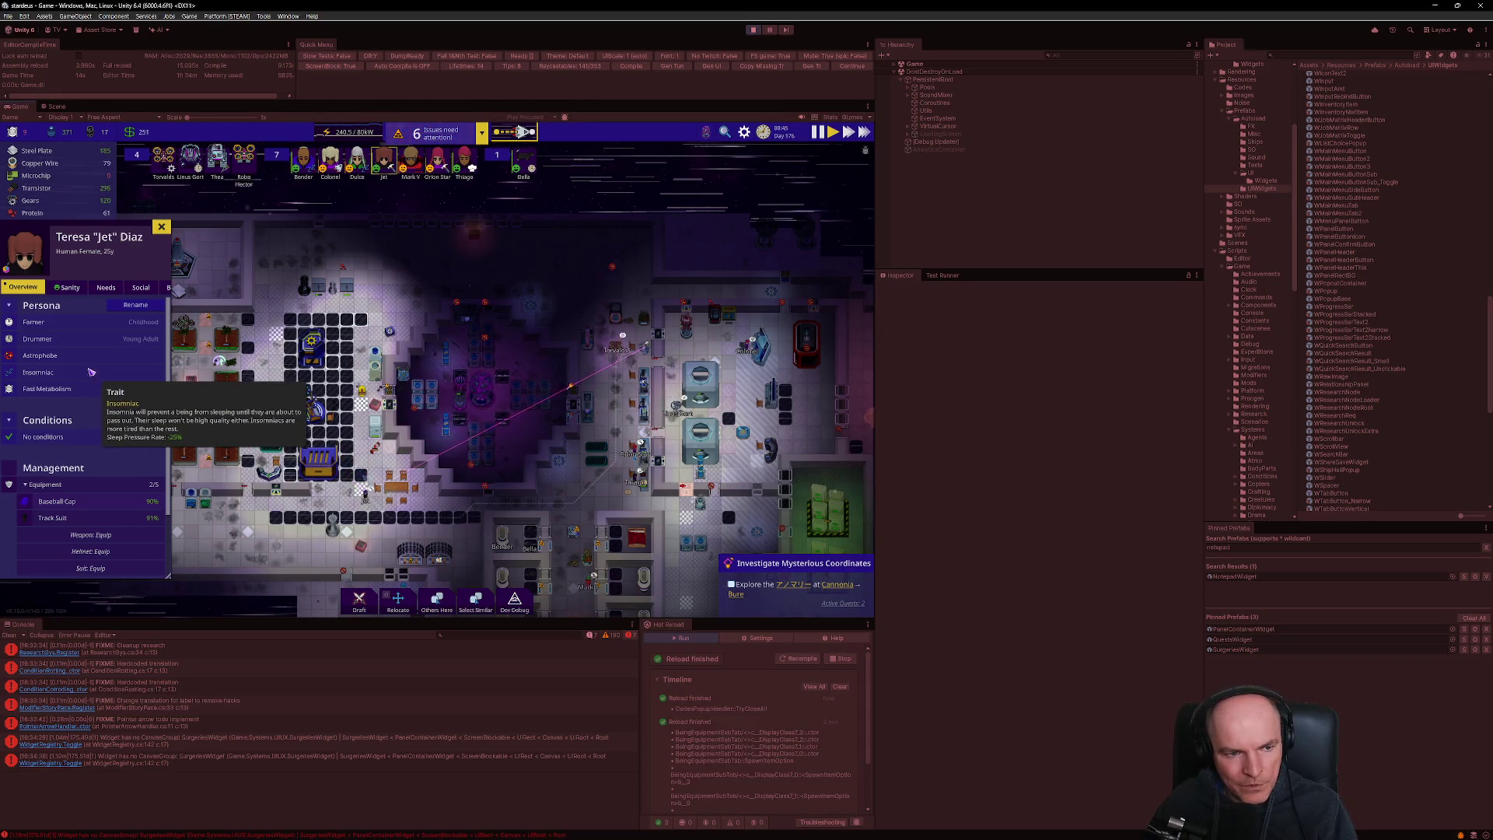
pyautogui.moveTo(119, 505)
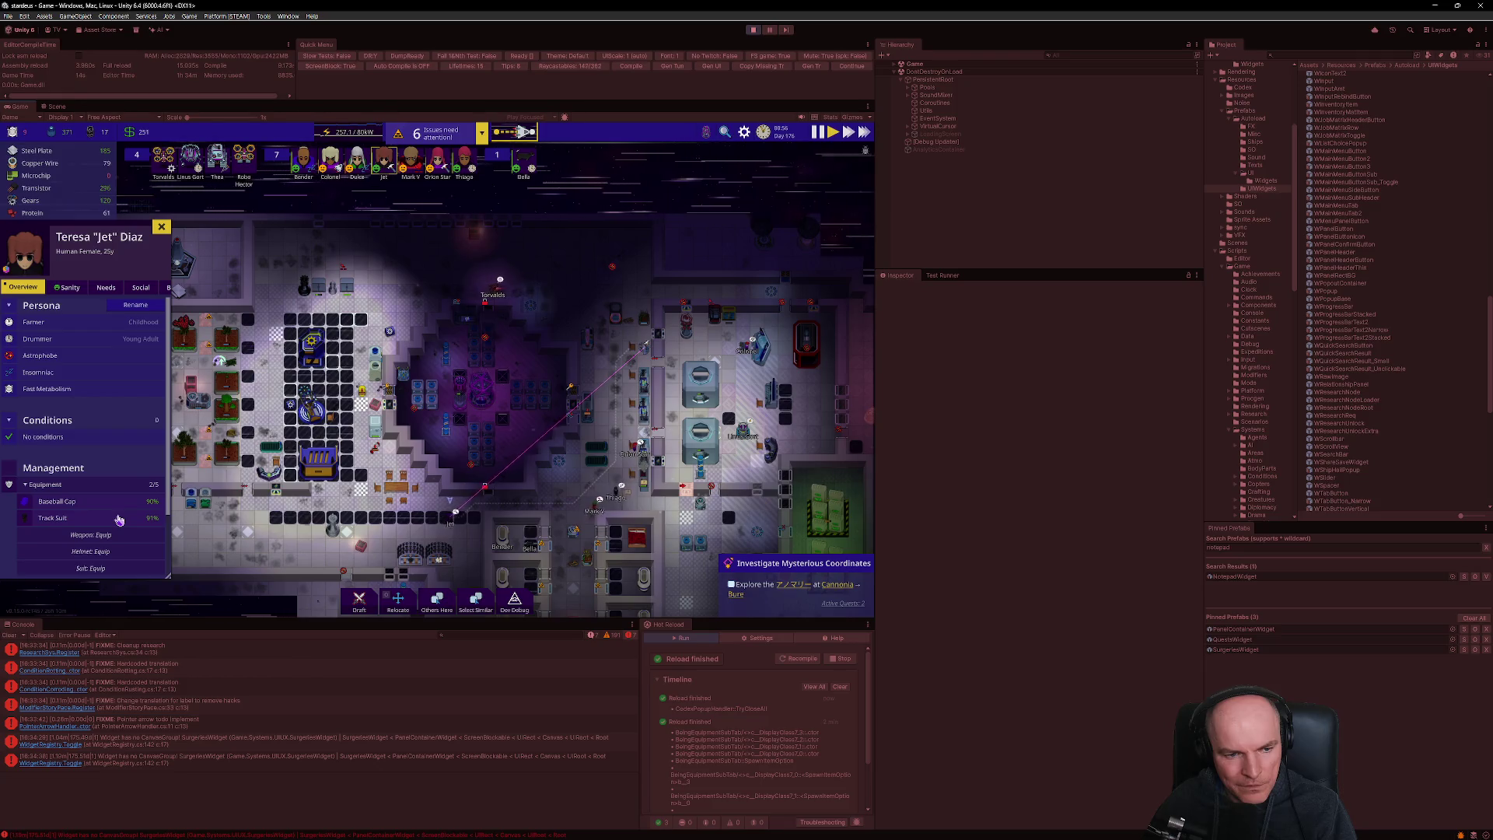
# - Open the game's main menu, exit Play mode, clear the Console, and return to VS Code
pyautogui.press('Escape')
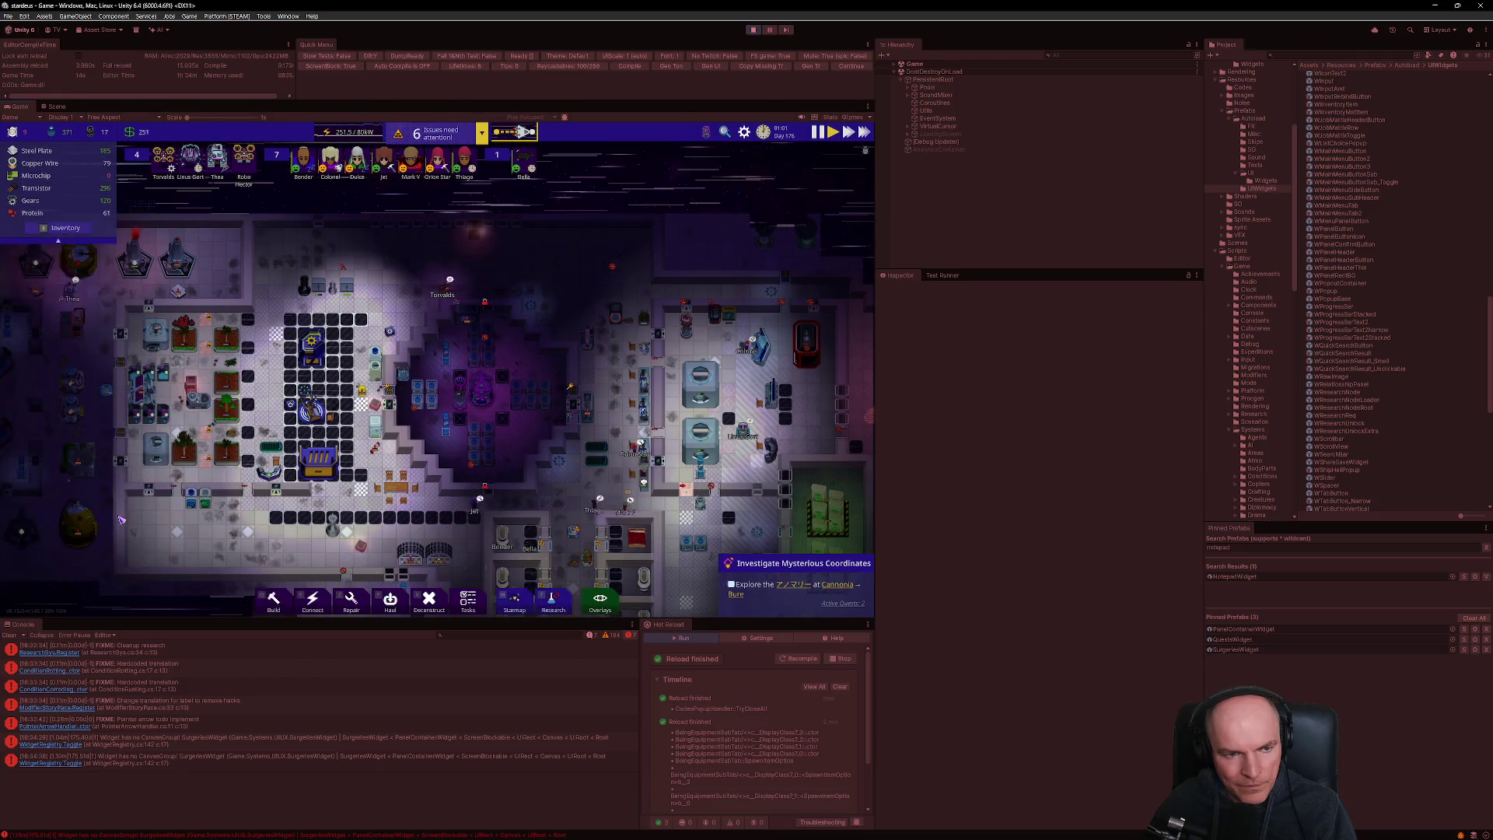
pyautogui.press('Escape')
pyautogui.click(129, 237)
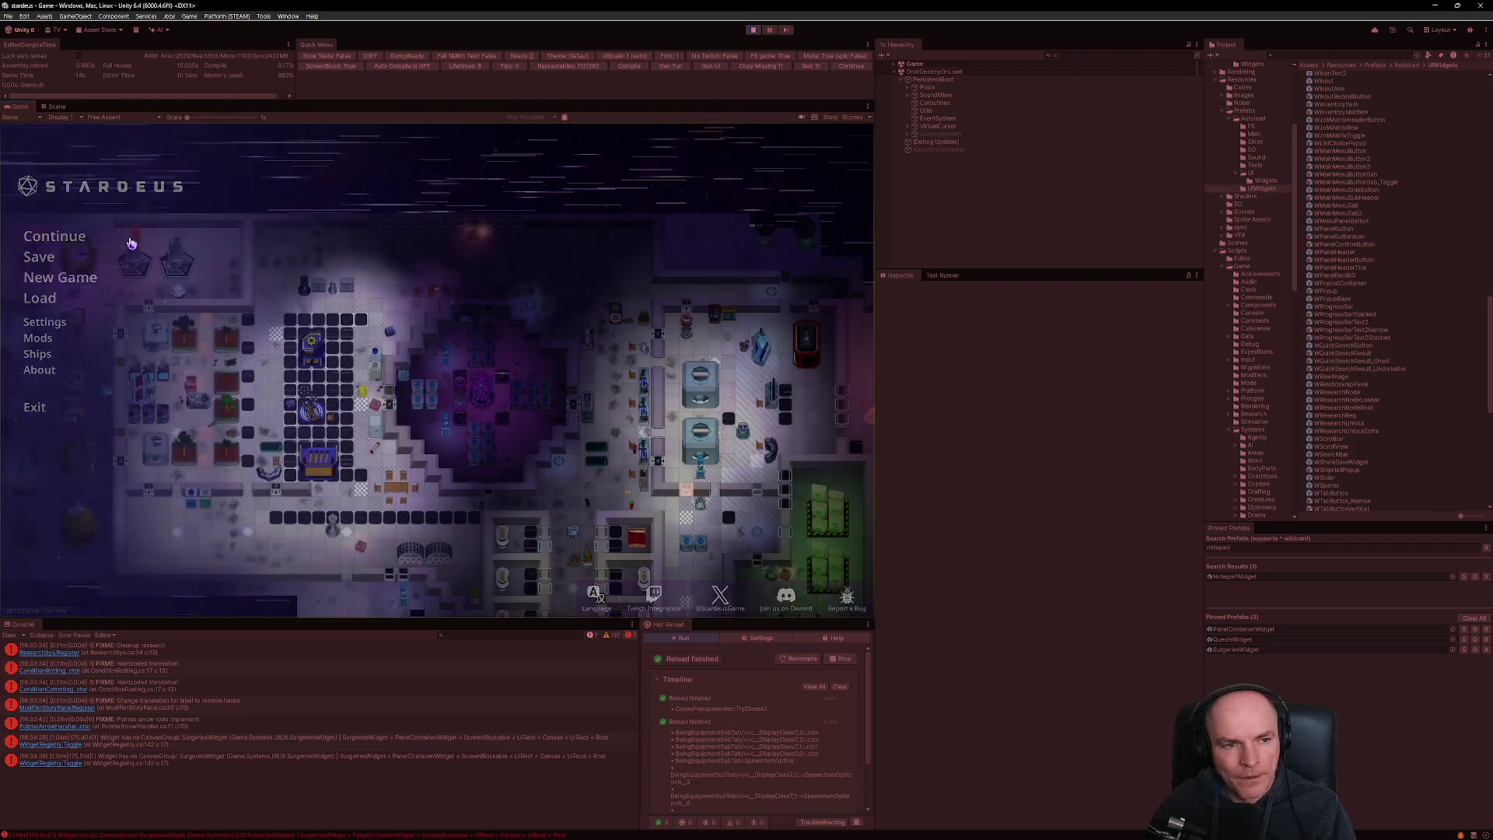
pyautogui.press('Escape')
pyautogui.hotkey('ctrl', 'p')
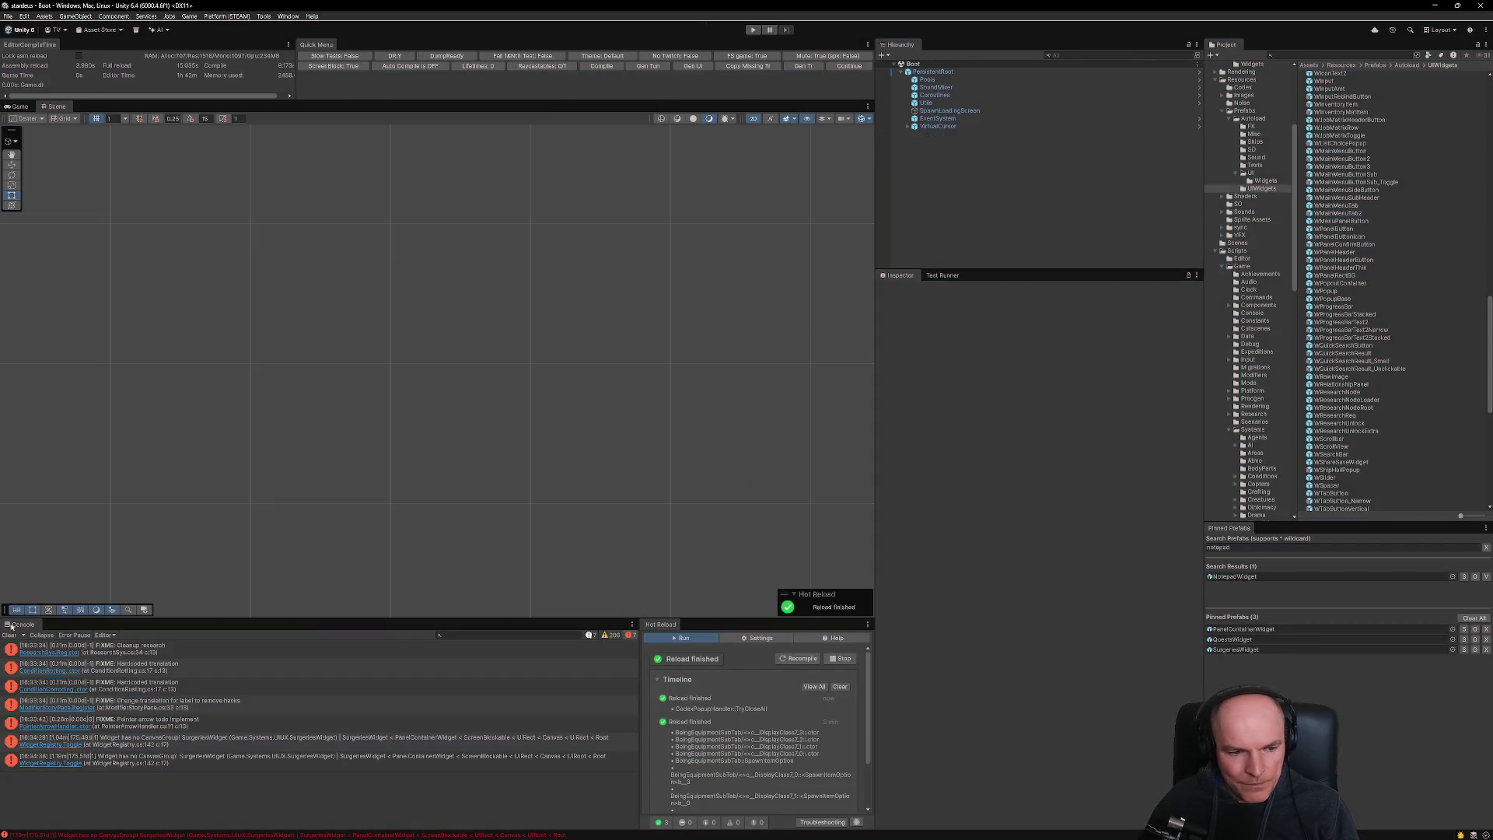
pyautogui.click(14, 635)
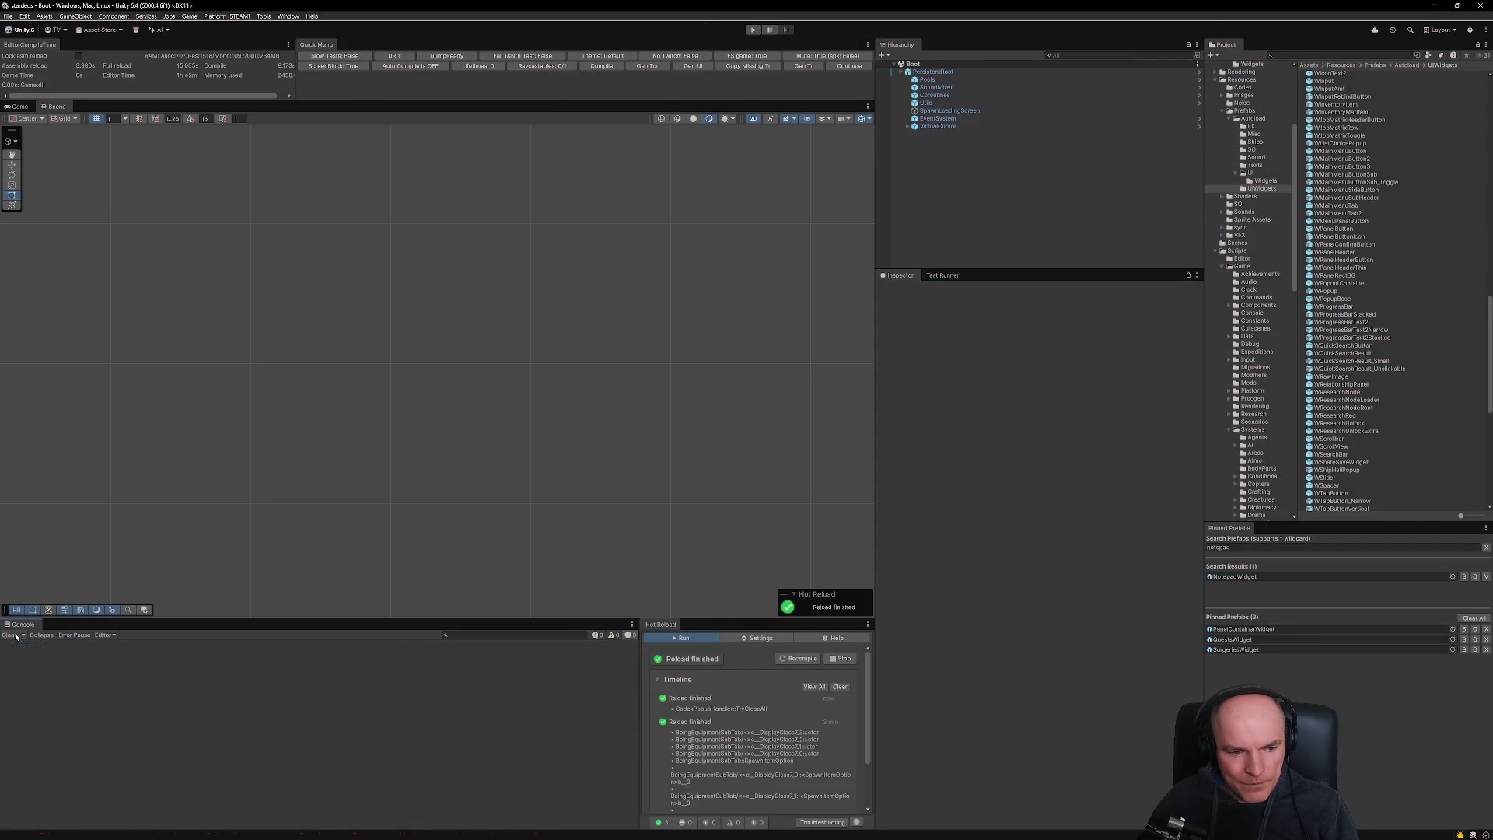
pyautogui.hotkey('alt', 'Tab')
pyautogui.hotkey('alt', 'Tab')
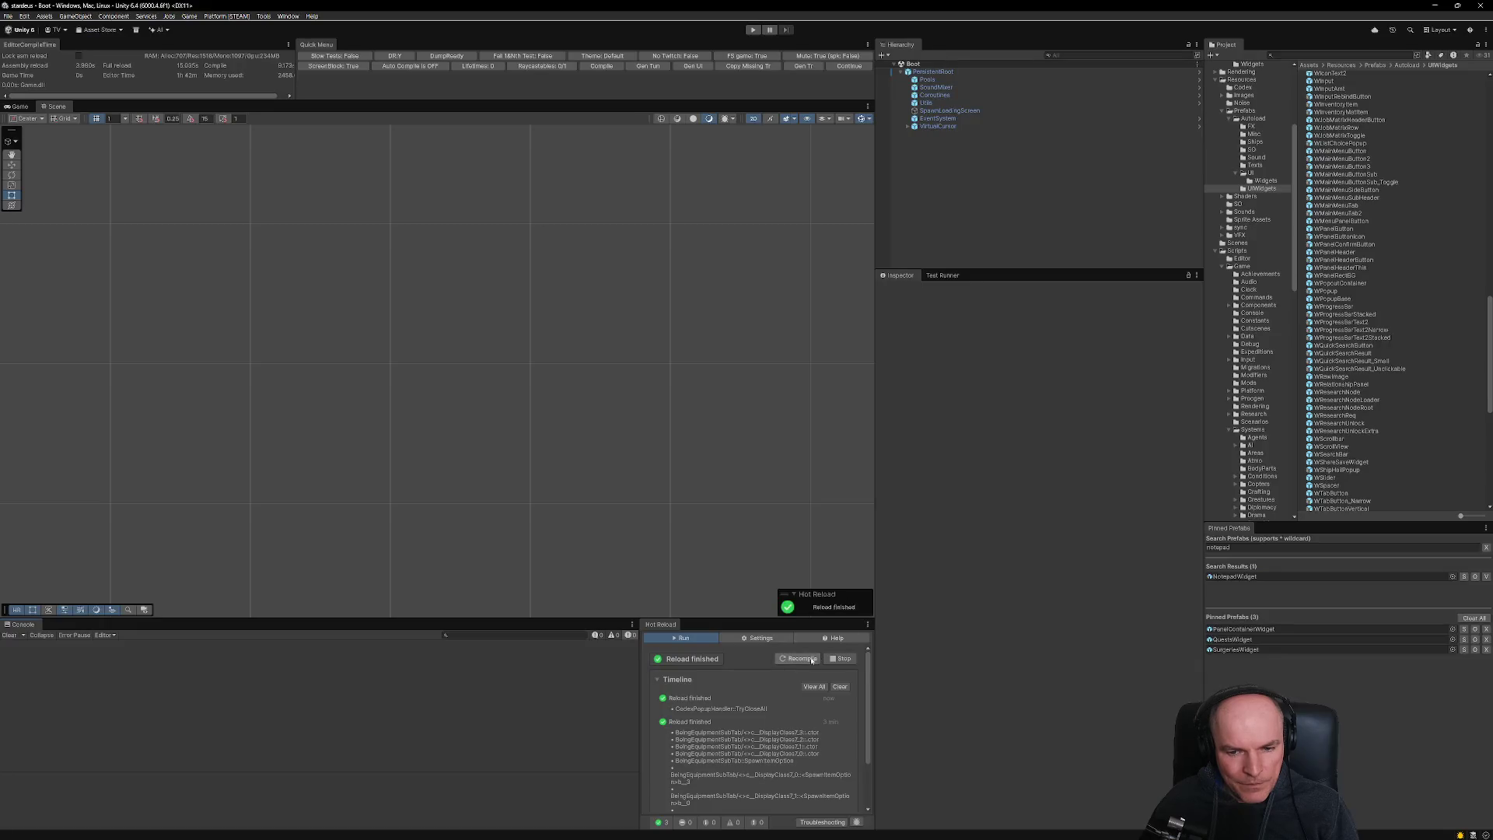
pyautogui.hotkey('alt', 'Tab')
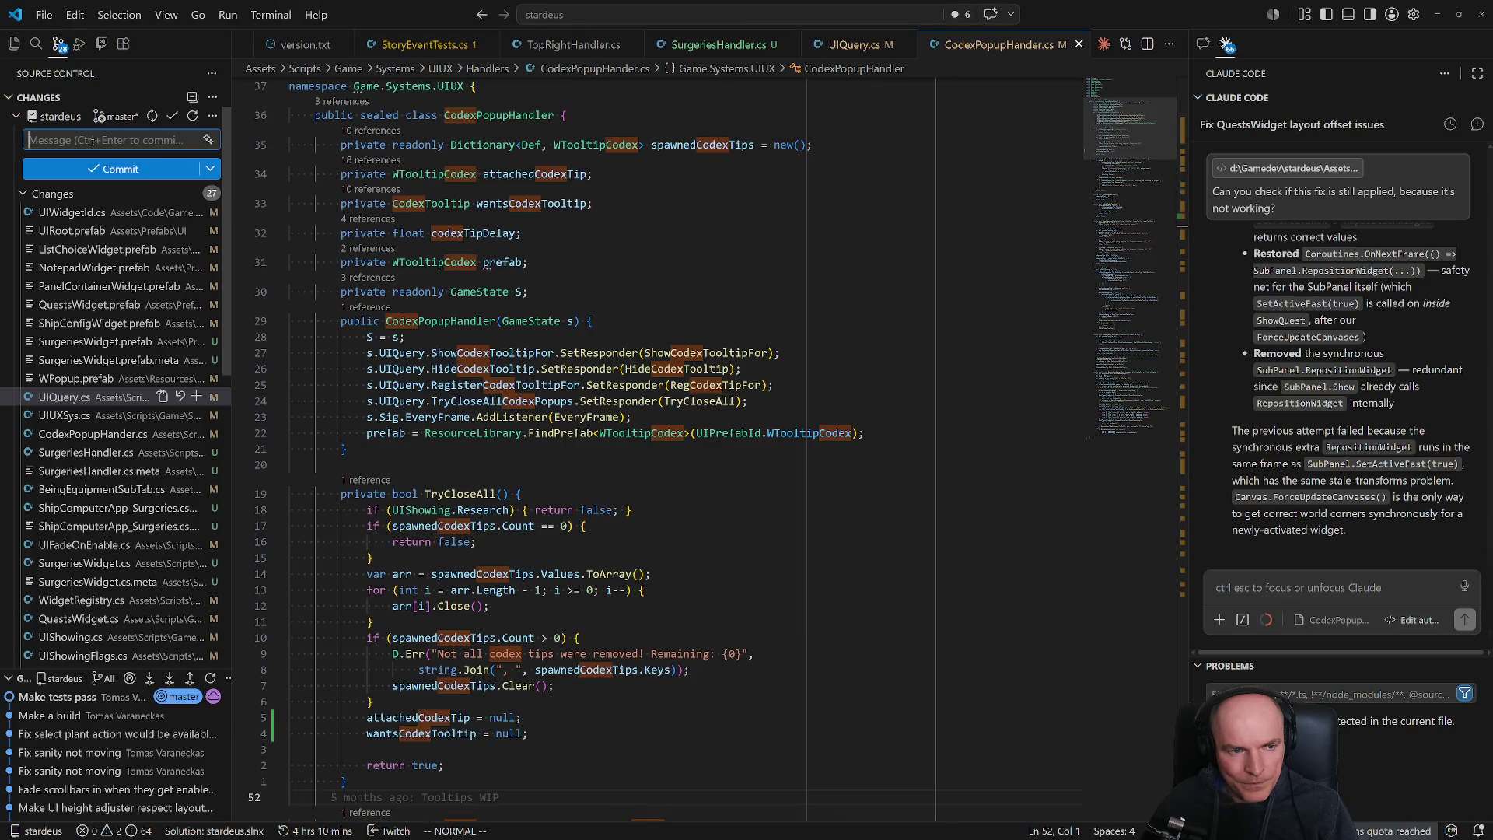
# - Commit the 27 changed files with message 'Bugfixing, surgeries UI WIP', then return to Unity
pyautogui.scroll(-3, 132, 432)
pyautogui.scroll(3, 88, 282)
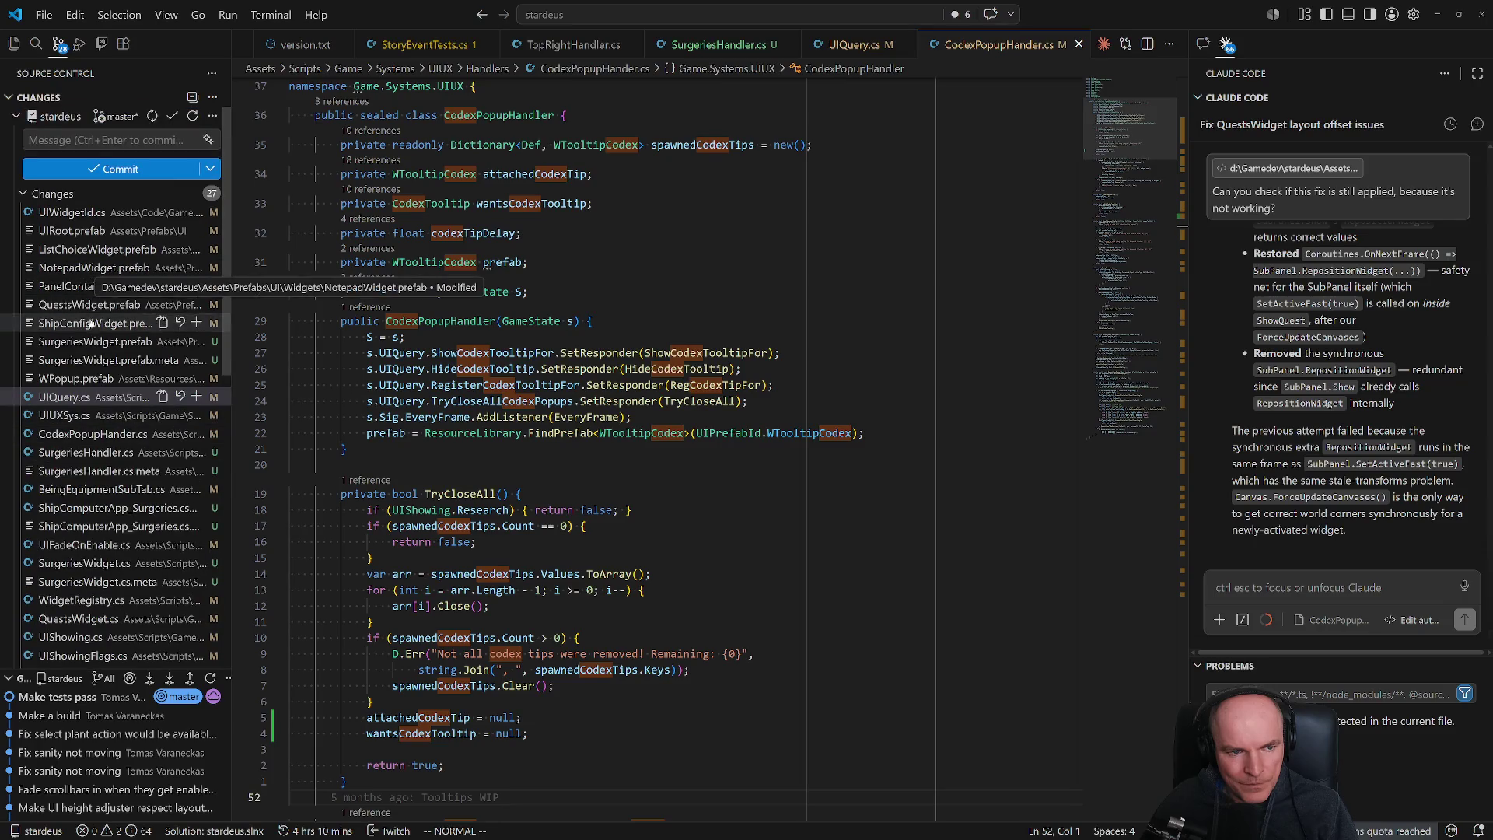
pyautogui.click(104, 139)
pyautogui.write('Bugfixing, sur')
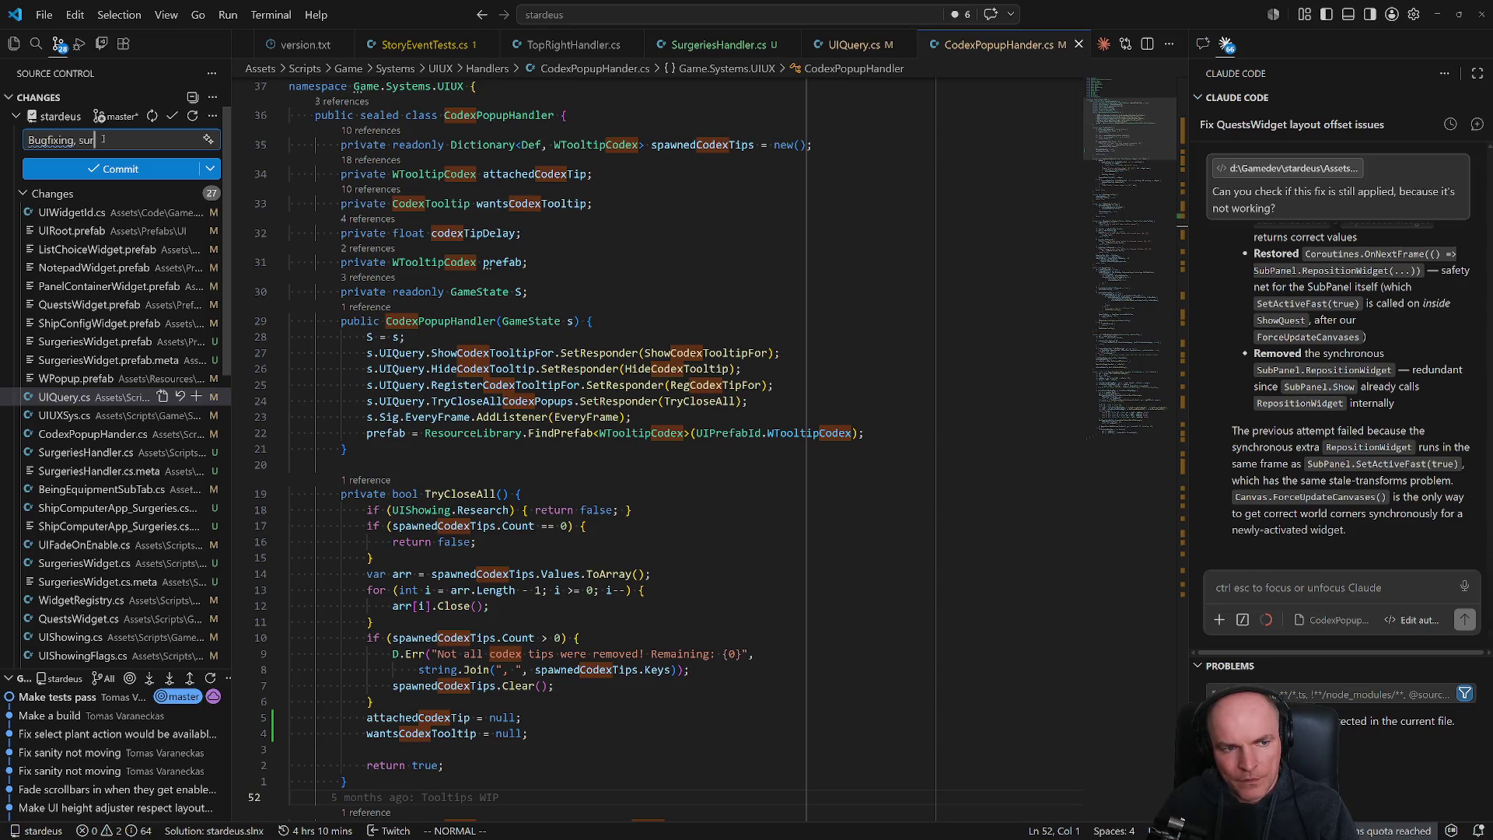
pyautogui.write('geries UI WIP')
pyautogui.click(90, 168)
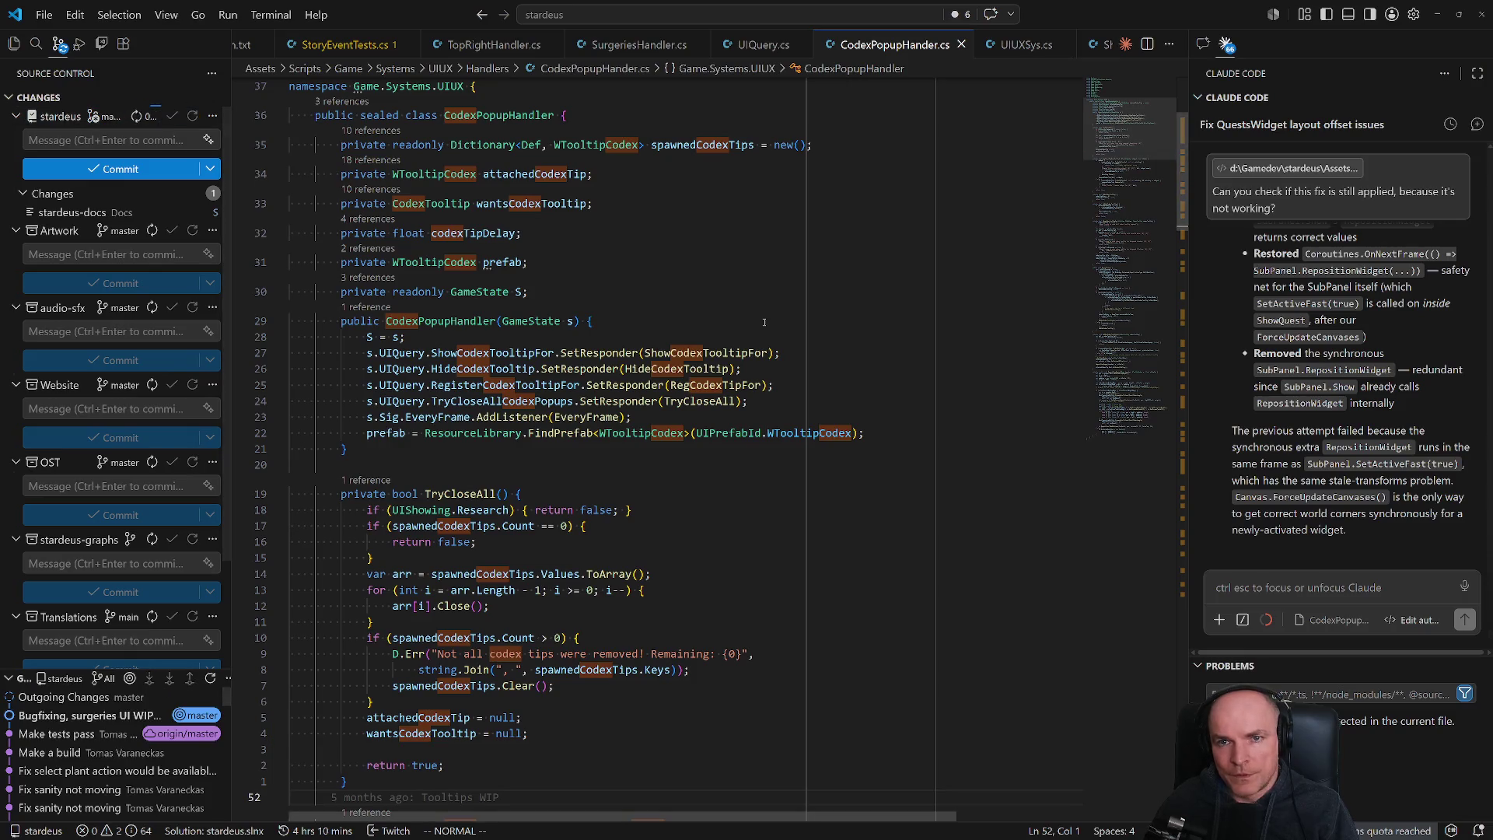
pyautogui.hotkey('alt', 'Tab')
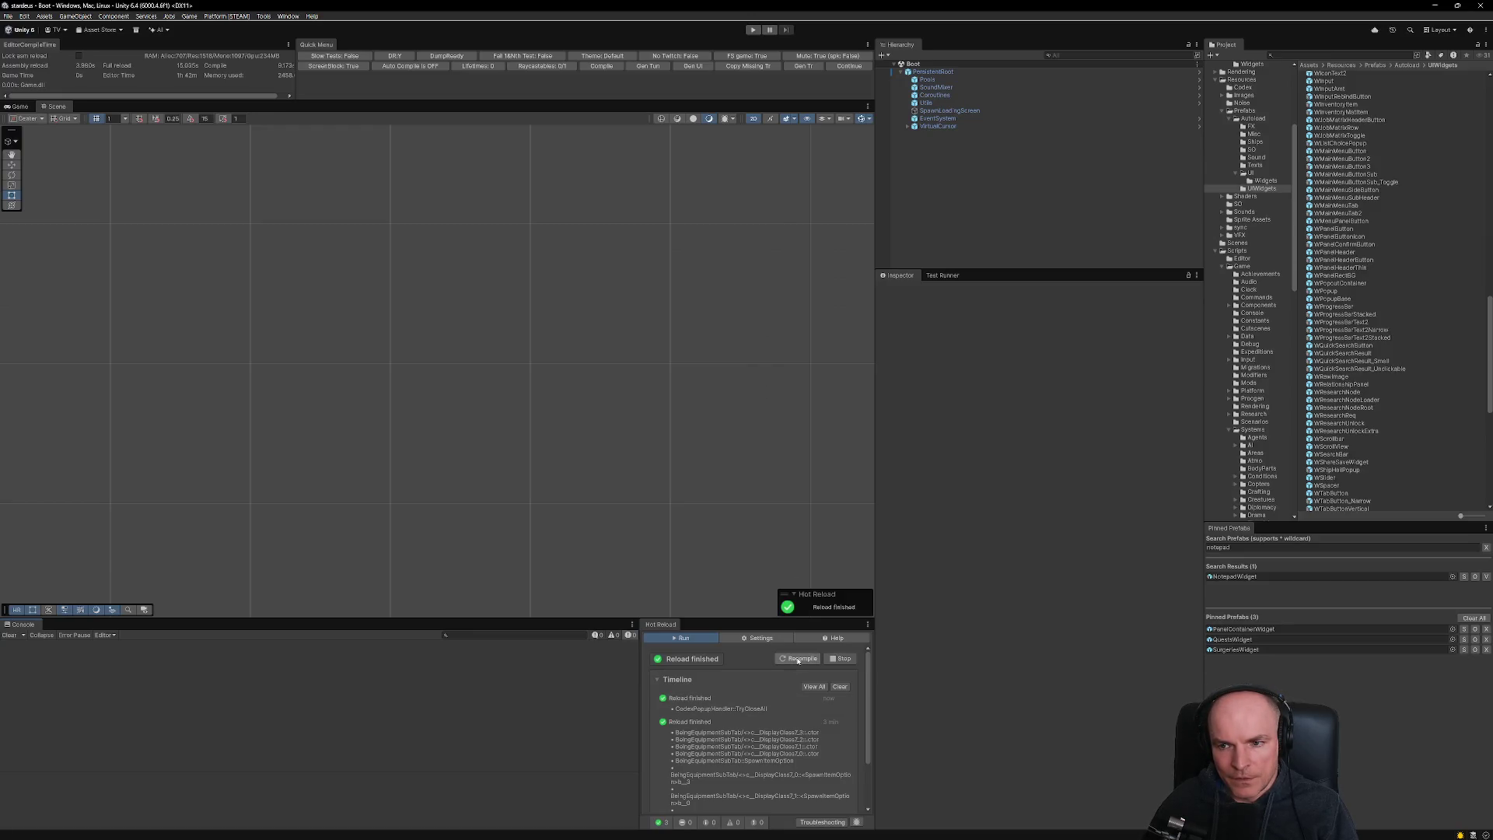
# - Open SurgeriesWidget from Pinned Prefabs and expand ContentContainer > WScrollView_Content > Viewport to select Content
pyautogui.click(1236, 650)
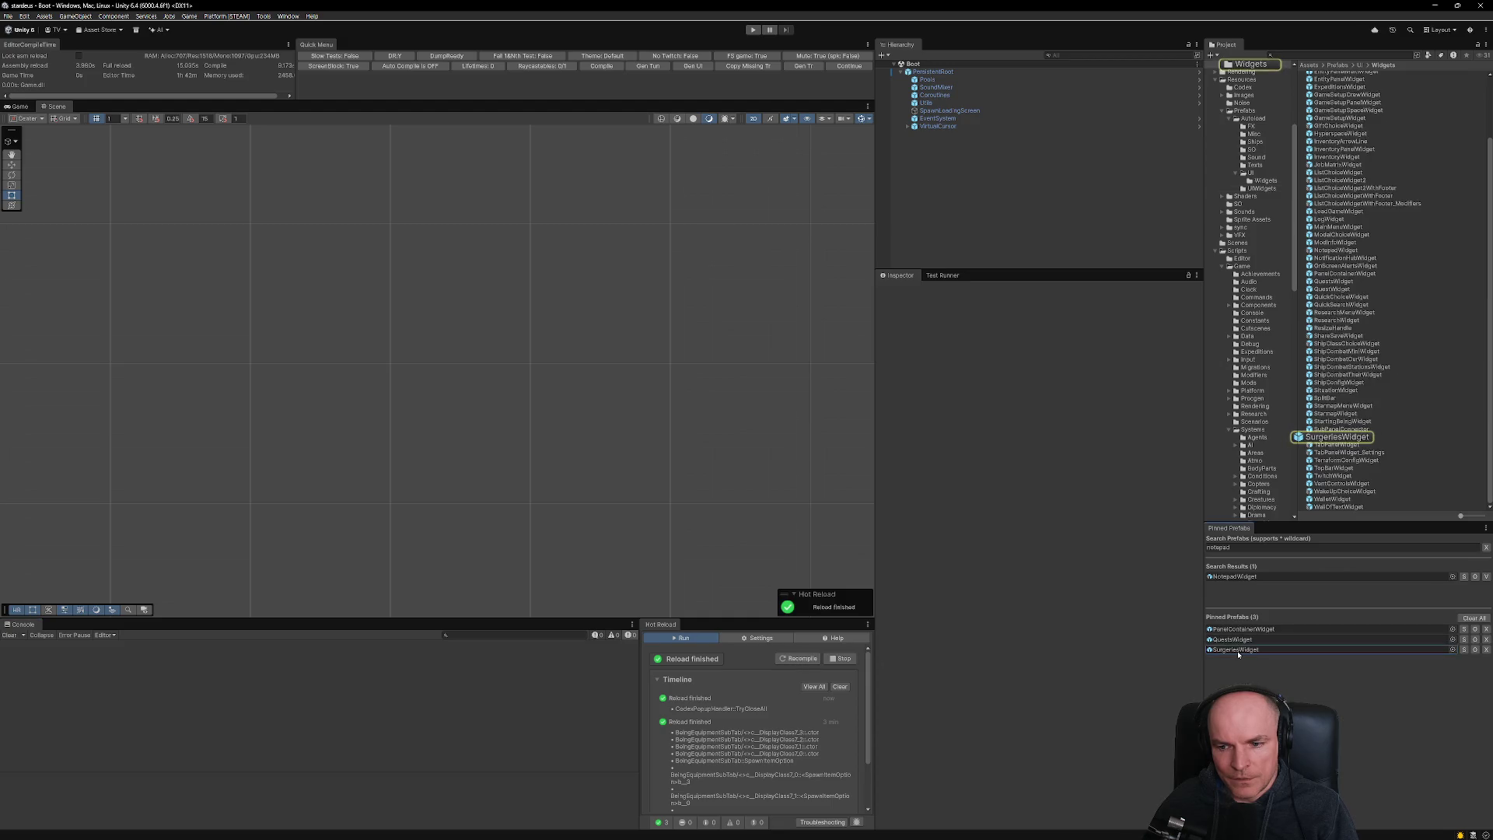
pyautogui.click(1238, 653)
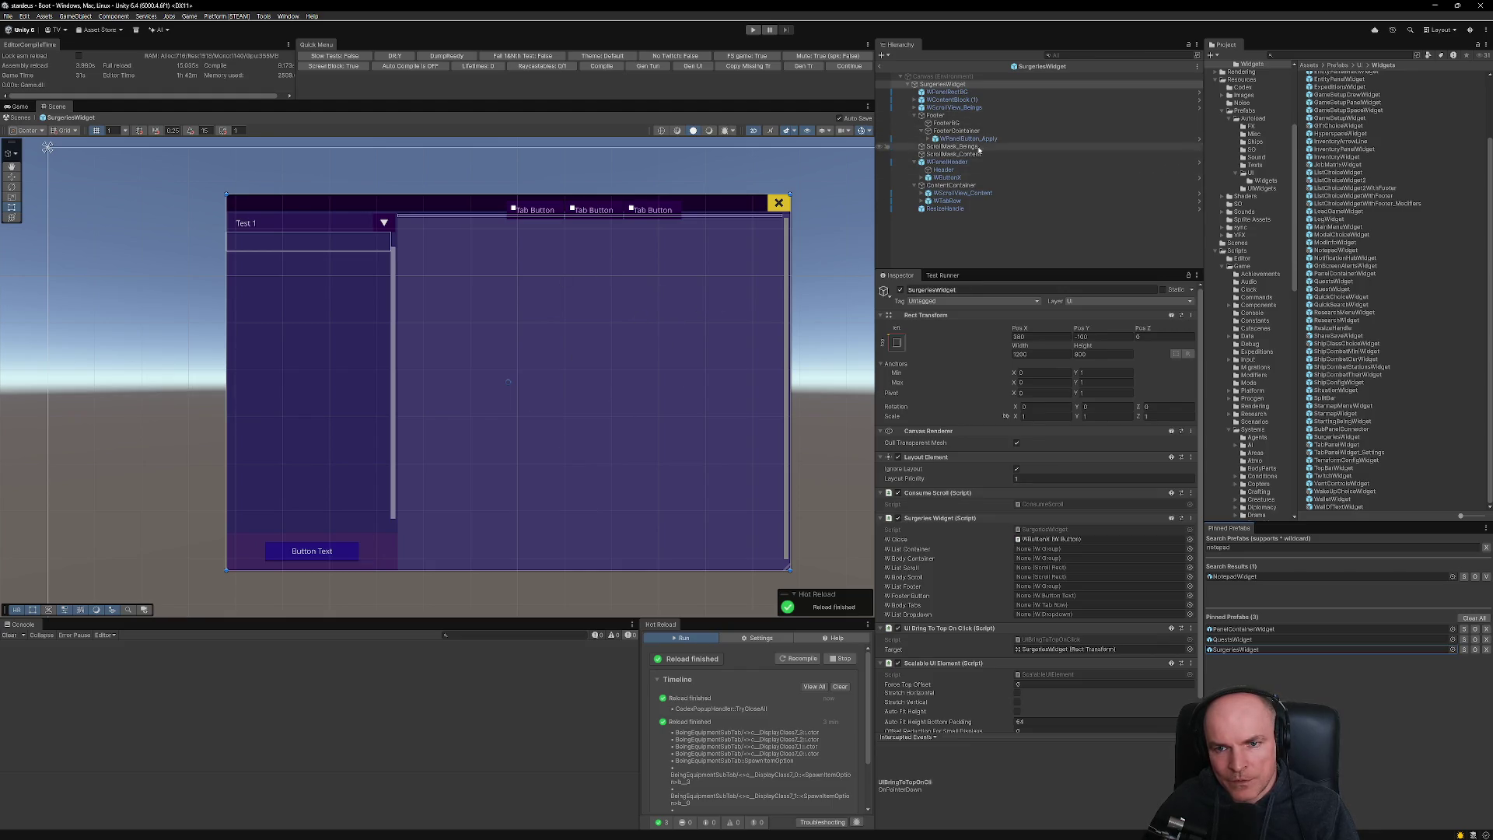
pyautogui.click(950, 186)
pyautogui.click(953, 195)
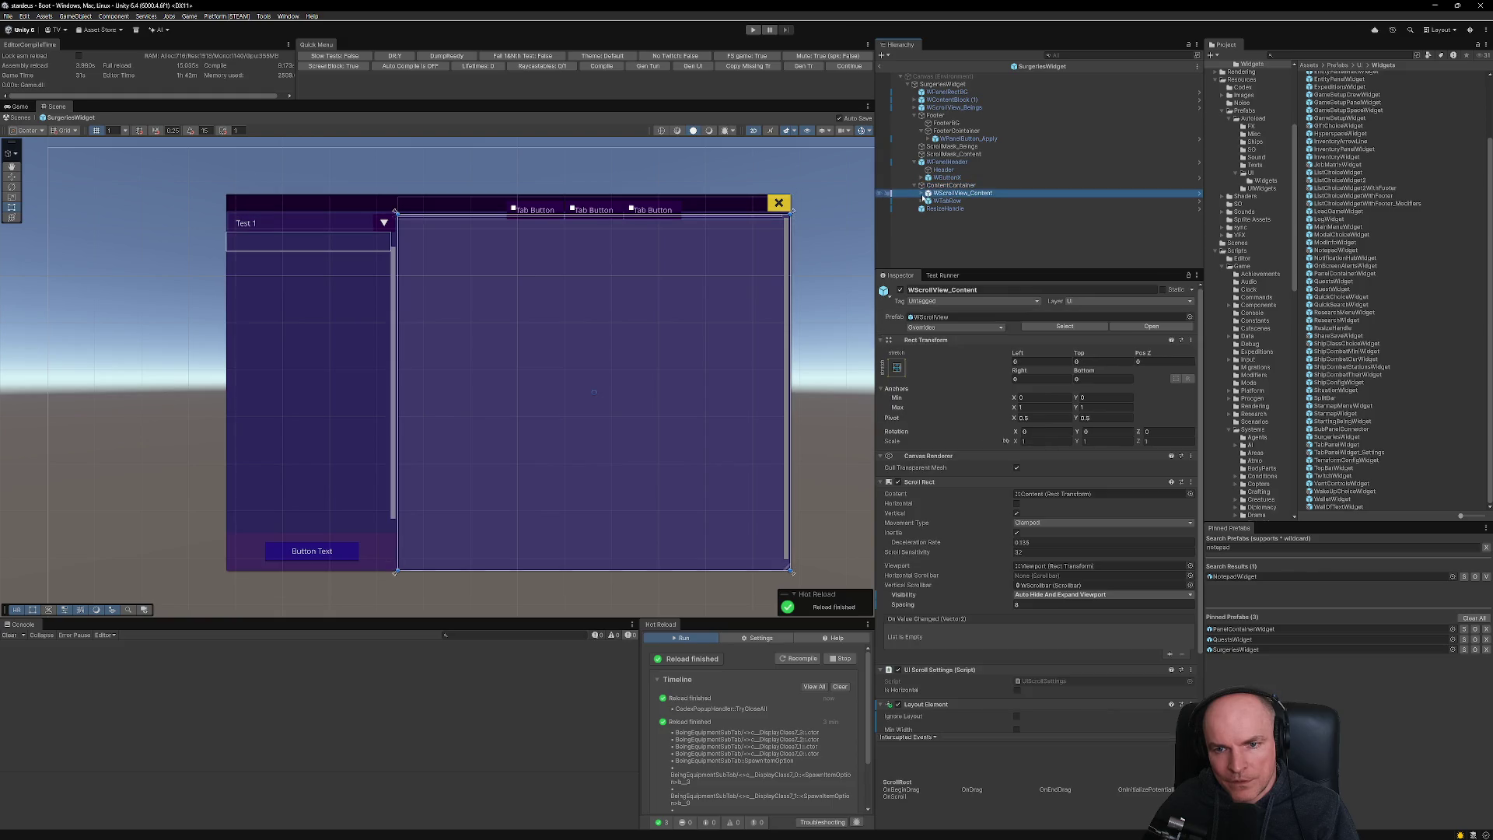
pyautogui.press('Right')
pyautogui.click(929, 209)
pyautogui.click(955, 217)
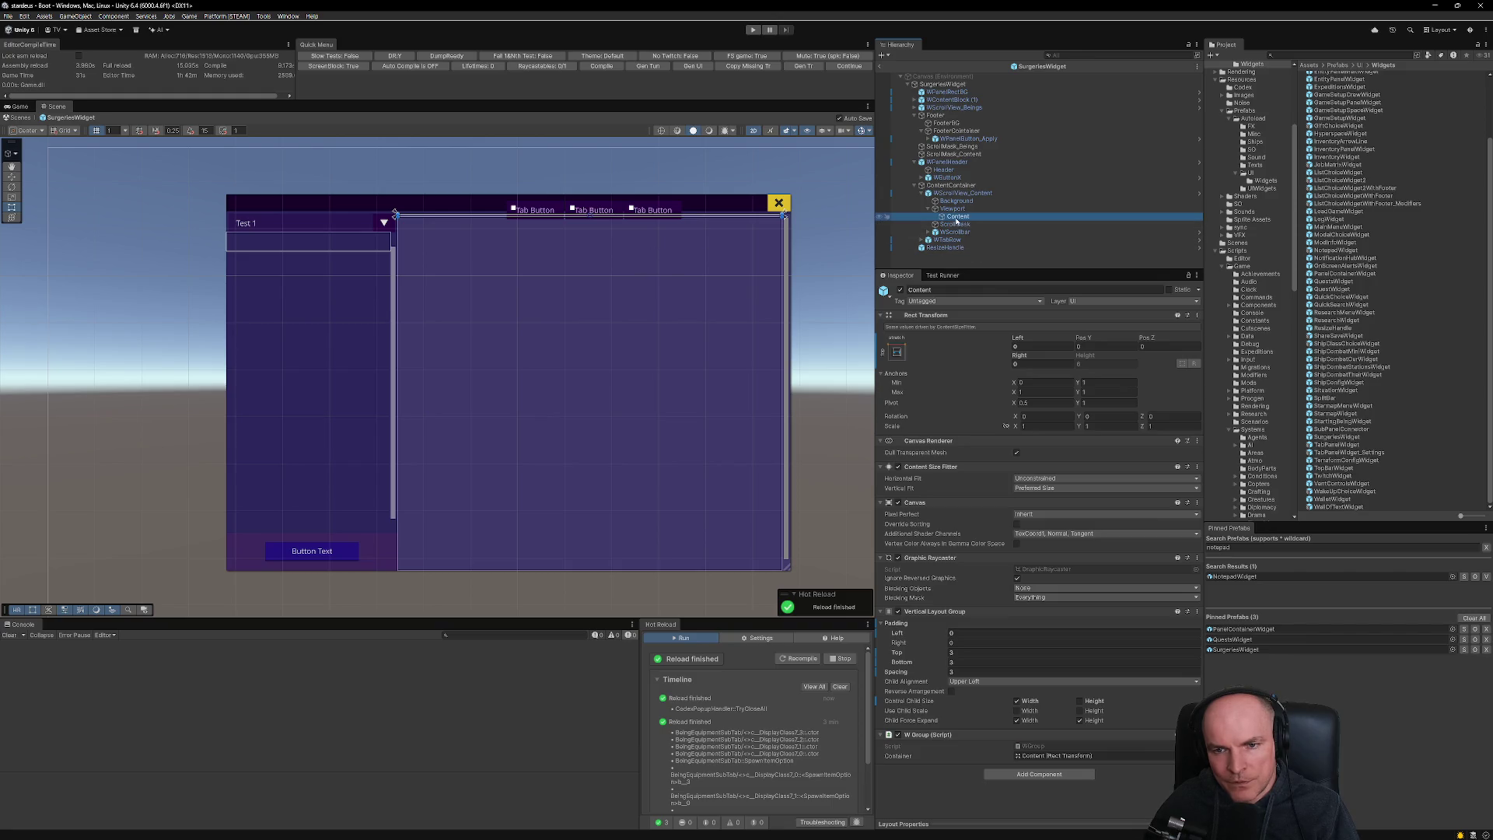
pyautogui.rightClick(957, 220)
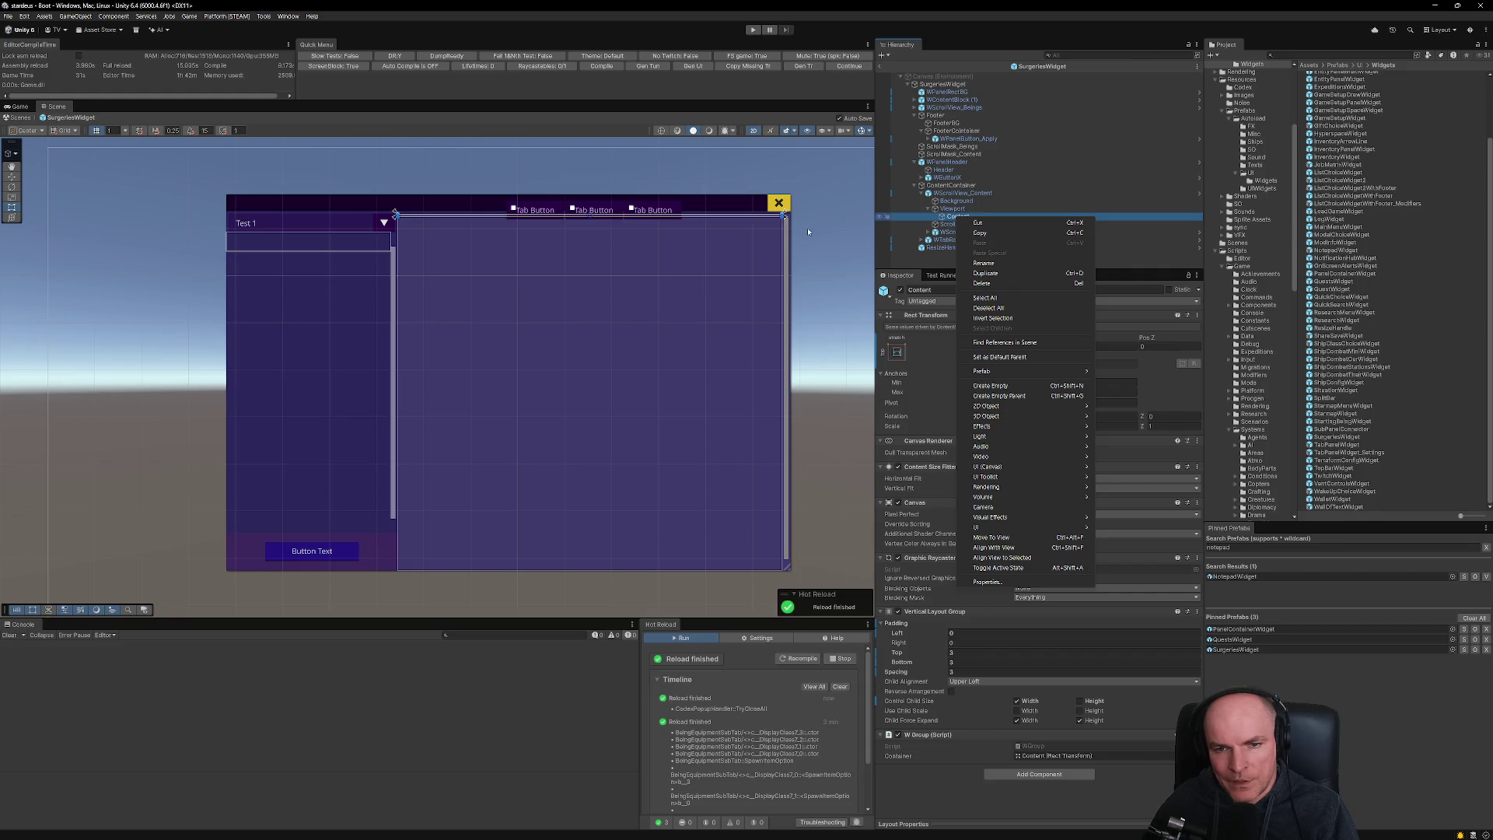
# - Remove the Content Size Fitter component from the Content object
pyautogui.click(947, 225)
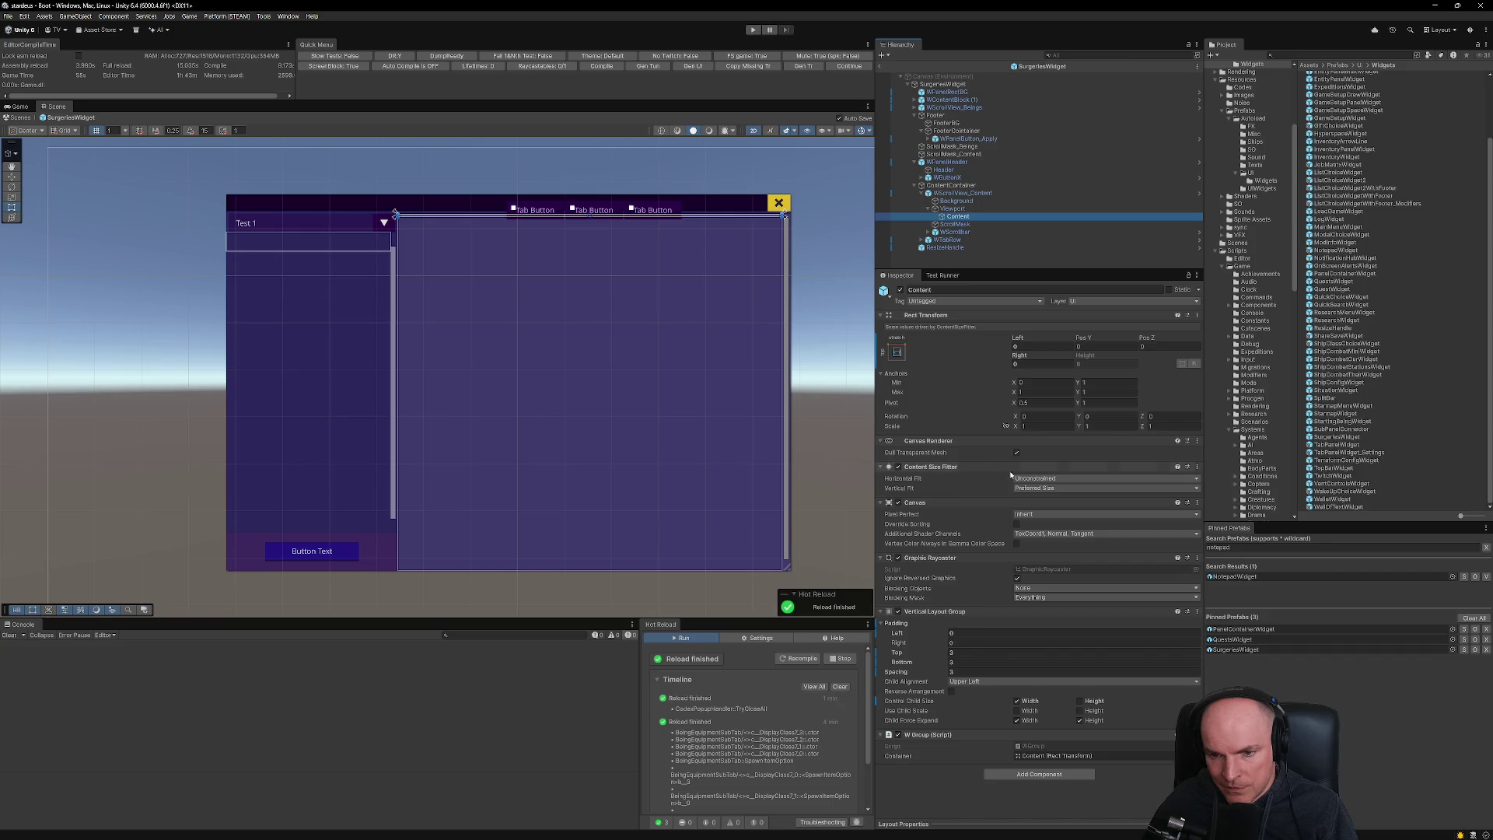
pyautogui.click(1196, 466)
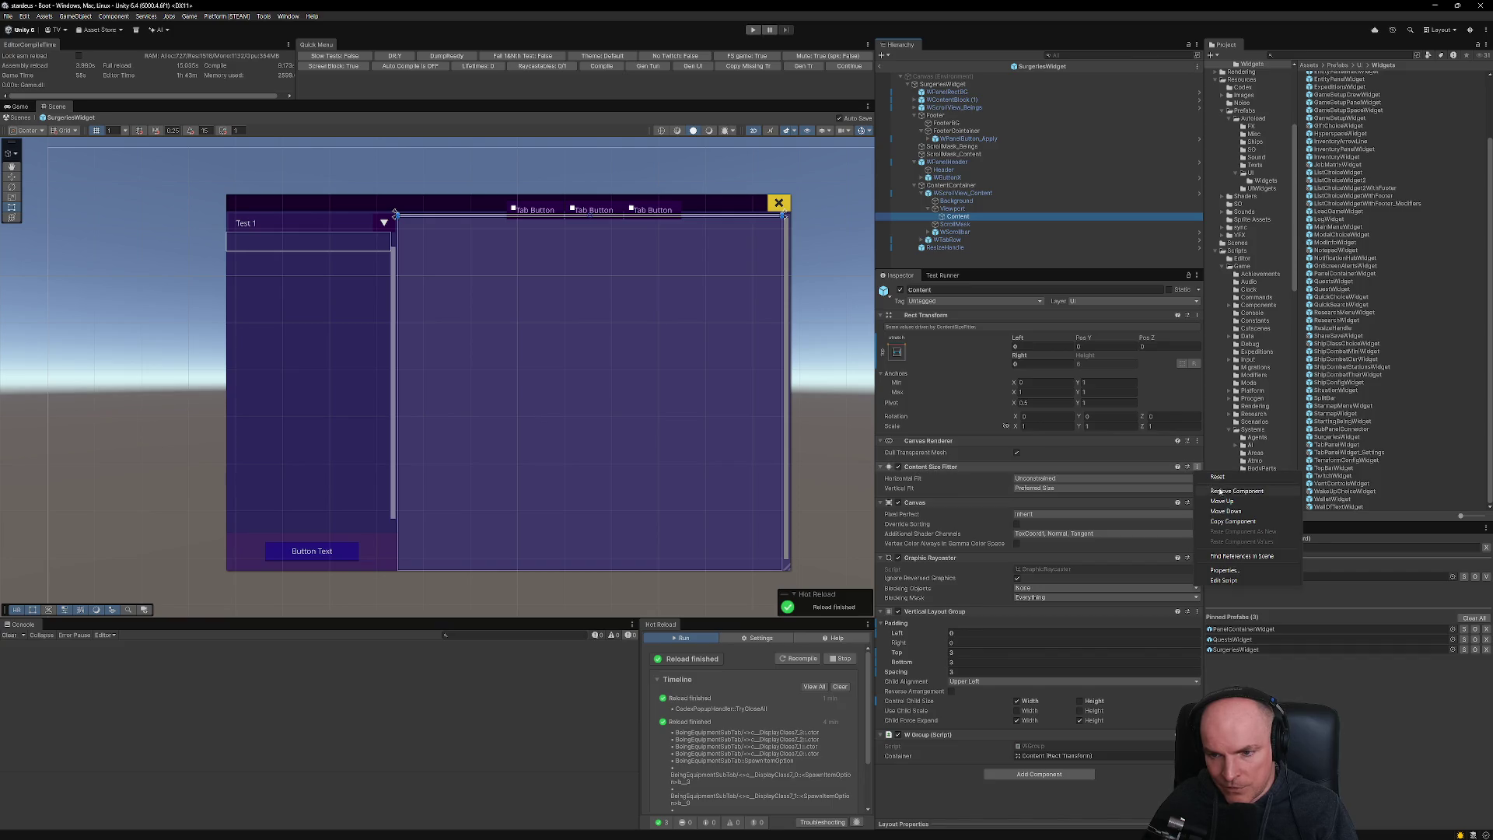
pyautogui.click(1219, 491)
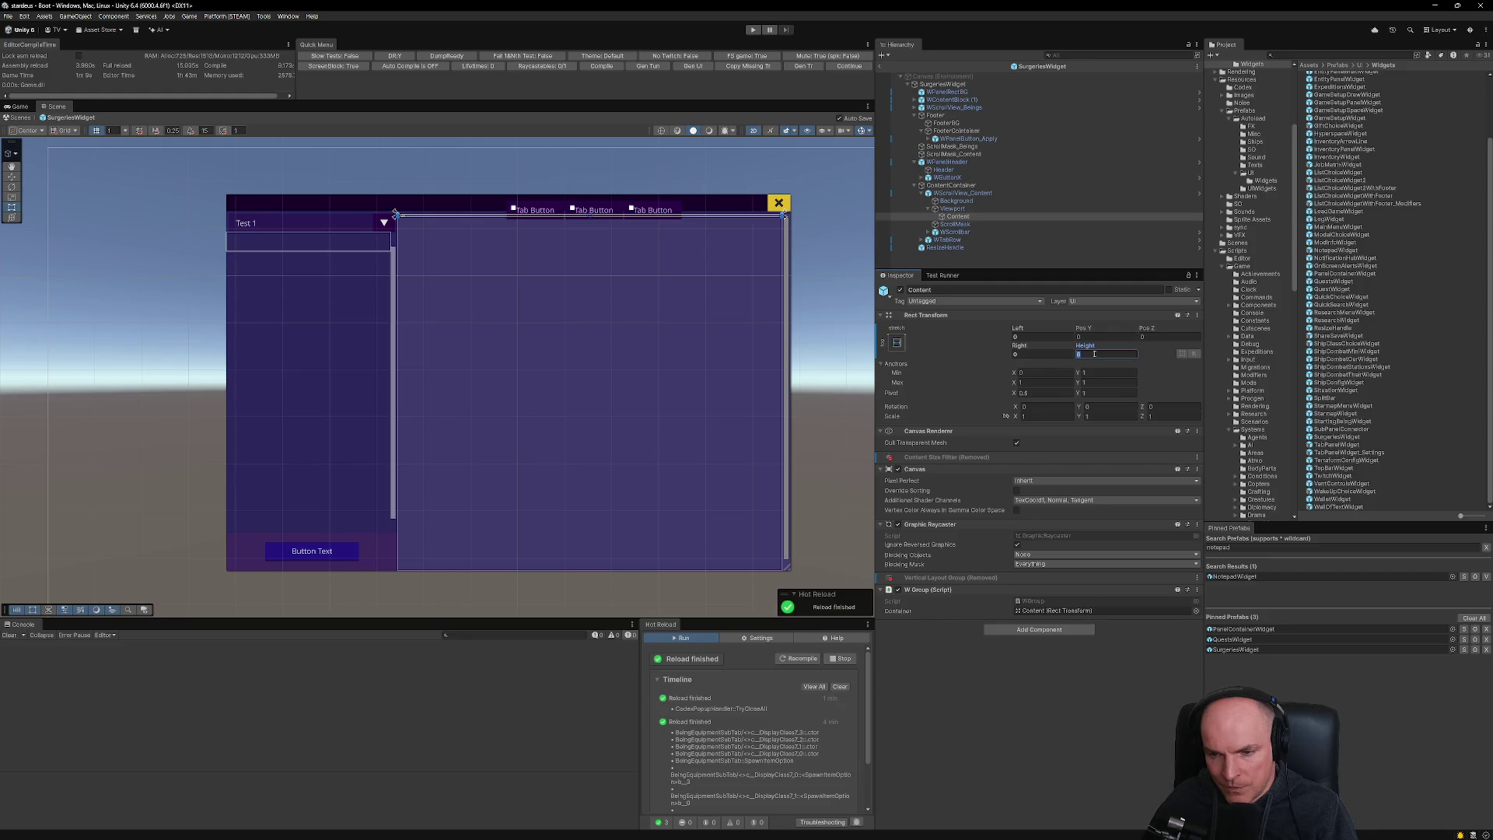
# - Stretch Content's height to about 722 so it fills the viewport
pyautogui.write('800')
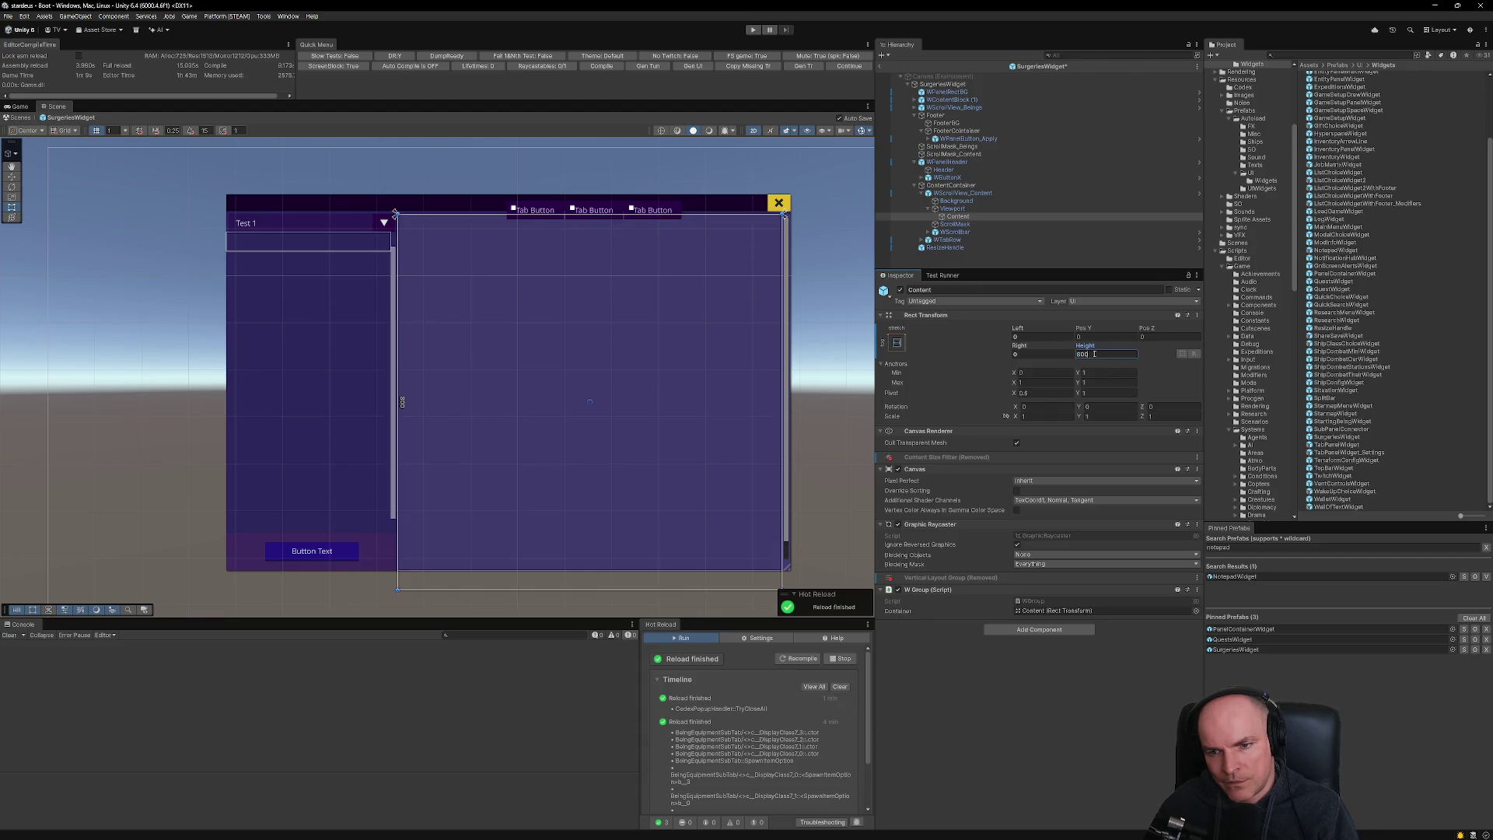
pyautogui.press('BackSpace')
pyautogui.press('BackSpace')
pyautogui.press('BackSpace')
pyautogui.write('600')
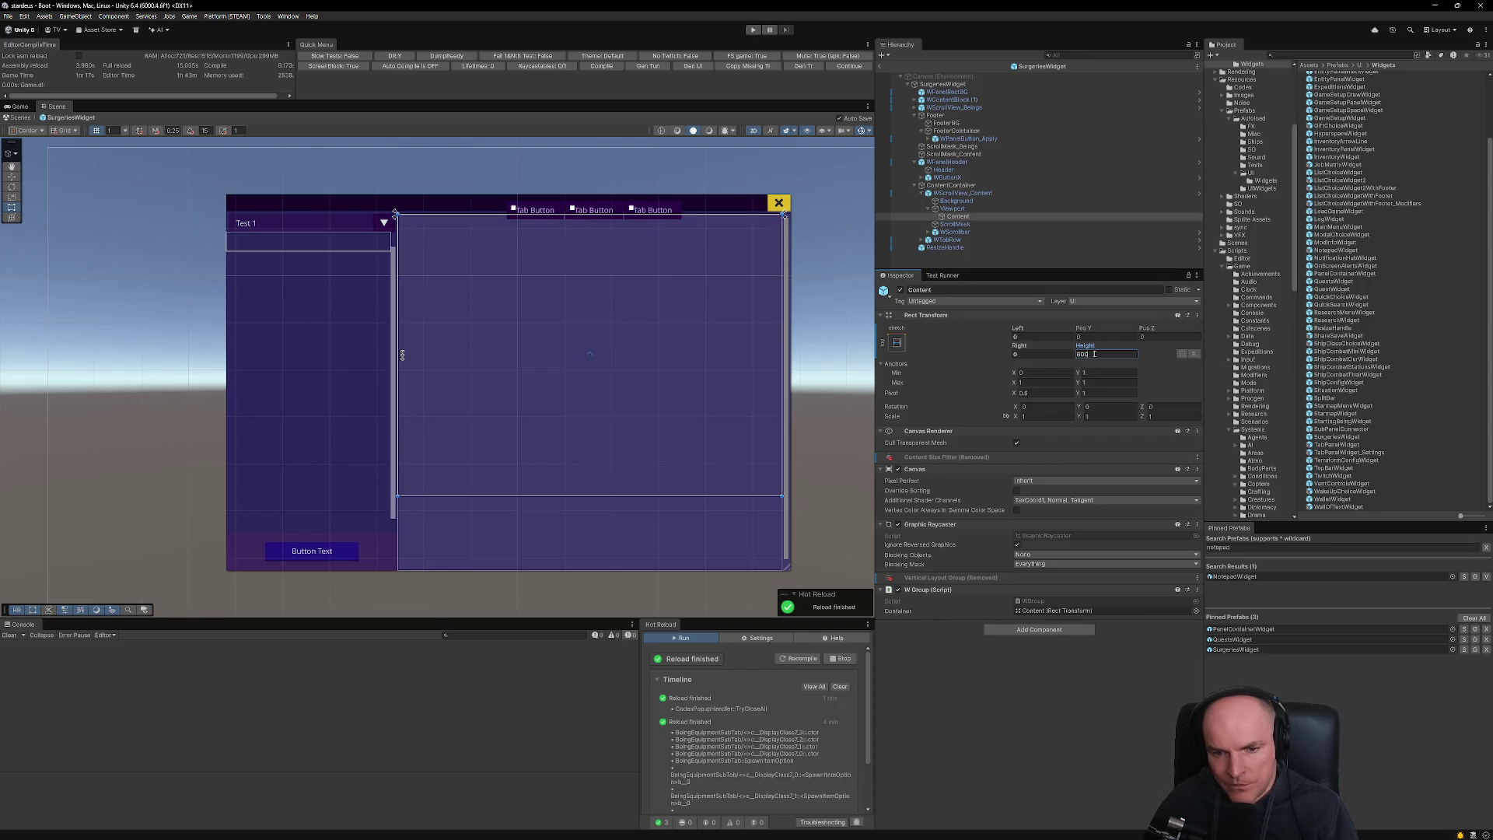
pyautogui.moveTo(771, 495); pyautogui.dragTo(771, 558)
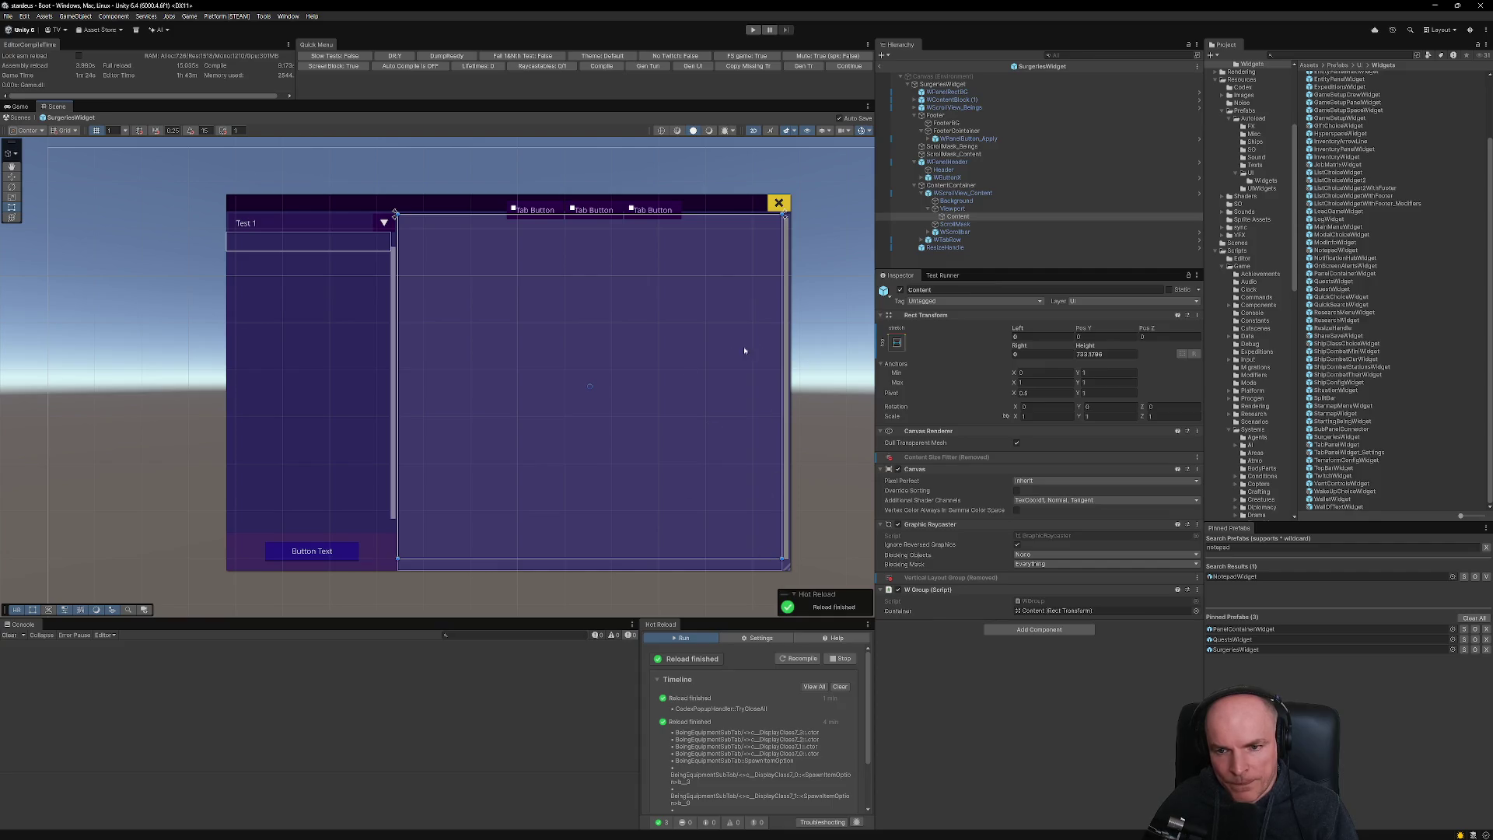
pyautogui.click(958, 217)
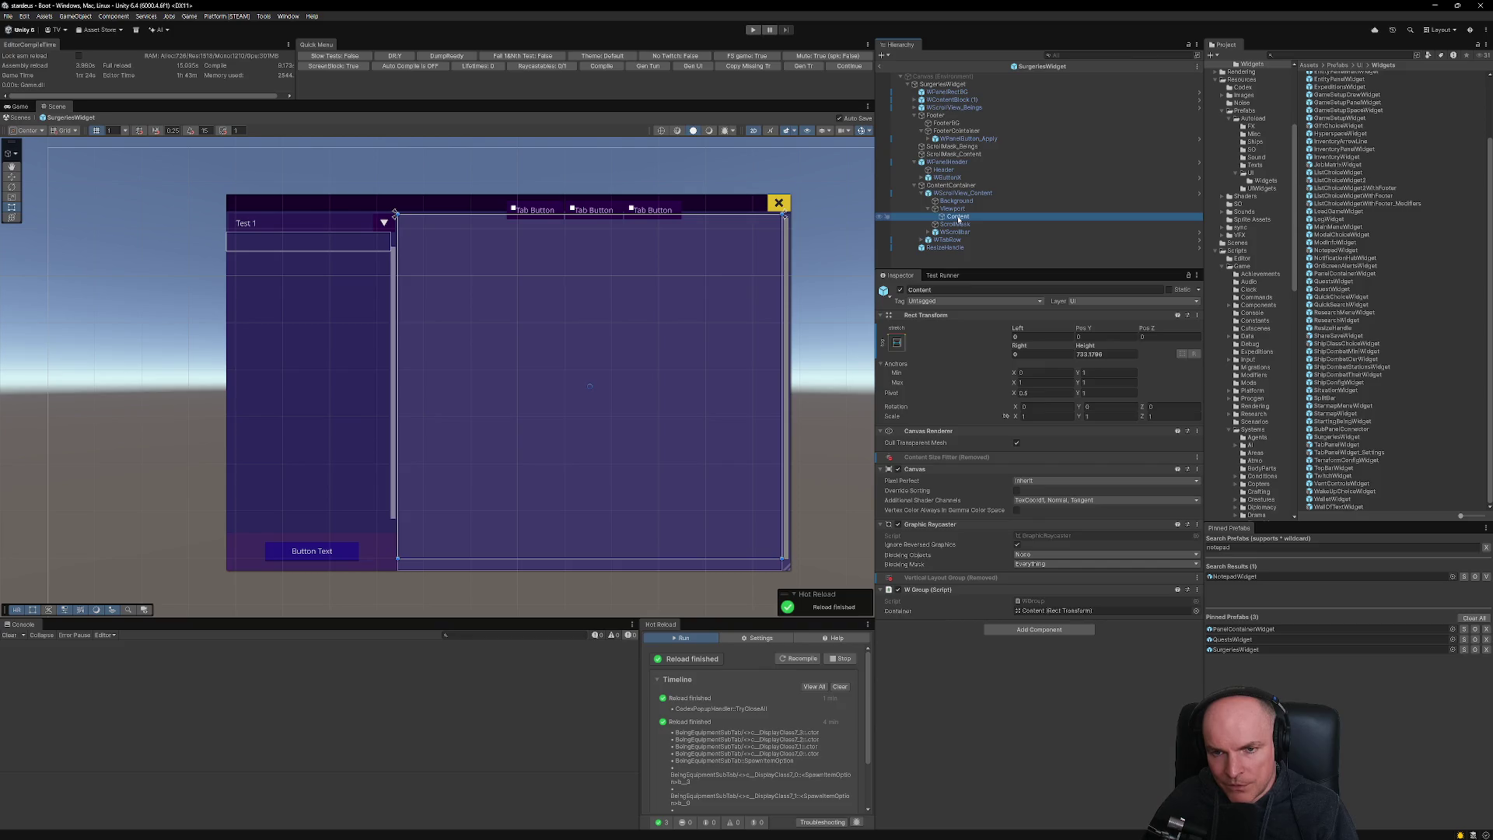
# - Add a UI Image under Content and set its Source Image to the LoadingSpinner sprite
pyautogui.rightClick(959, 219)
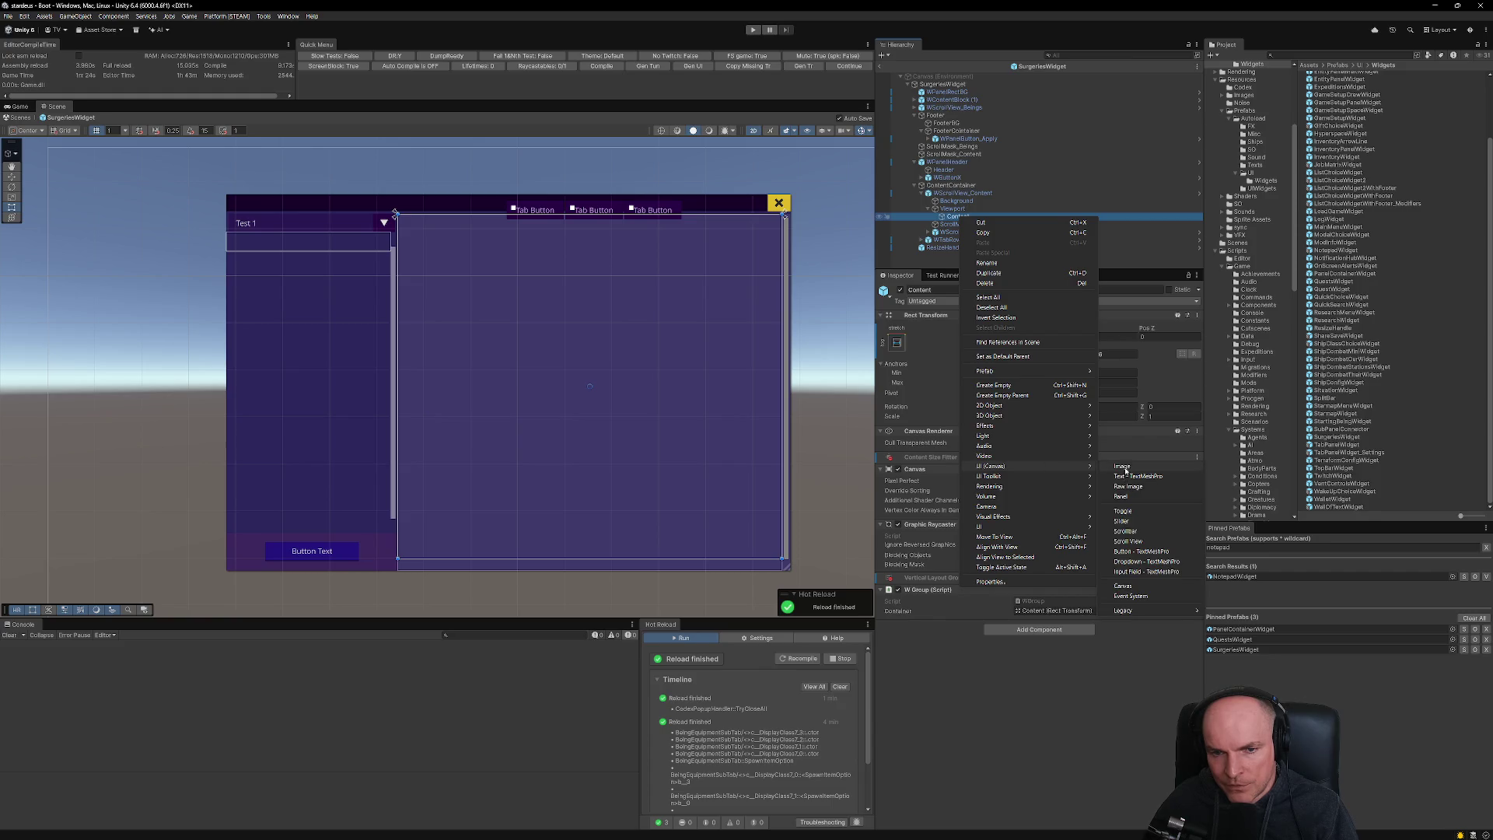
pyautogui.click(1112, 465)
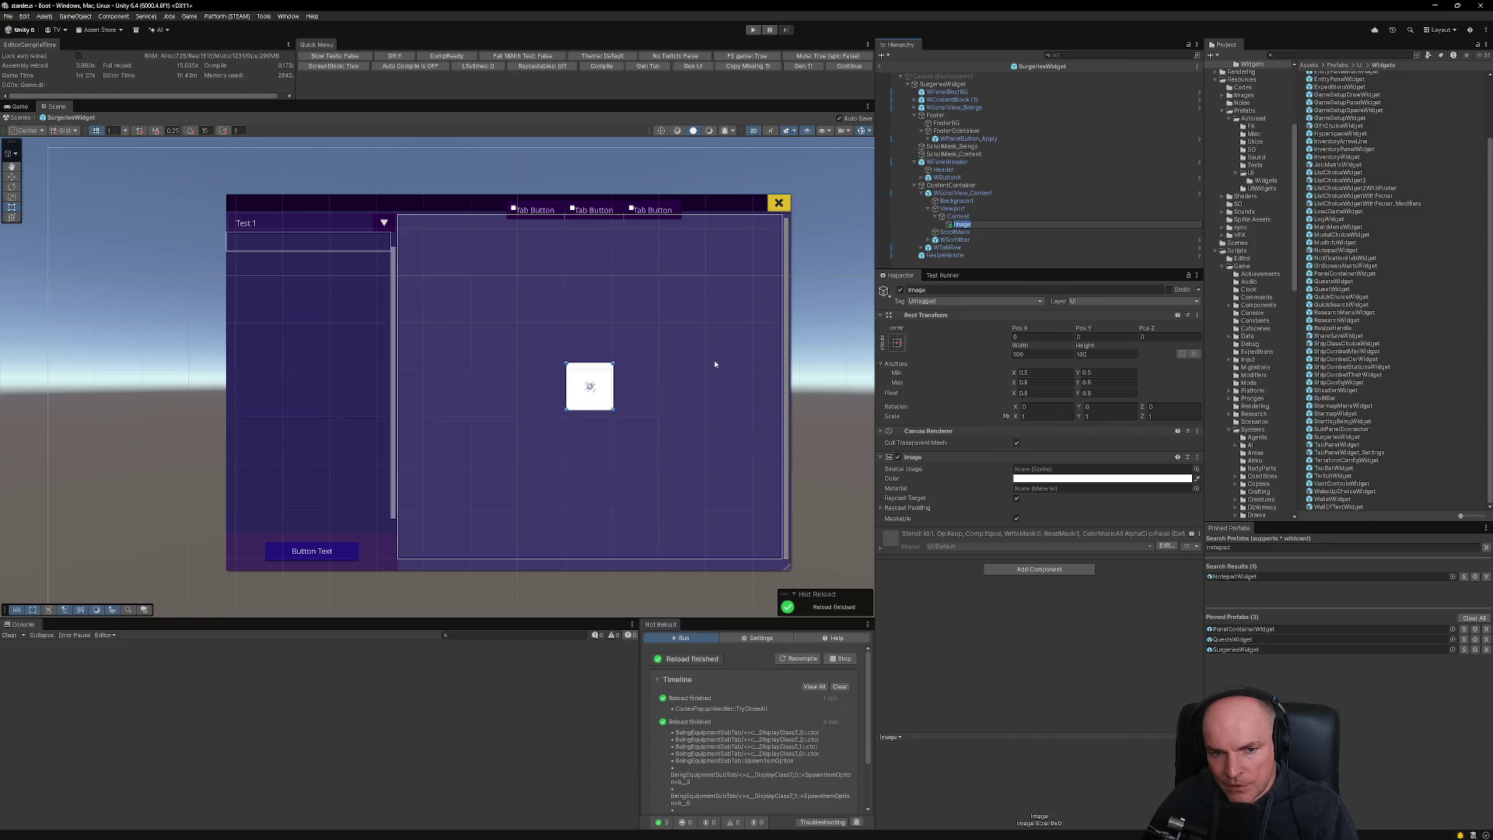
pyautogui.click(1195, 468)
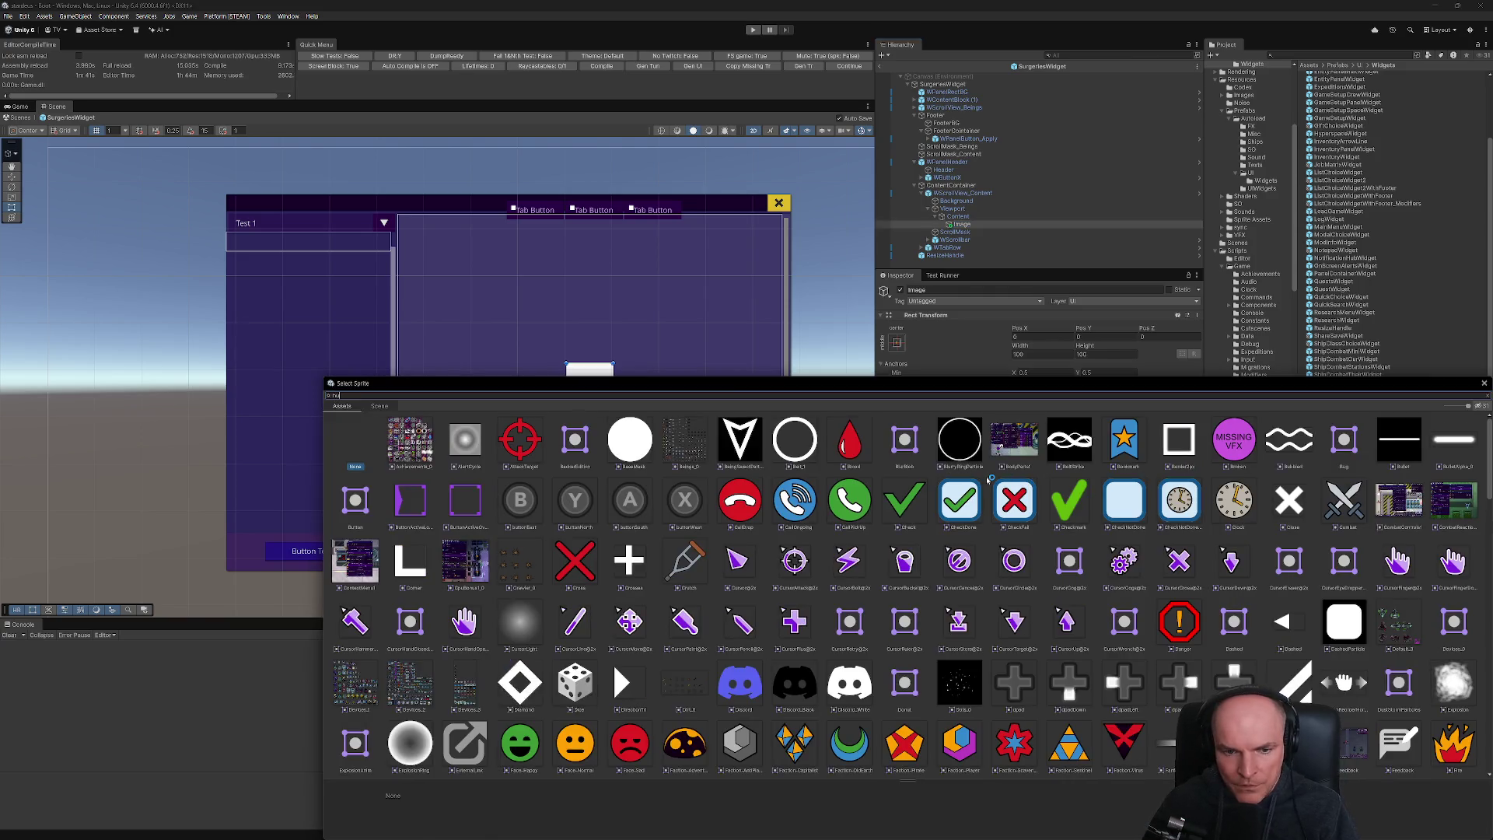
pyautogui.write('thuman')
pyautogui.press('BackSpace')
pyautogui.press('BackSpace')
pyautogui.press('BackSpace')
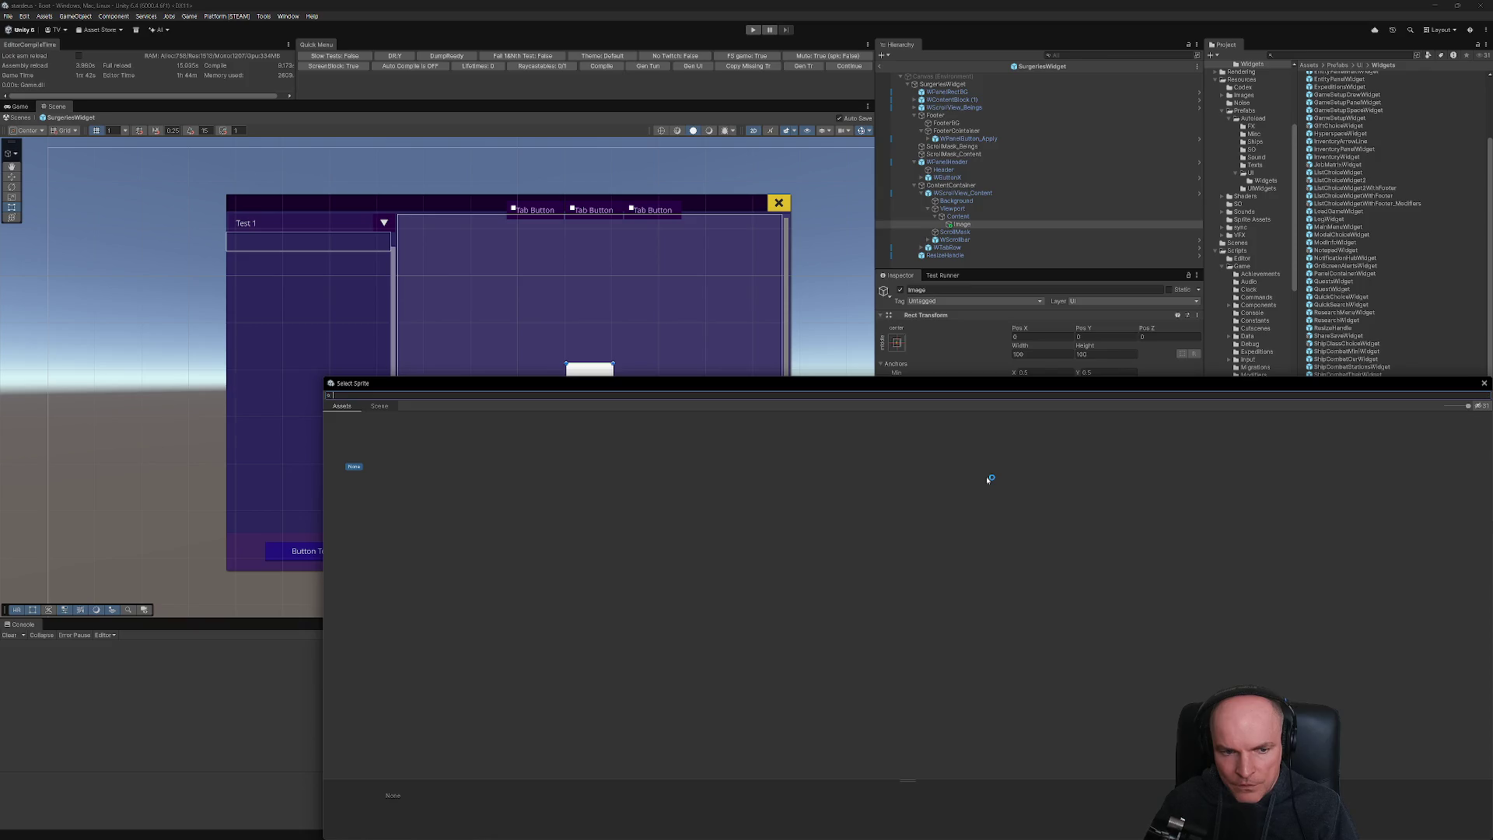
pyautogui.scroll(-2, 1075, 533)
pyautogui.scroll(-4, 1075, 533)
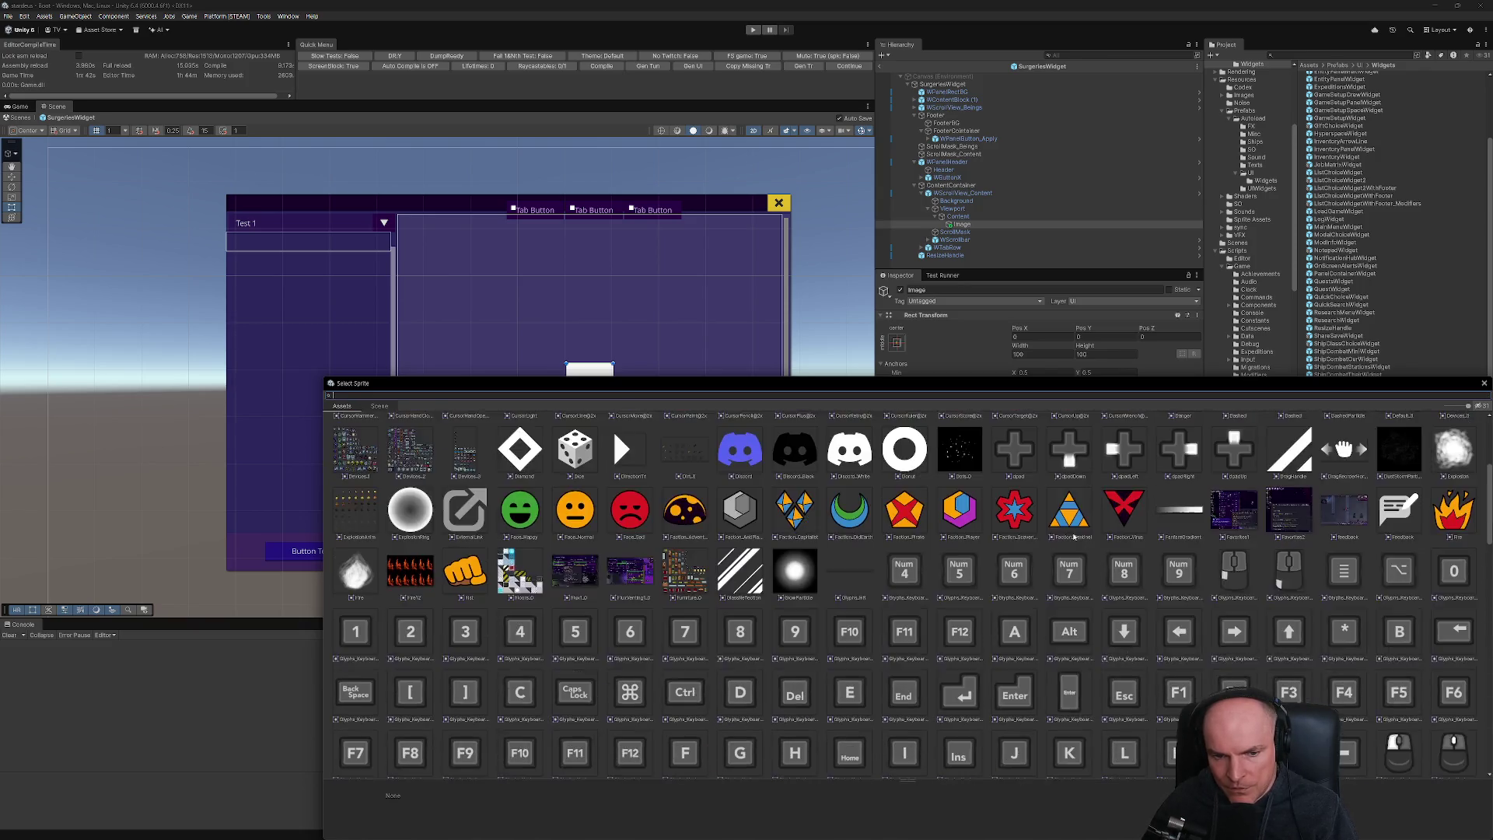
pyautogui.scroll(5, 1072, 536)
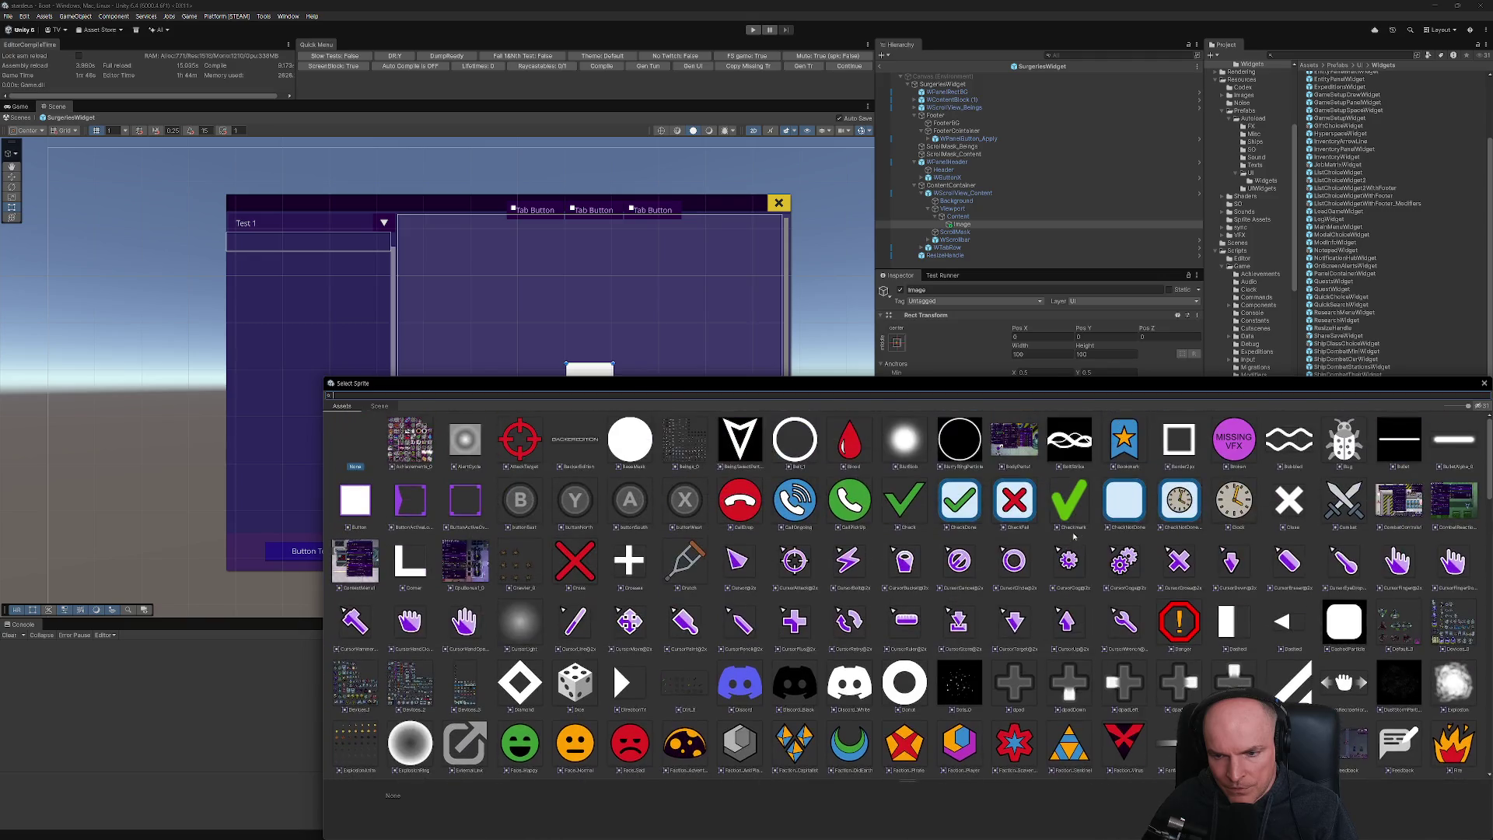
pyautogui.moveTo(1486, 436); pyautogui.dragTo(1471, 729)
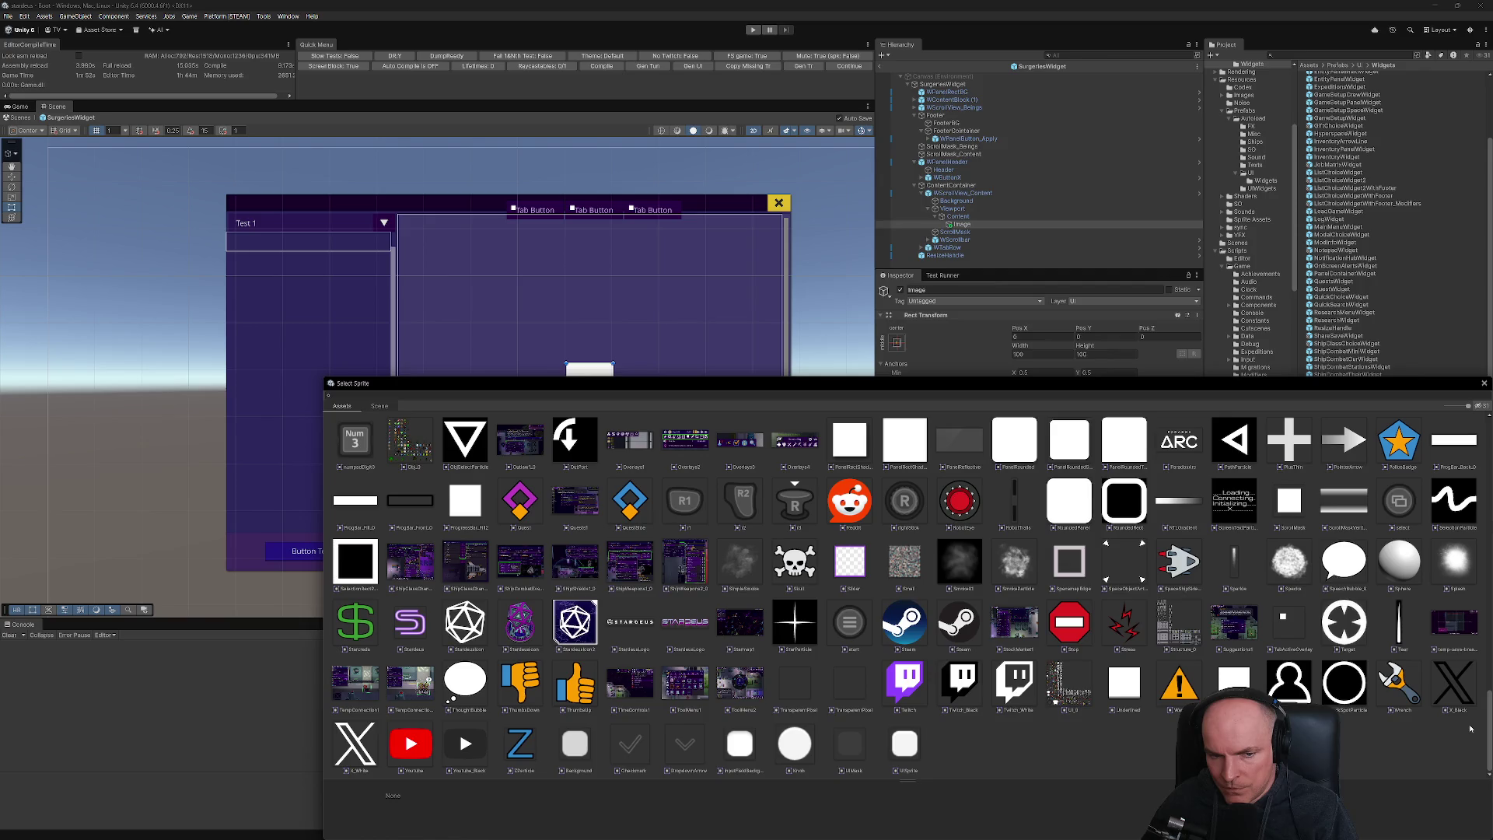
pyautogui.scroll(5, 415, 561)
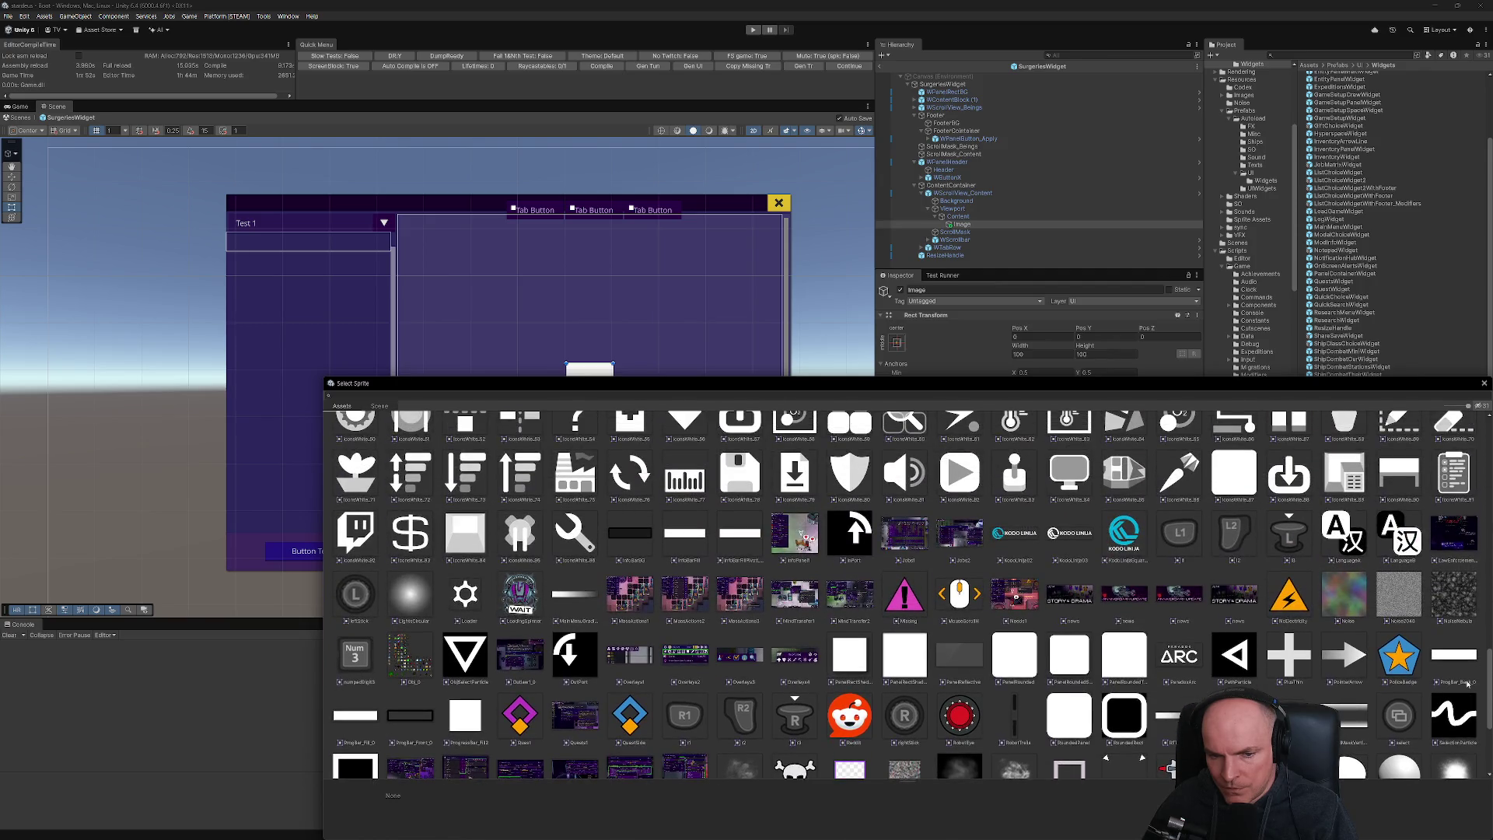
pyautogui.click(519, 540)
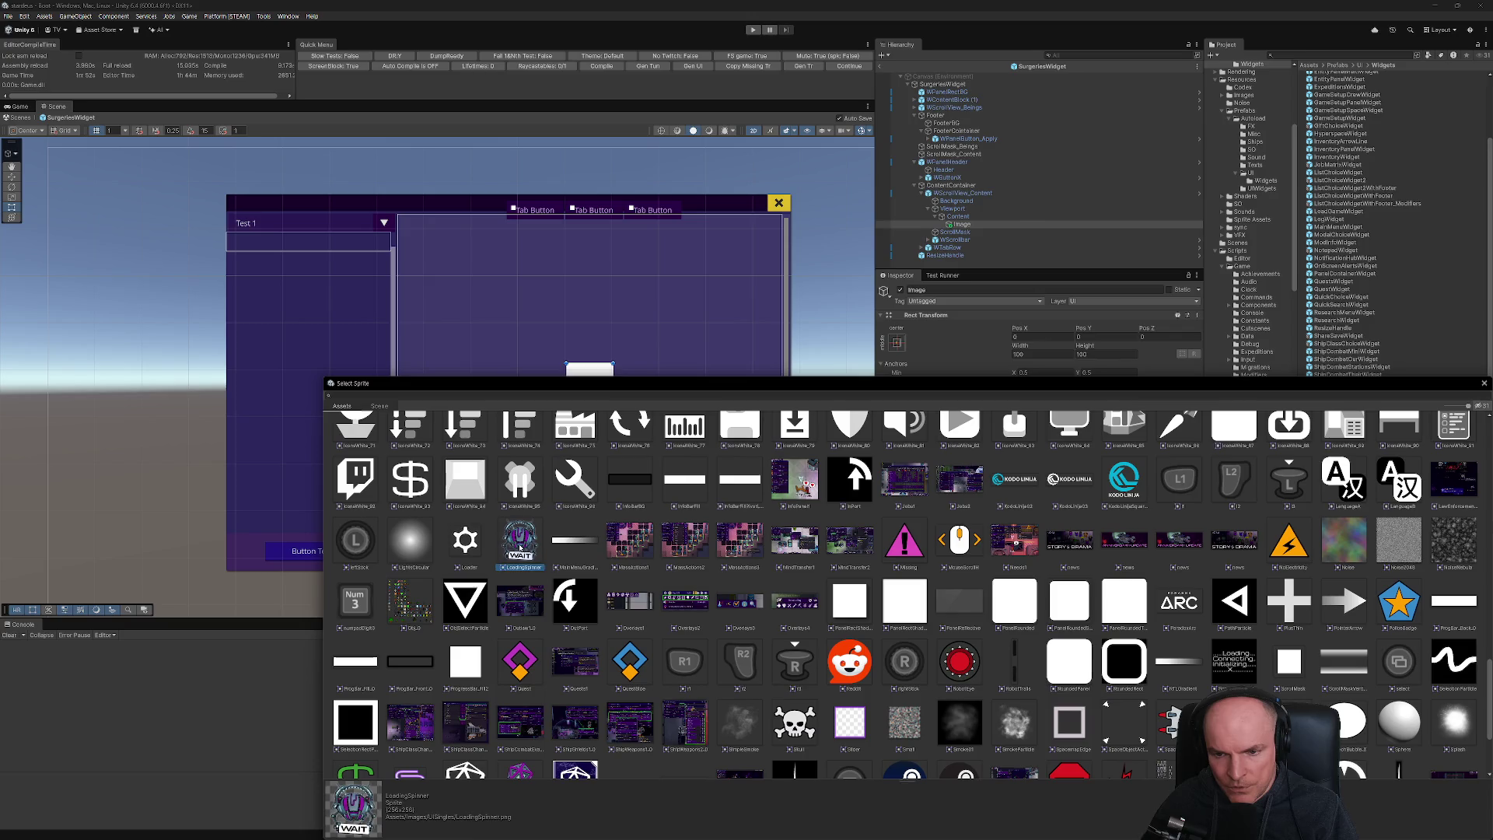
pyautogui.click(618, 364)
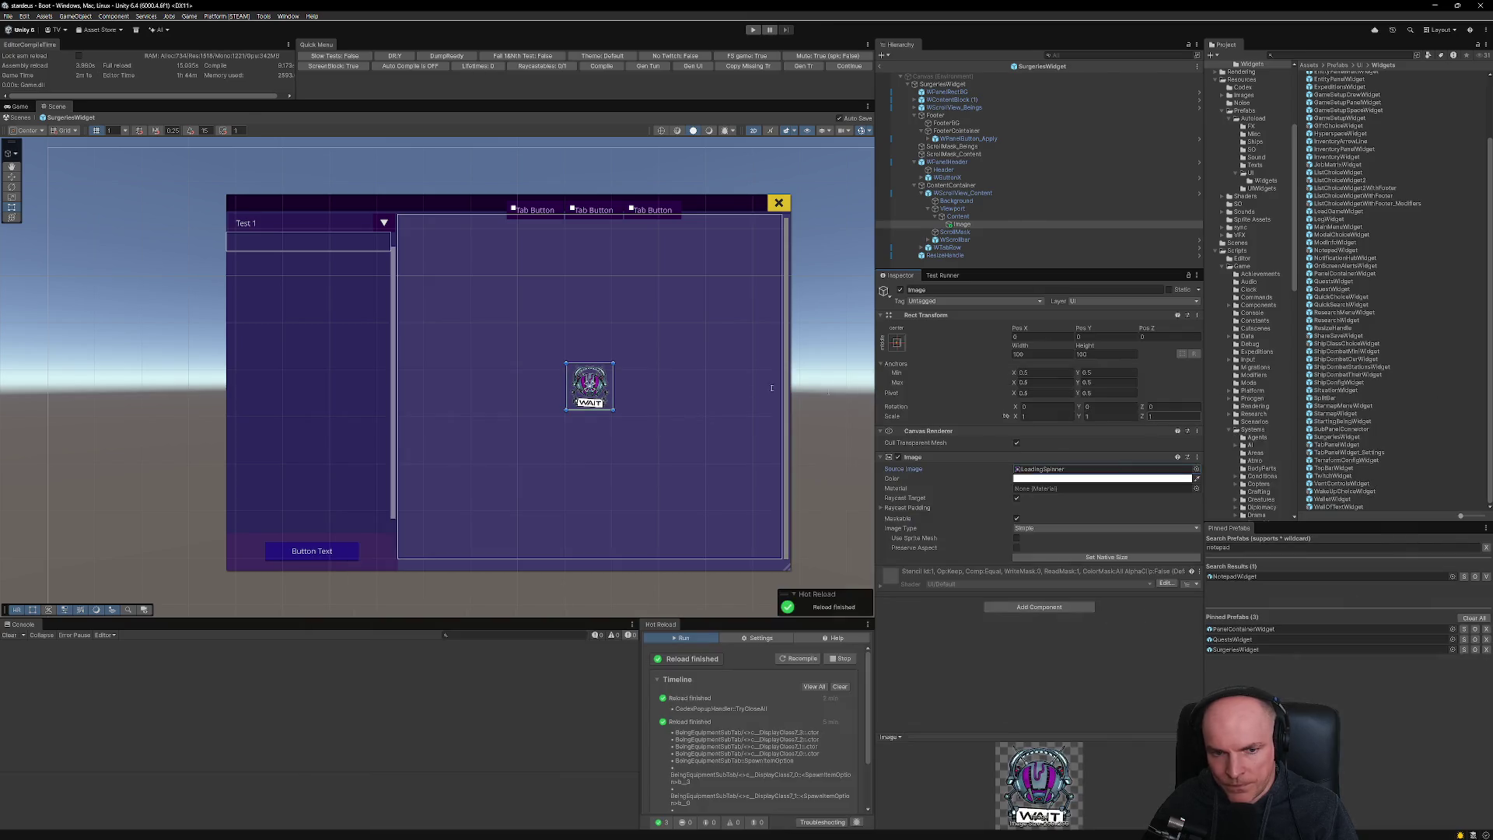
# - Enlarge the spinner image, enable Preserve Aspect, and drag it to the content area's centre
pyautogui.moveTo(614, 362); pyautogui.dragTo(697, 278)
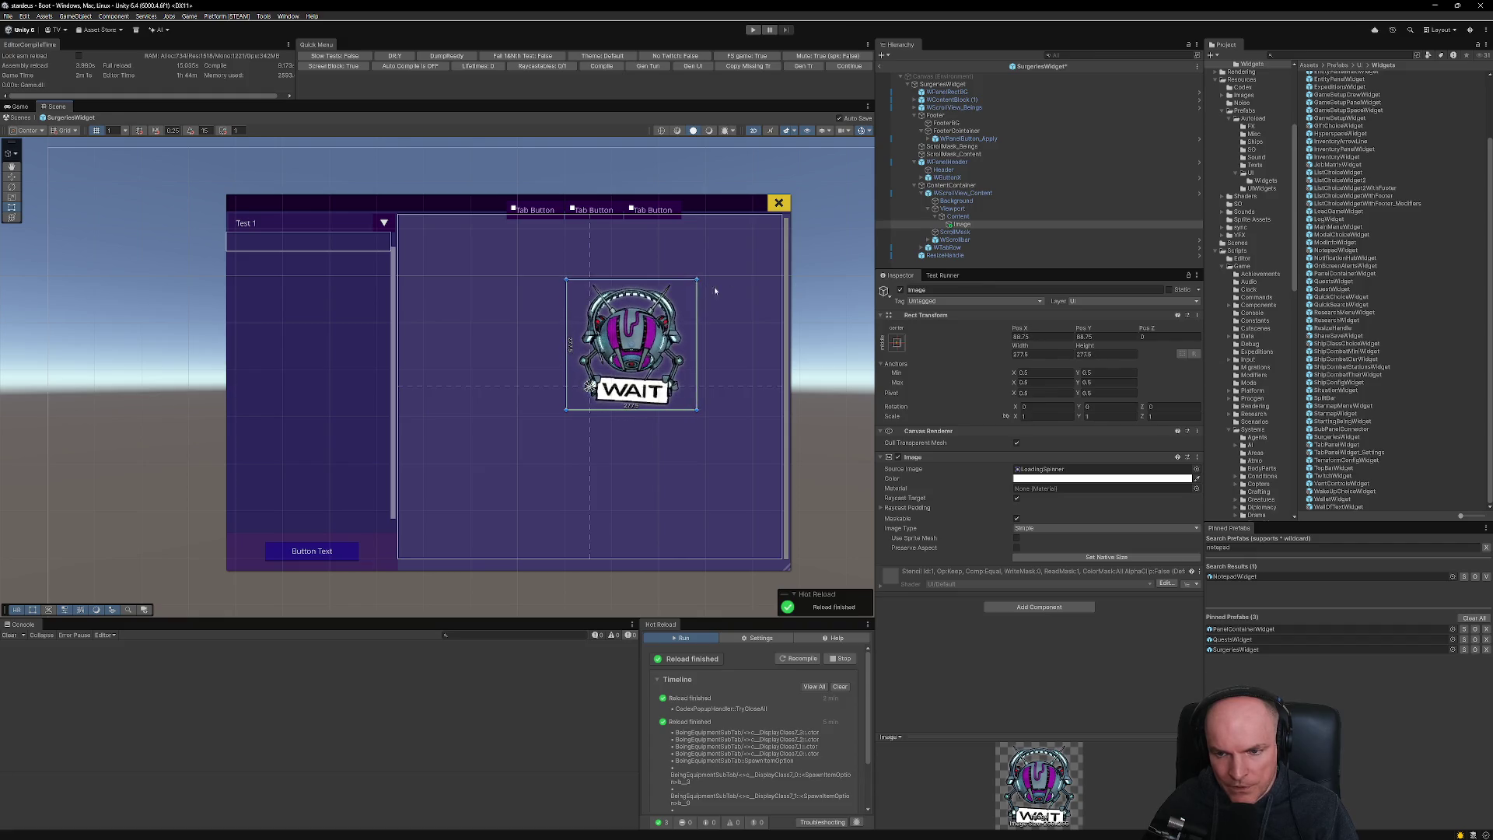
pyautogui.click(1026, 336)
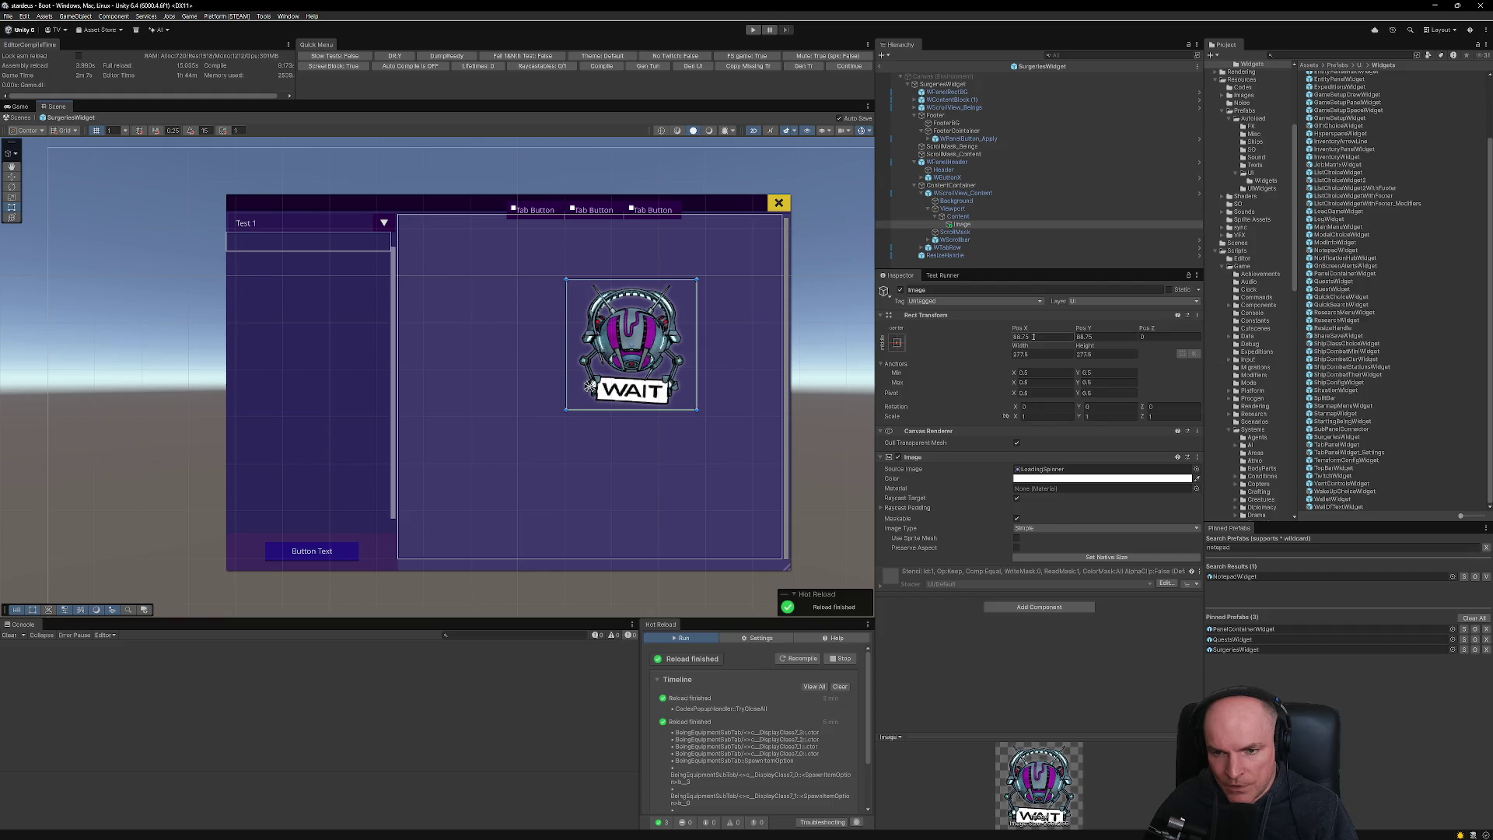
pyautogui.click(1016, 547)
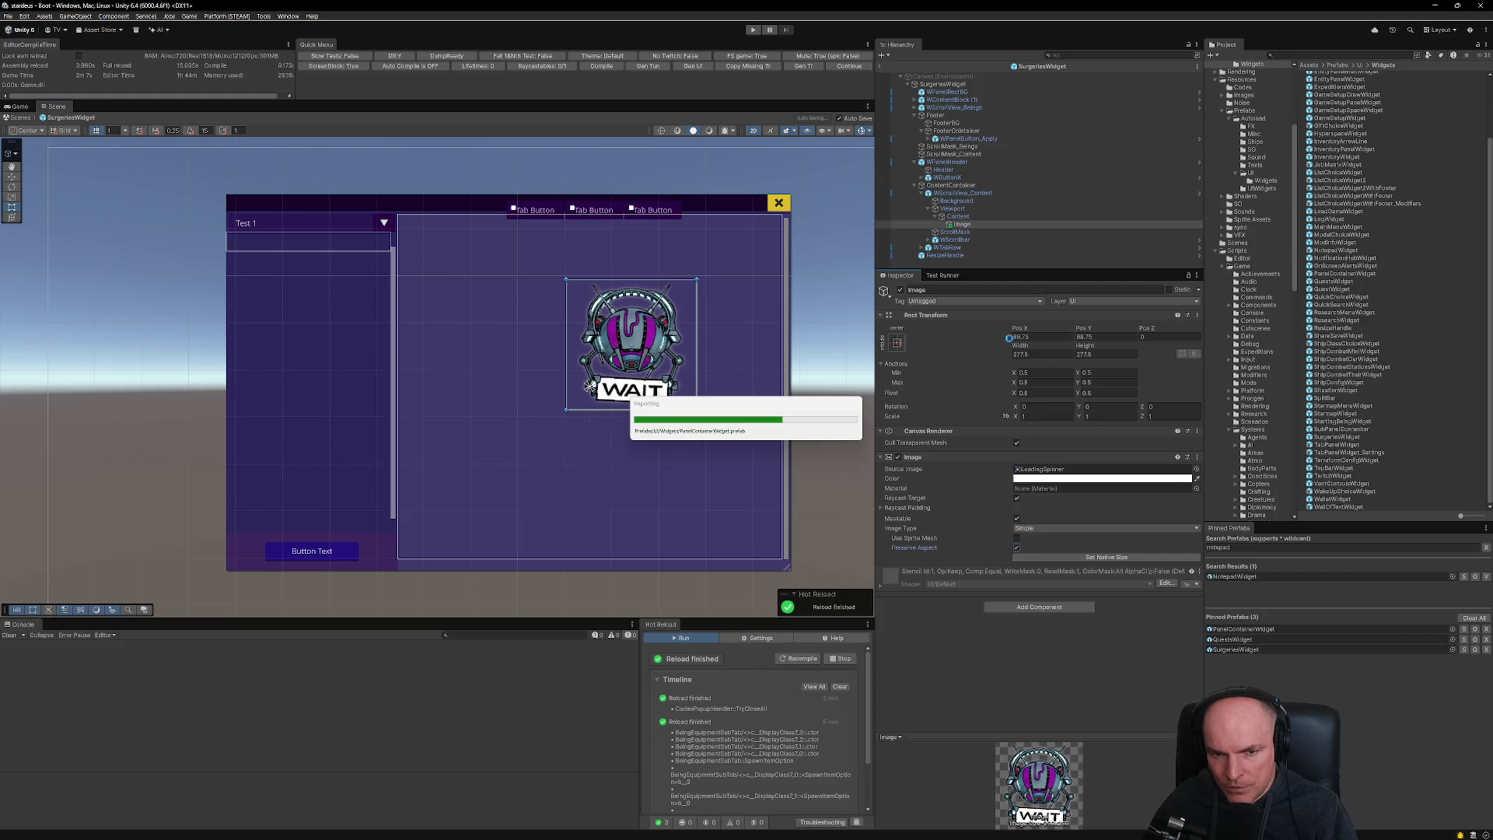
pyautogui.moveTo(626, 343); pyautogui.dragTo(588, 384)
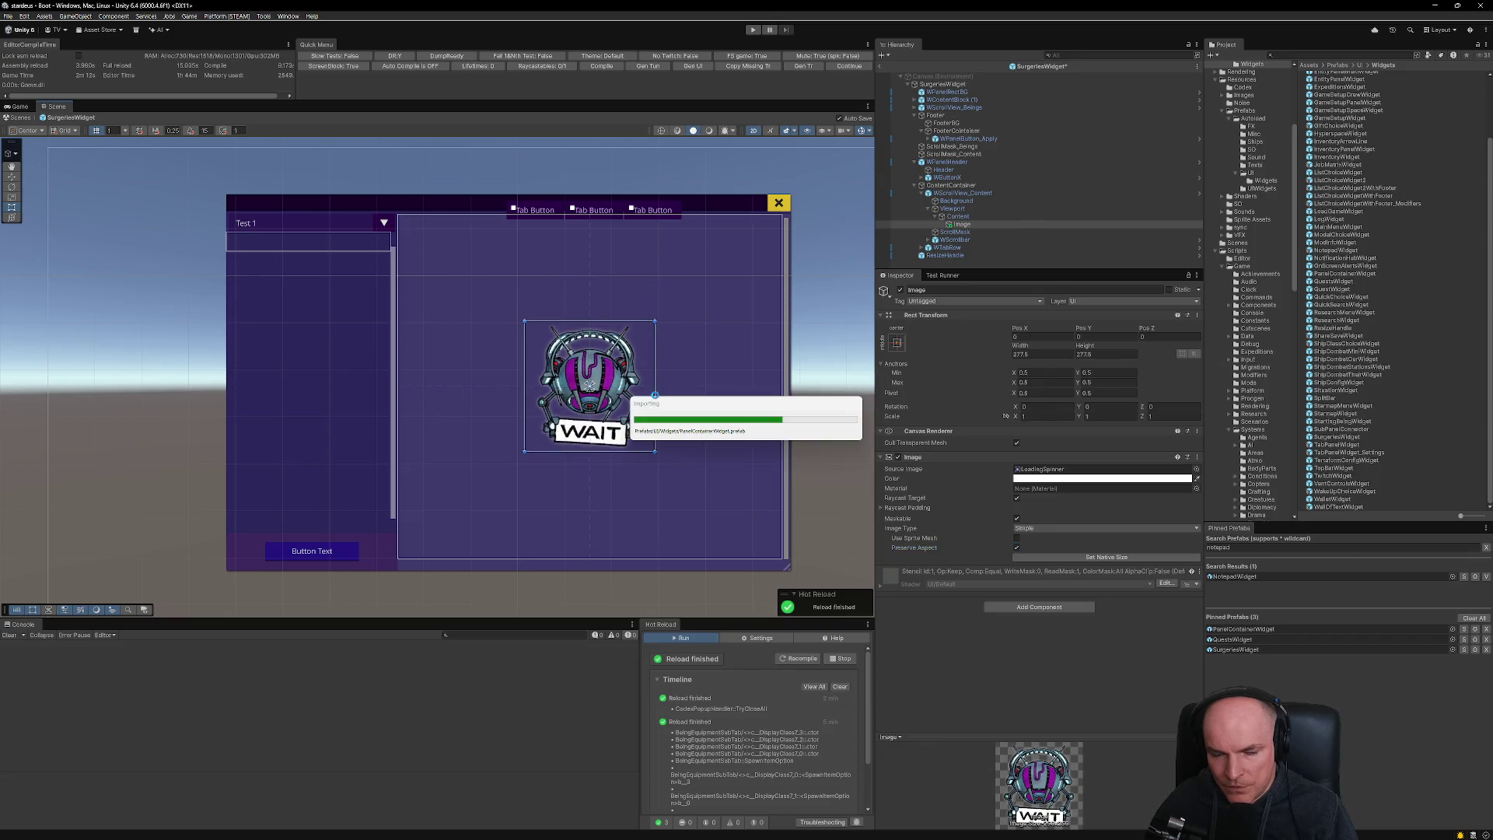
# - Set the spinner's Rect Transform Width to 300 and Height to 400
pyautogui.click(1040, 354)
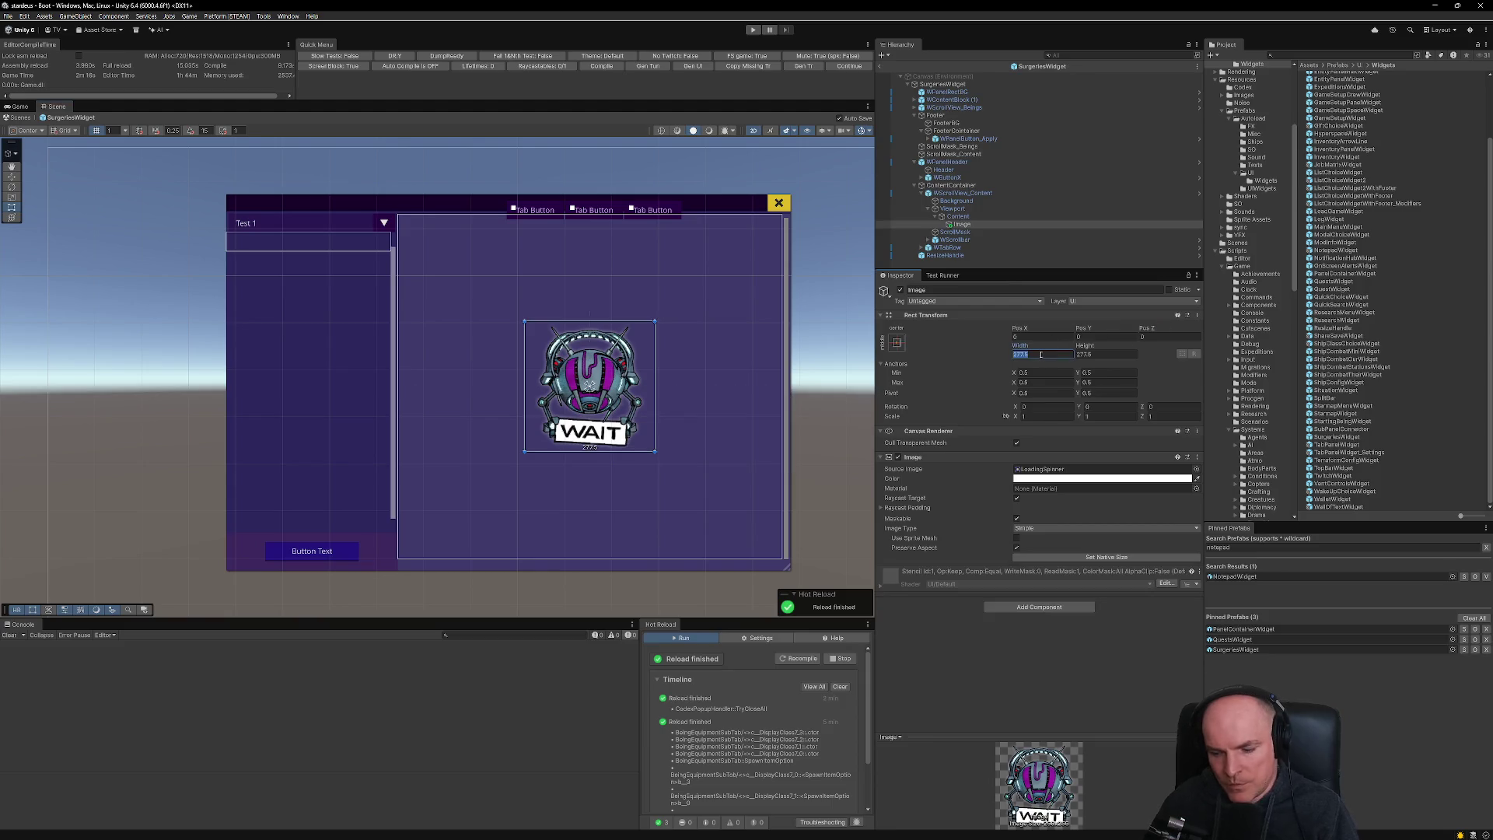
pyautogui.write('25')
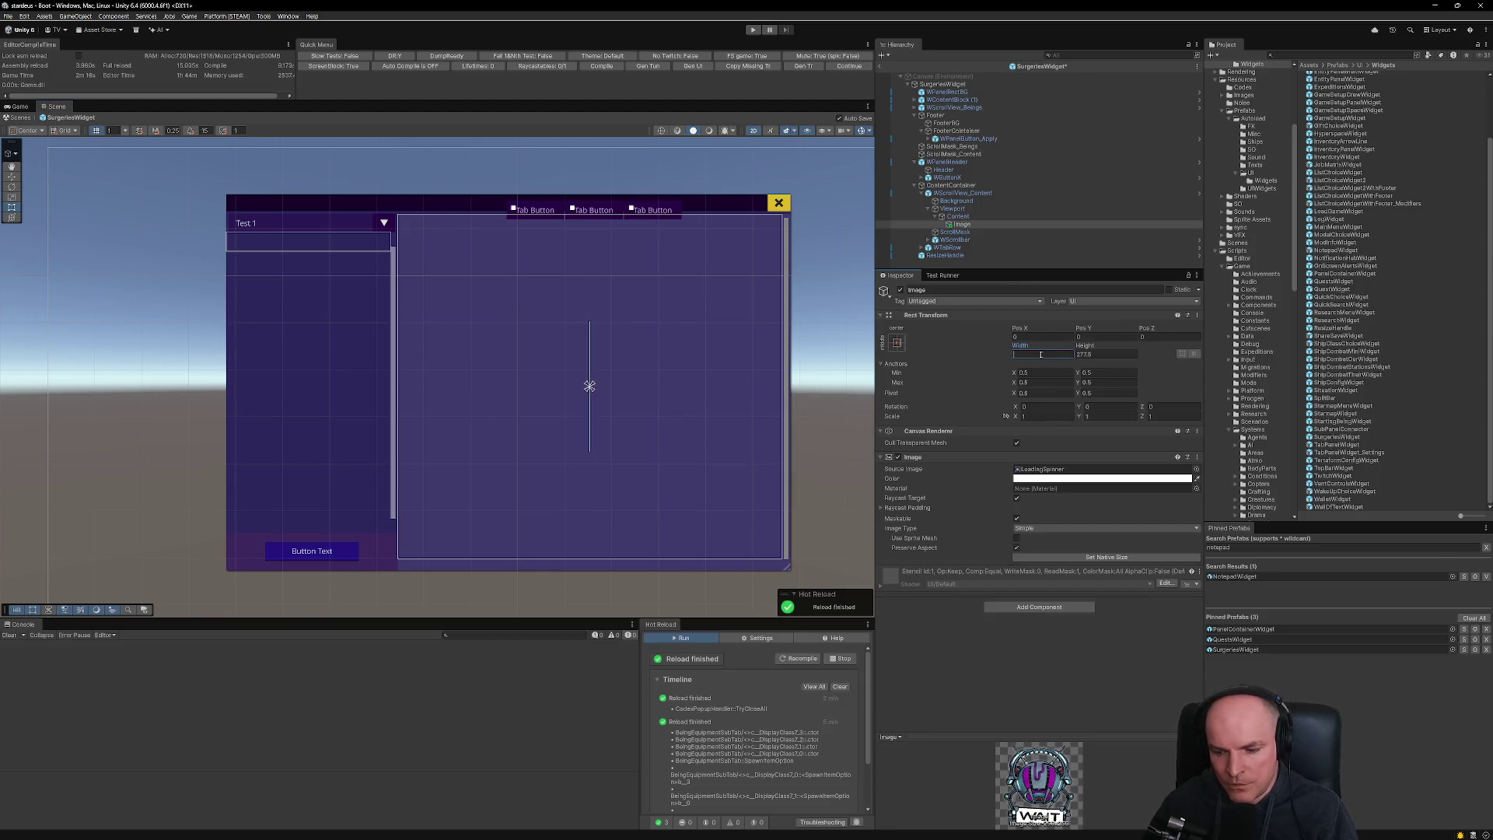
pyautogui.write('00')
pyautogui.press('Tab')
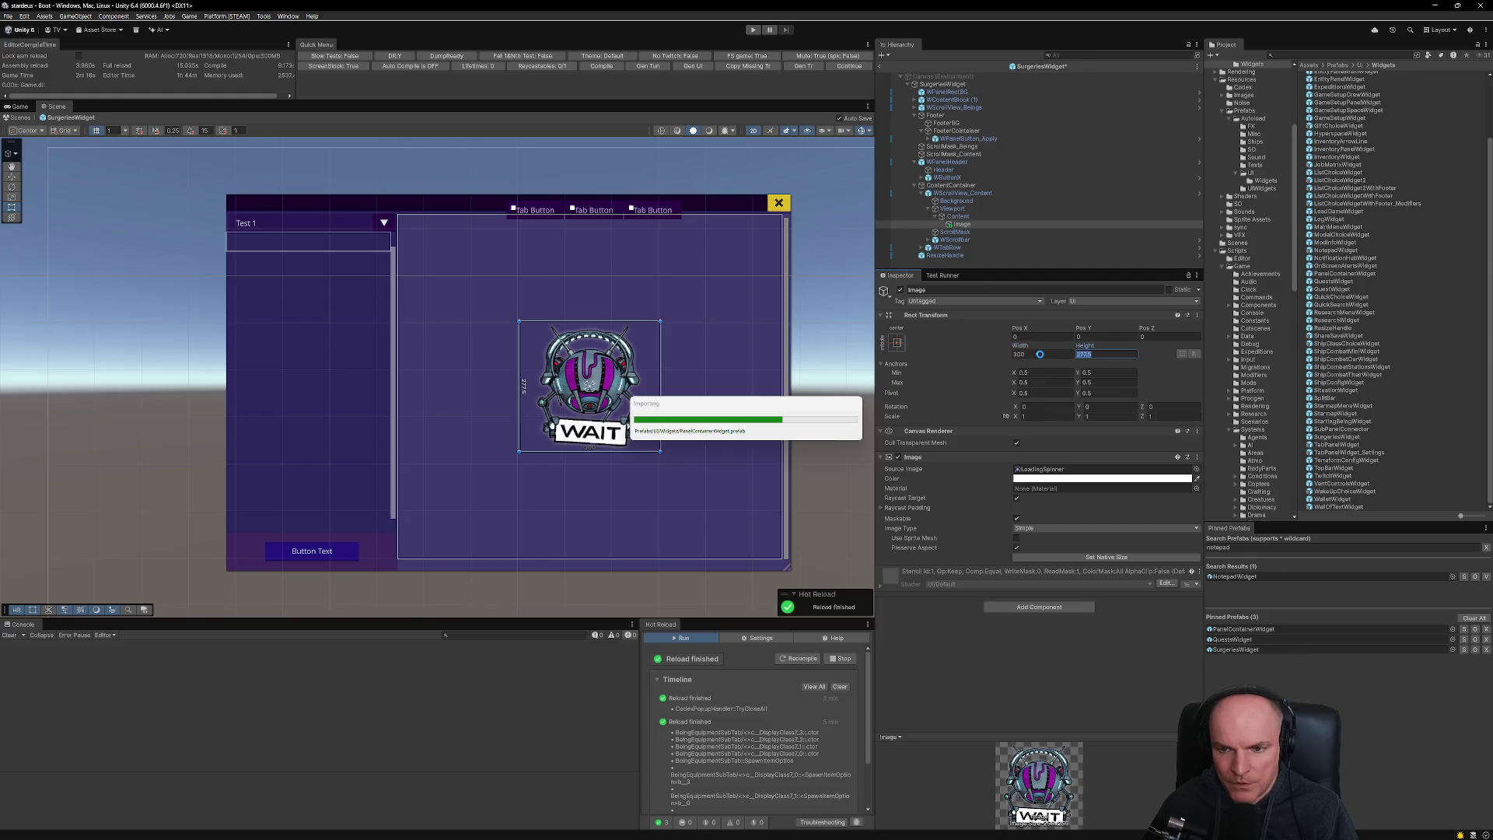
pyautogui.click(1042, 372)
pyautogui.click(1099, 373)
pyautogui.click(1108, 354)
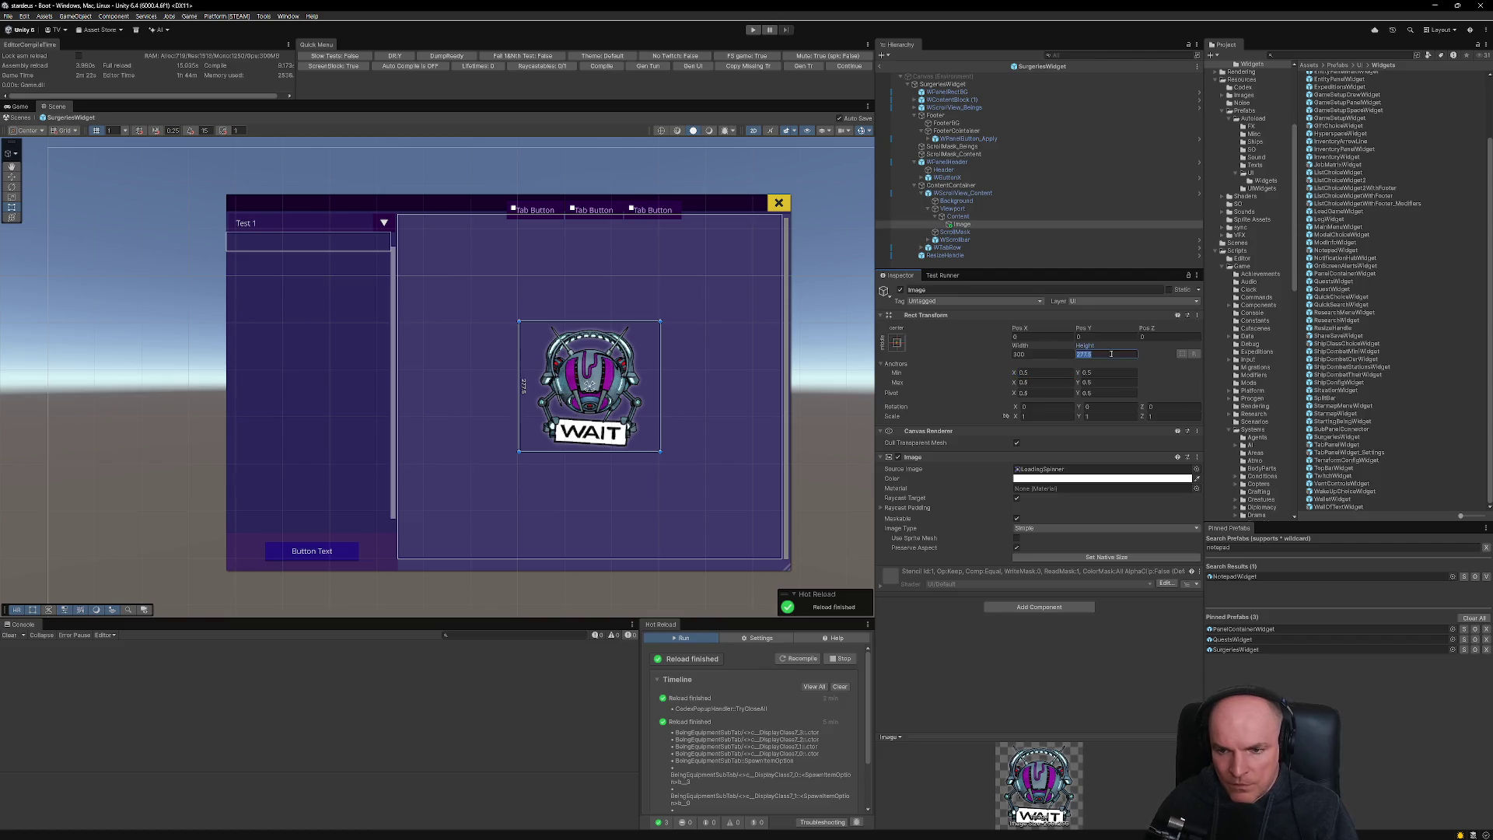
pyautogui.write('30')
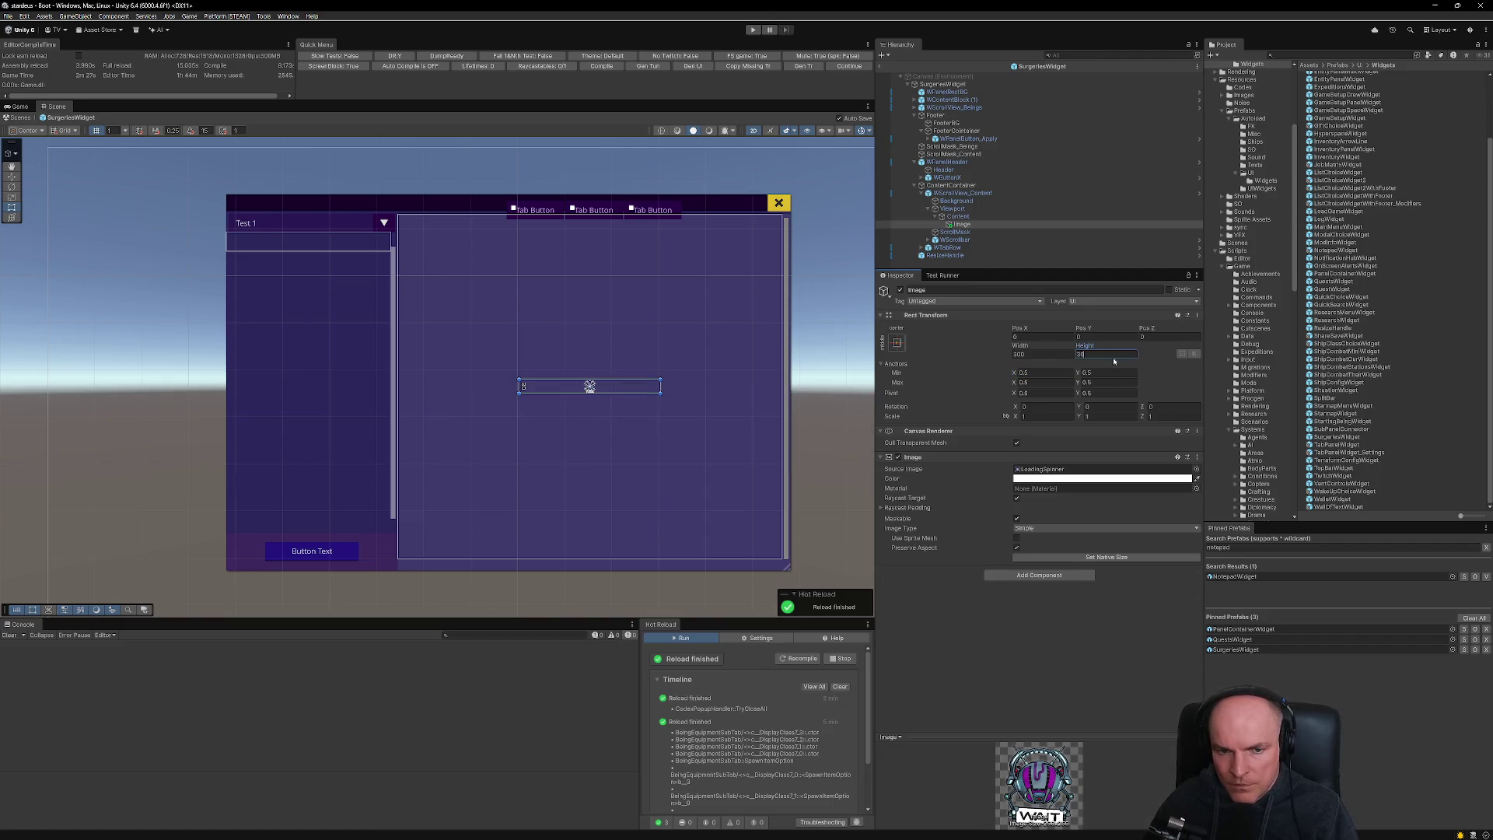
pyautogui.write('0')
pyautogui.press('Return')
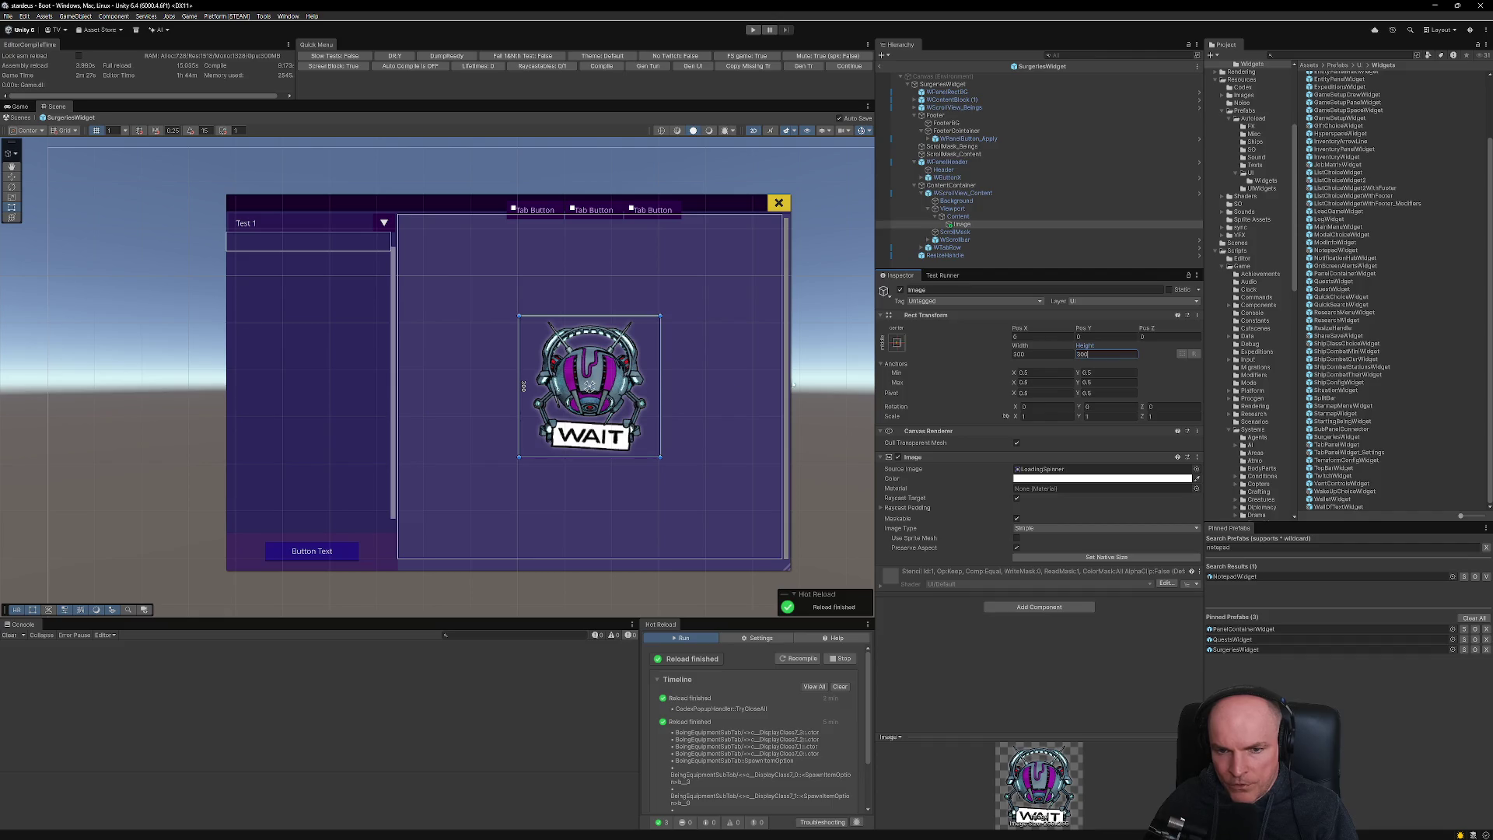
pyautogui.write('50')
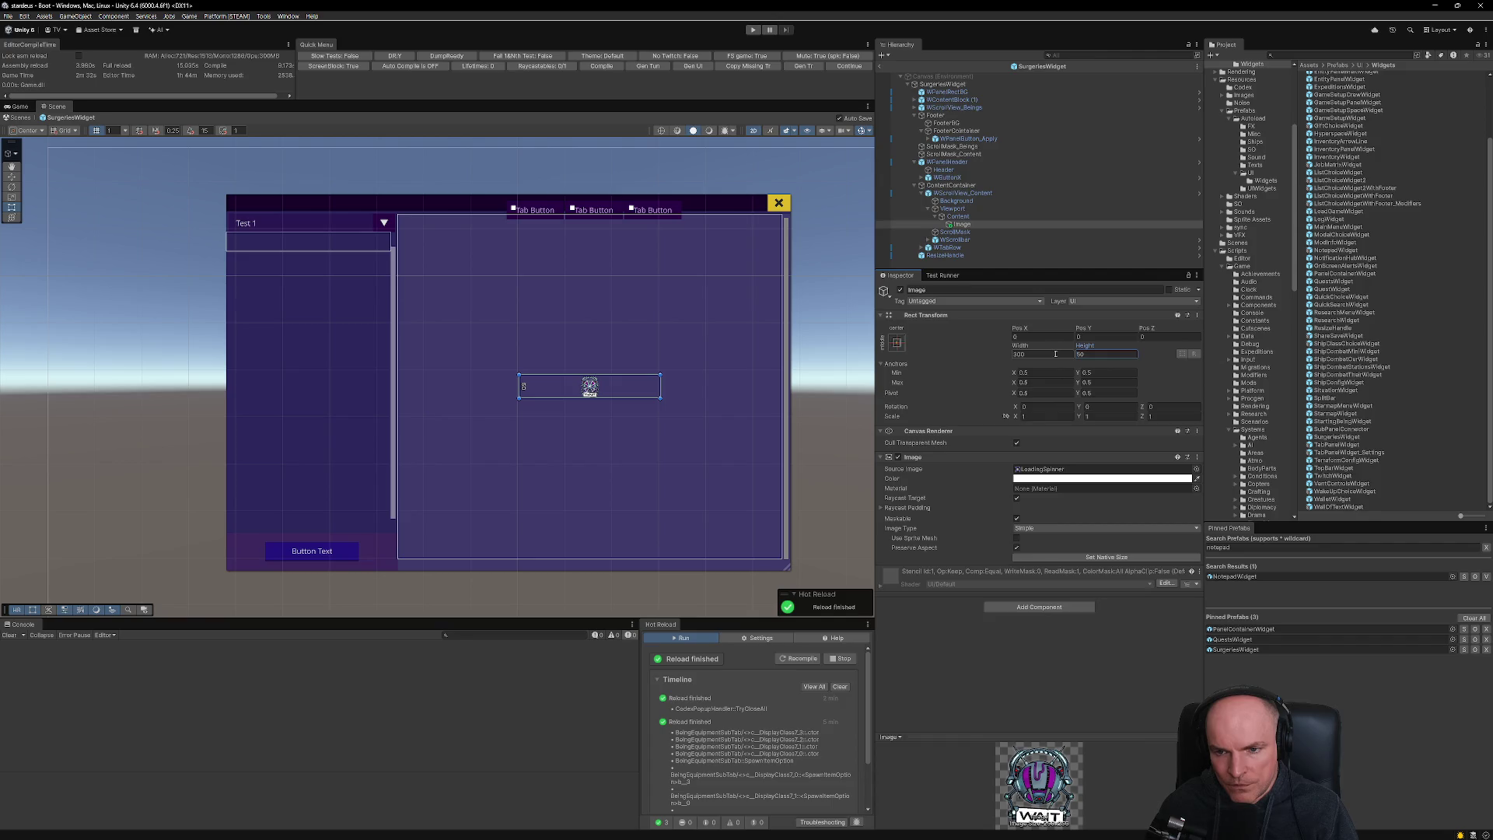
pyautogui.press('Return')
pyautogui.hotkey('ctrl', 'z')
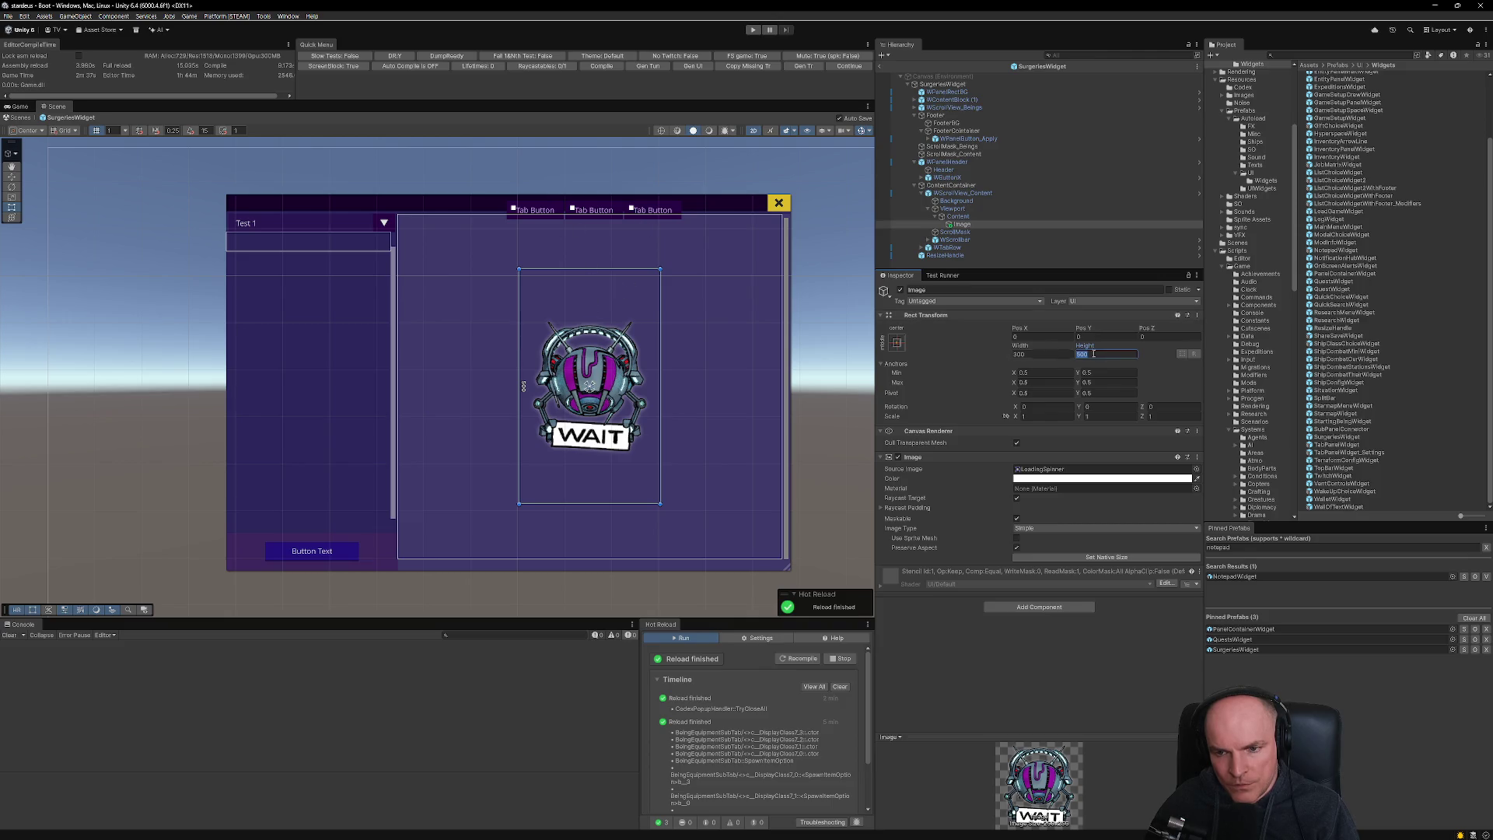
pyautogui.write('400')
pyautogui.press('Return')
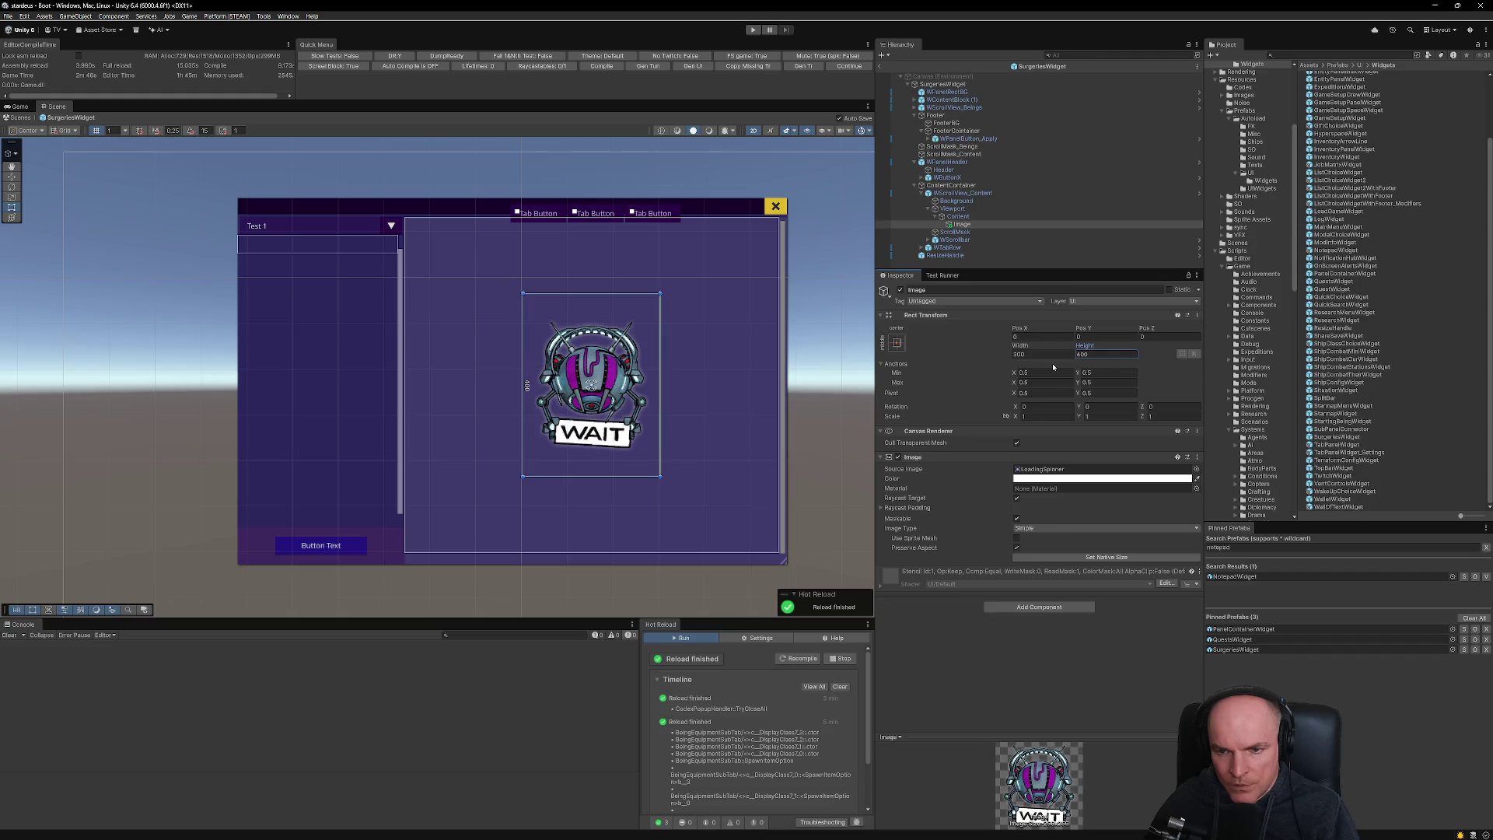
# - Add another Image under Content and move it to the panel's top-left corner
pyautogui.rightClick(970, 217)
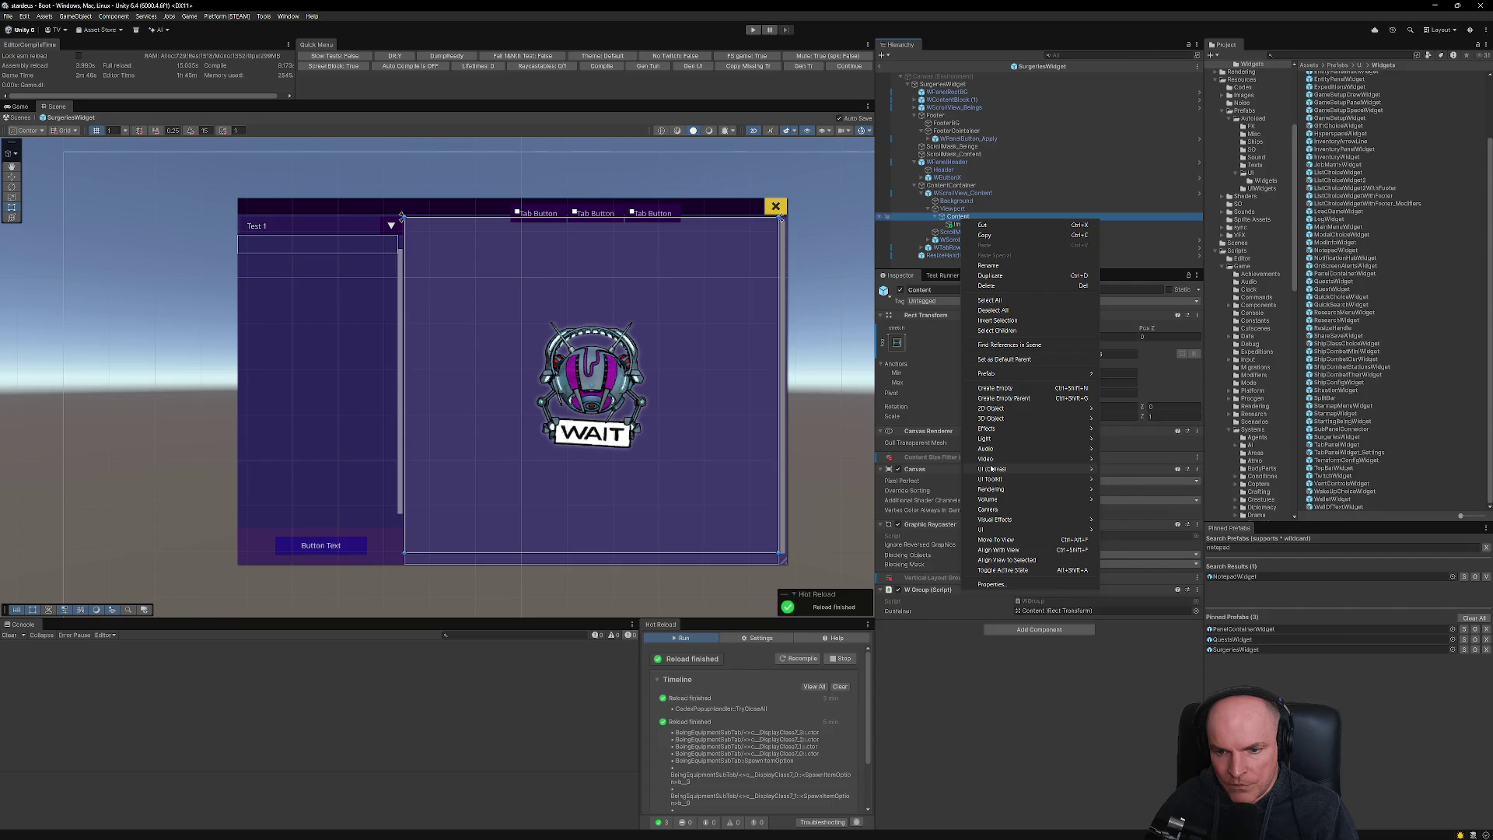
pyautogui.moveTo(991, 469)
pyautogui.click(1144, 469)
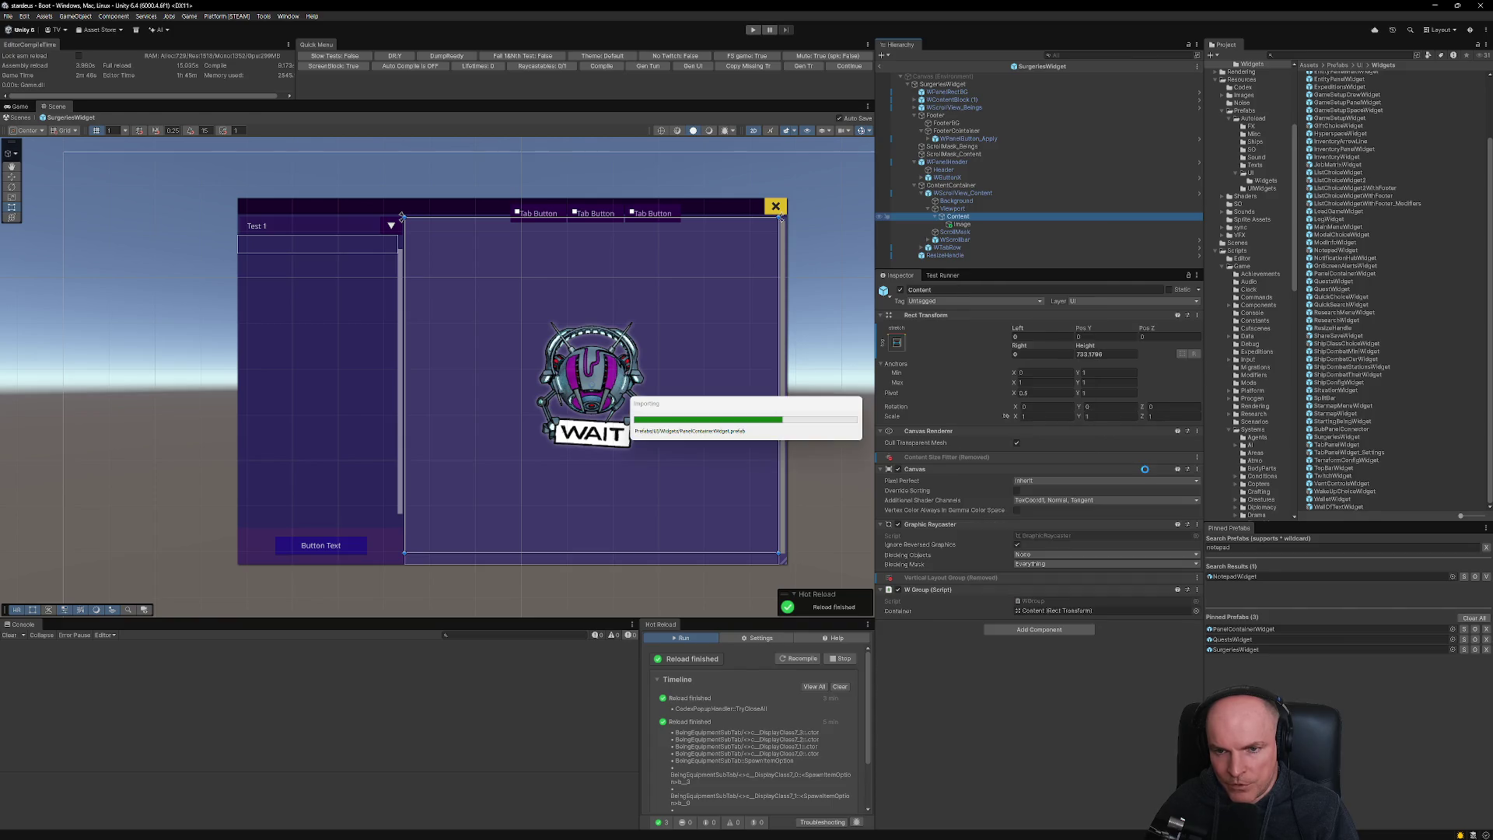
pyautogui.moveTo(591, 385); pyautogui.dragTo(467, 261)
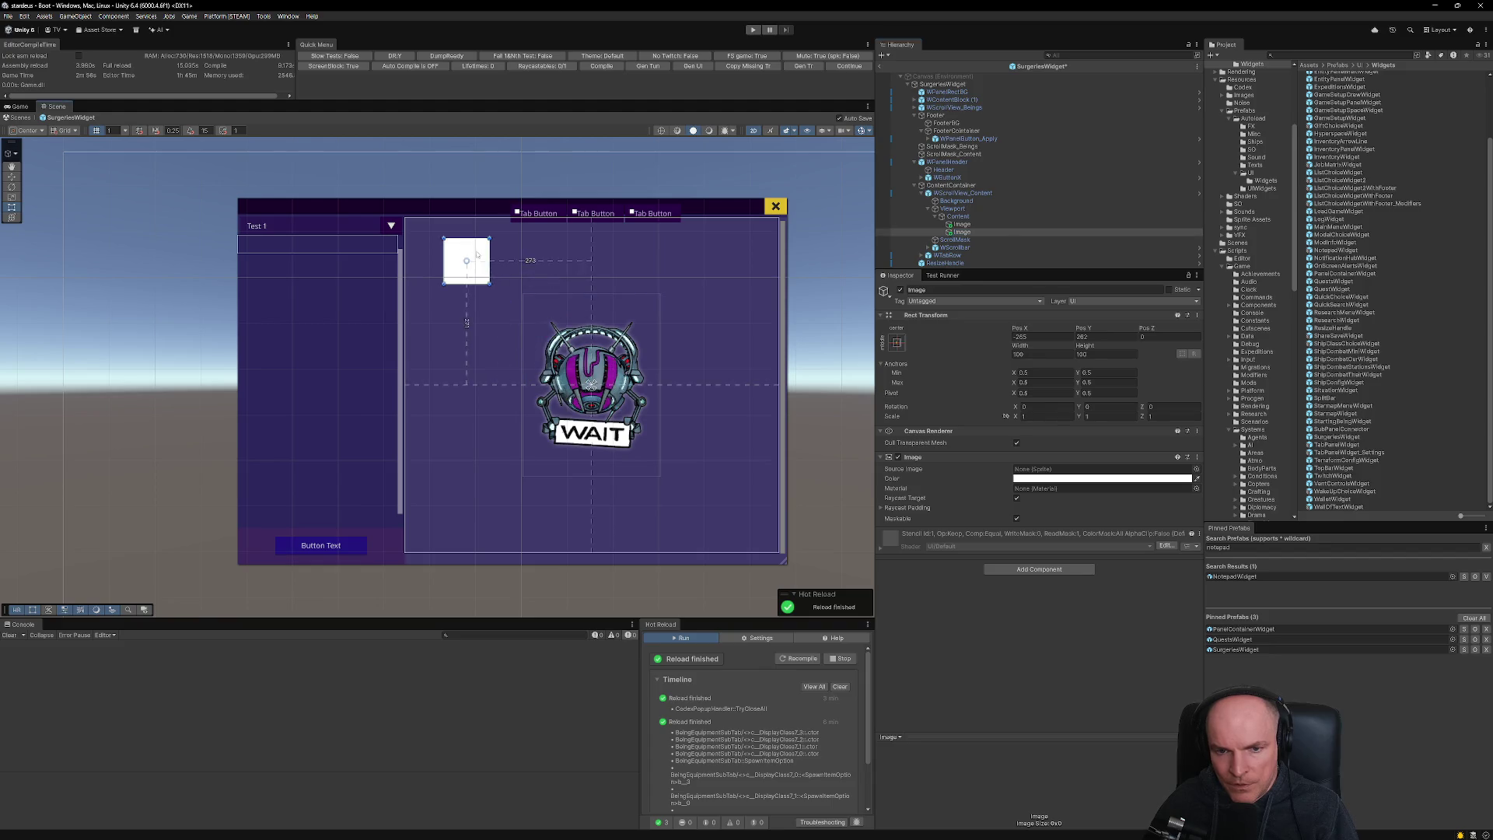
# - Size the new box to 256 by 120 and nudge it slightly down-right
pyautogui.doubleClick(1038, 354)
pyautogui.write('256')
pyautogui.press('Tab')
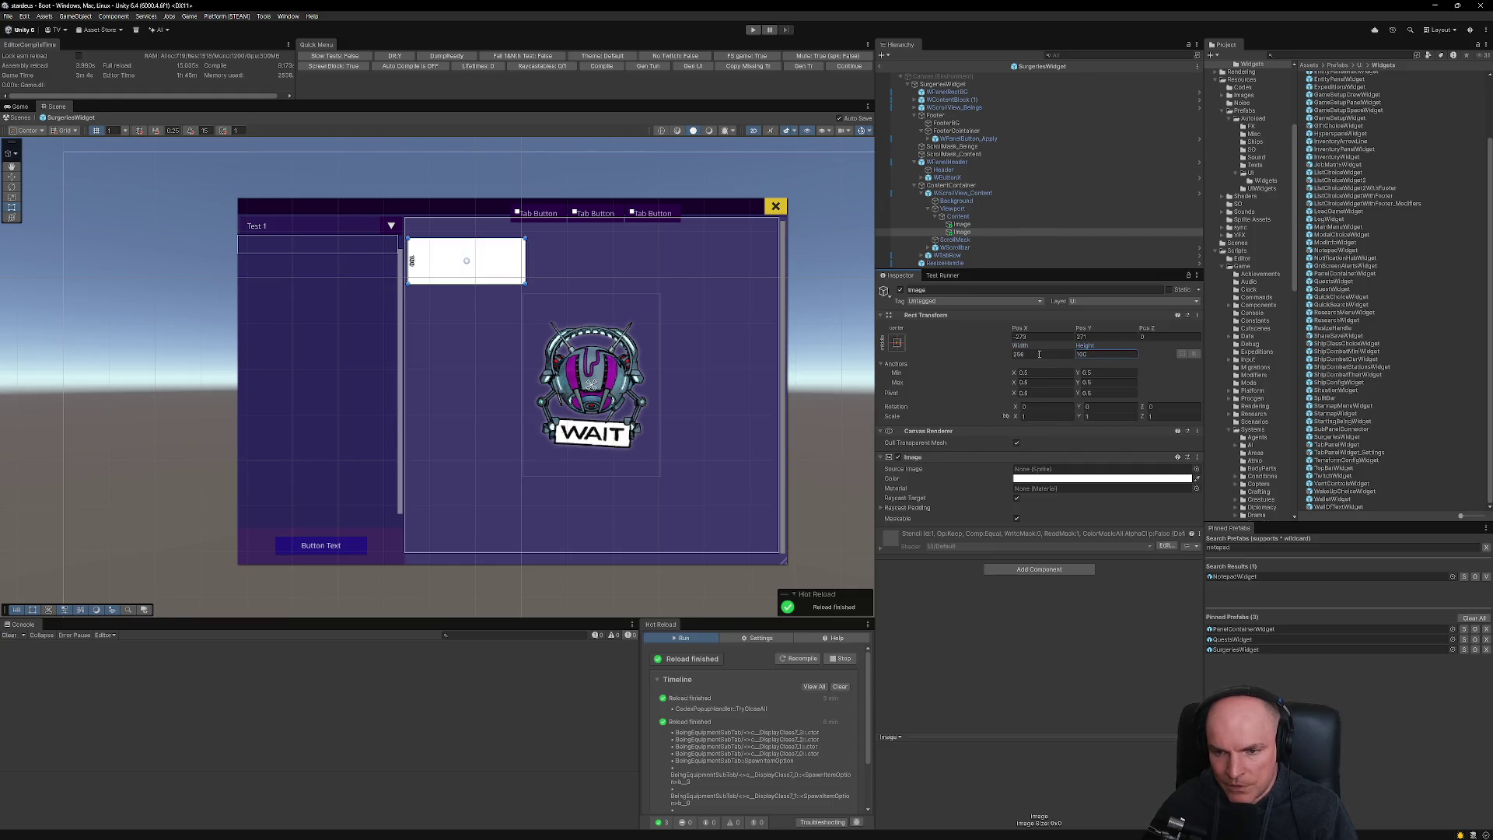
pyautogui.write('120')
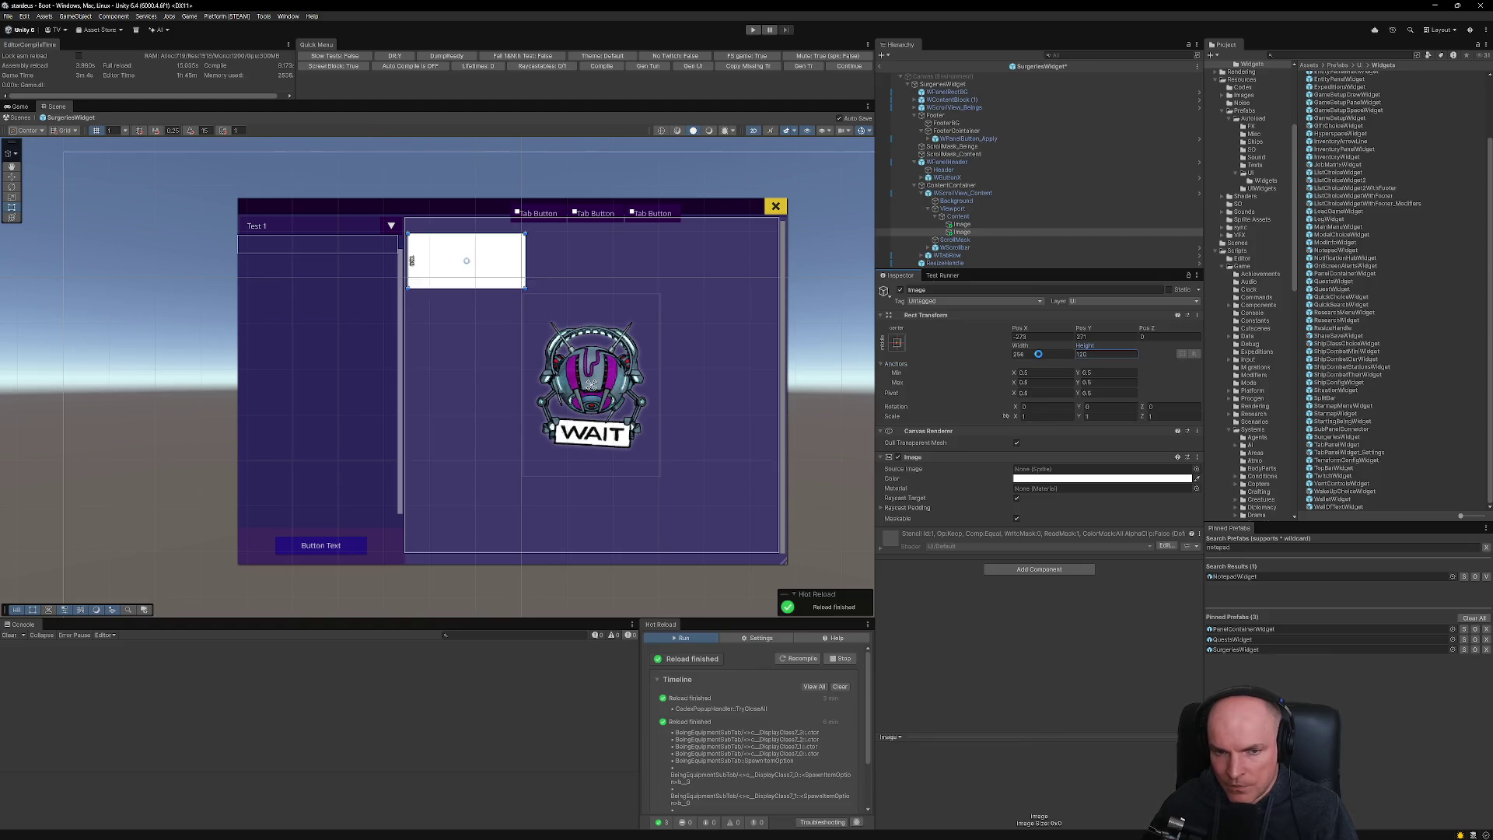
pyautogui.moveTo(505, 250); pyautogui.dragTo(536, 276)
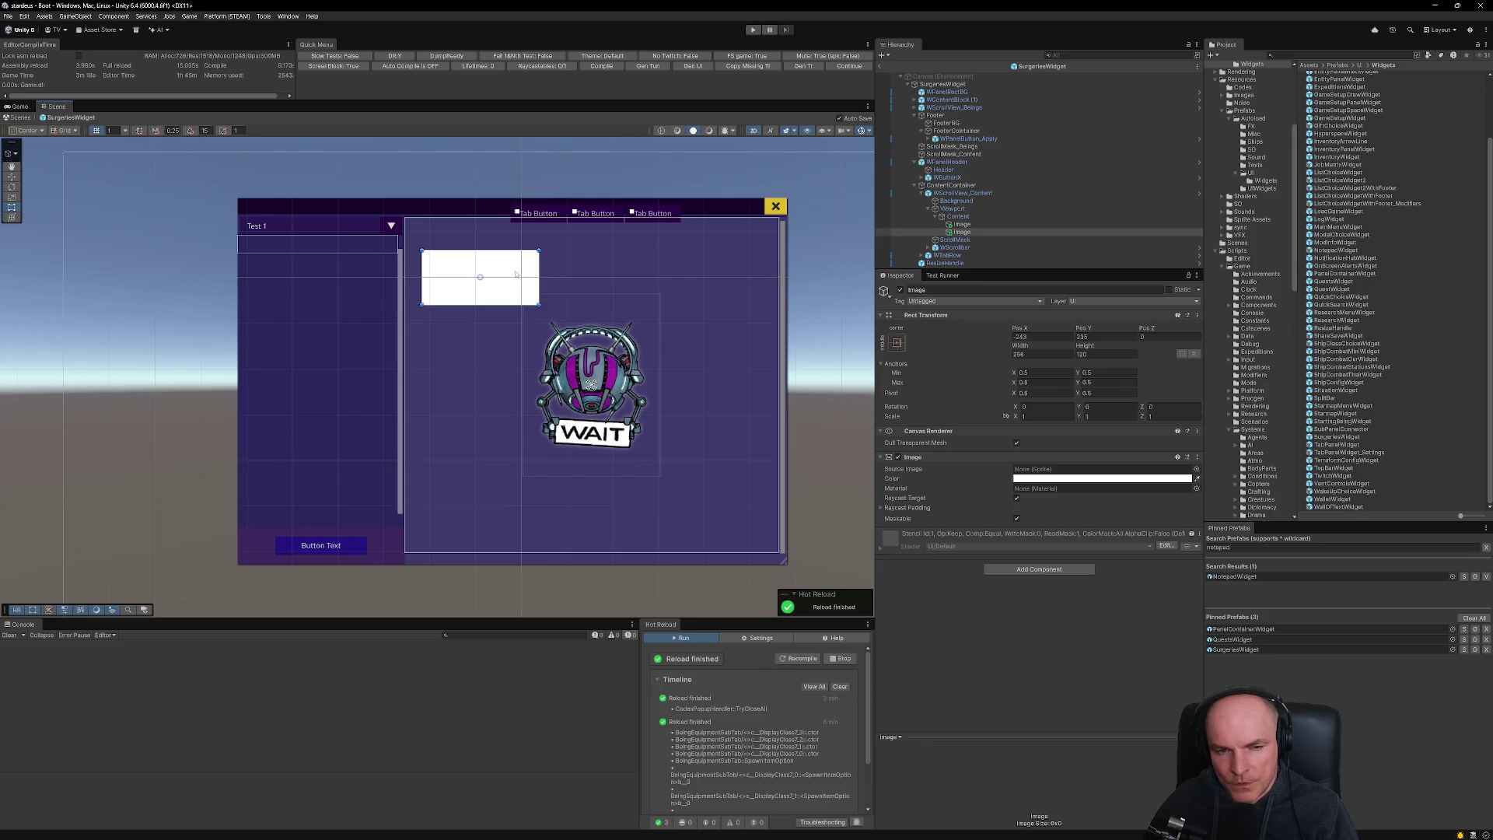
# - Duplicate the box three times, placing copies upper-right, right of and left of the spinner
pyautogui.hotkey('ctrl', 'd')
pyautogui.moveTo(522, 280); pyautogui.dragTo(713, 278)
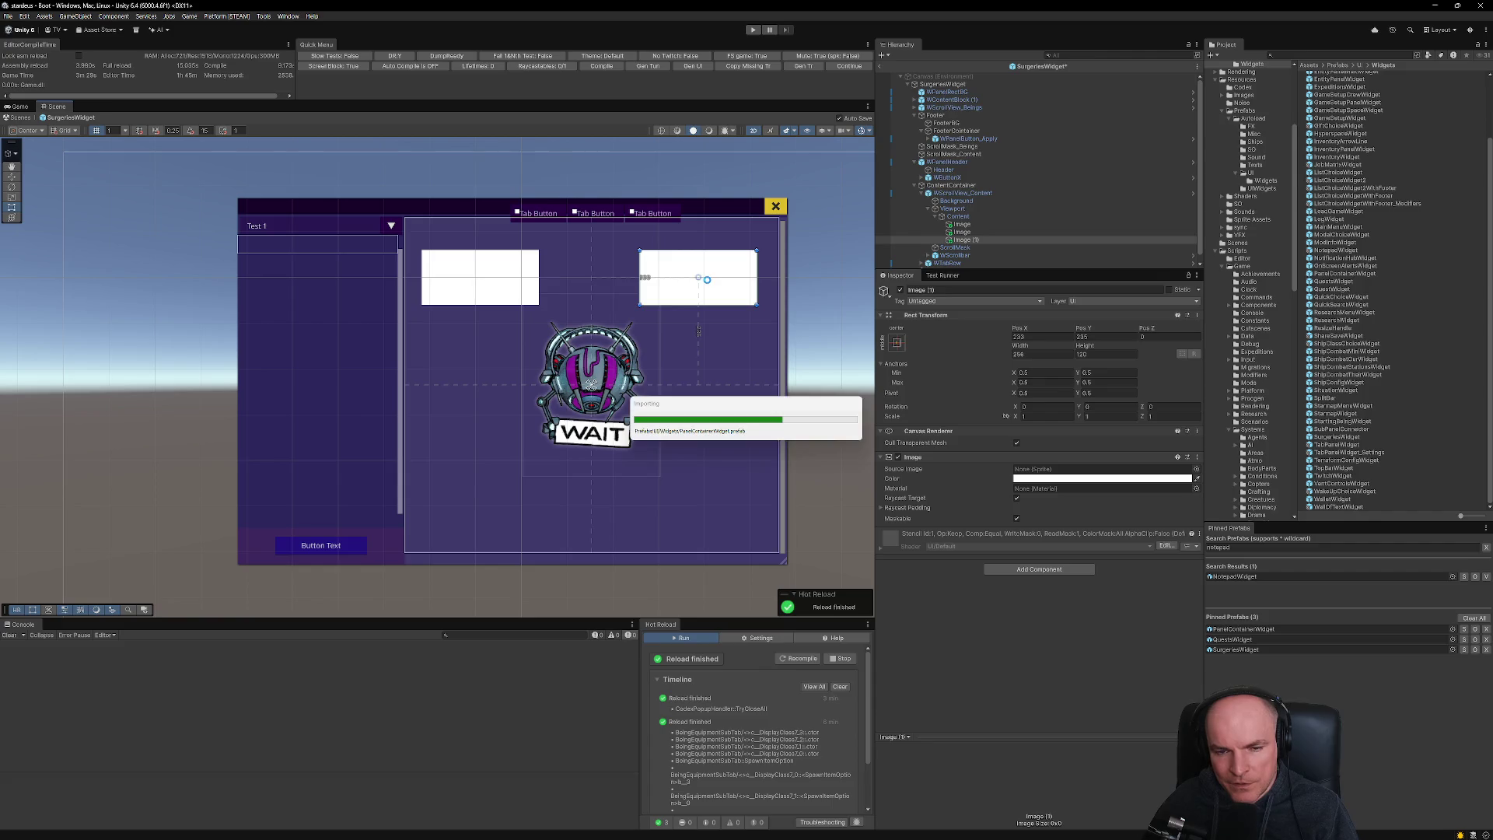
pyautogui.hotkey('ctrl', 'd')
pyautogui.moveTo(716, 273); pyautogui.dragTo(734, 373)
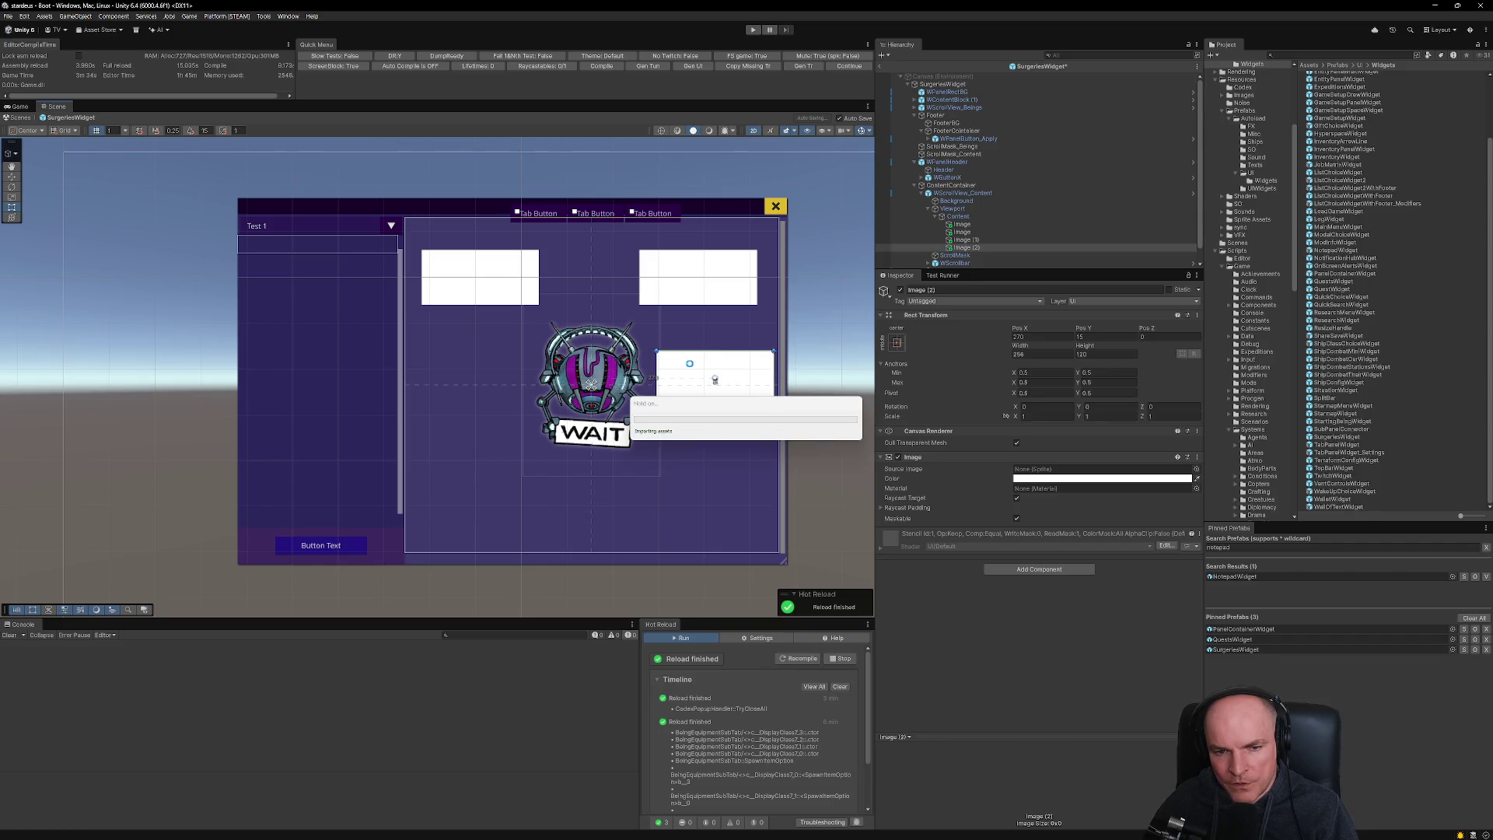
pyautogui.hotkey('ctrl', 'd')
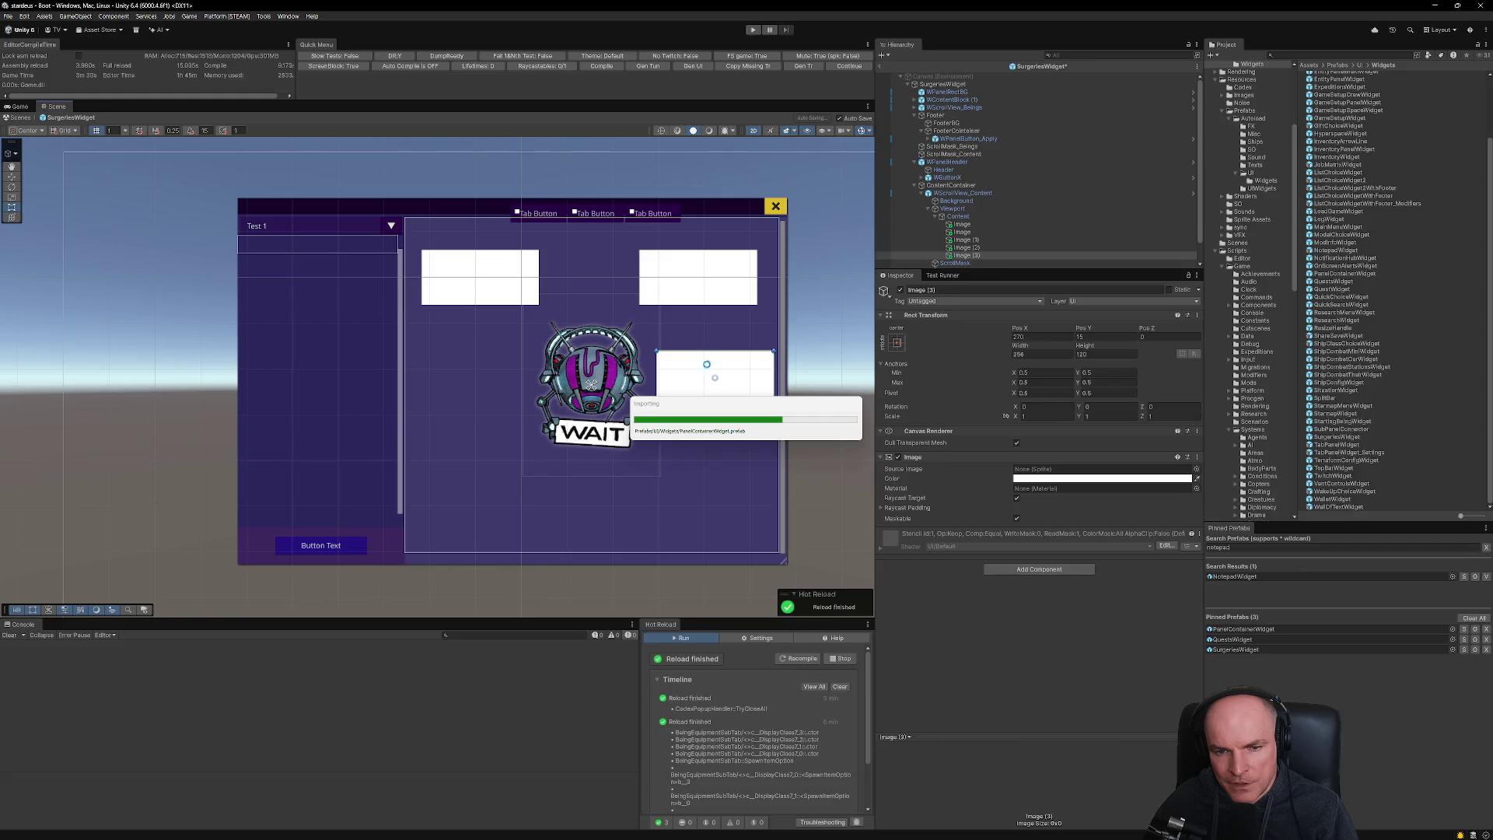
pyautogui.moveTo(708, 371)
pyautogui.mouseDown()
pyautogui.moveTo(542, 390)
pyautogui.moveTo(467, 375)
pyautogui.mouseUp()
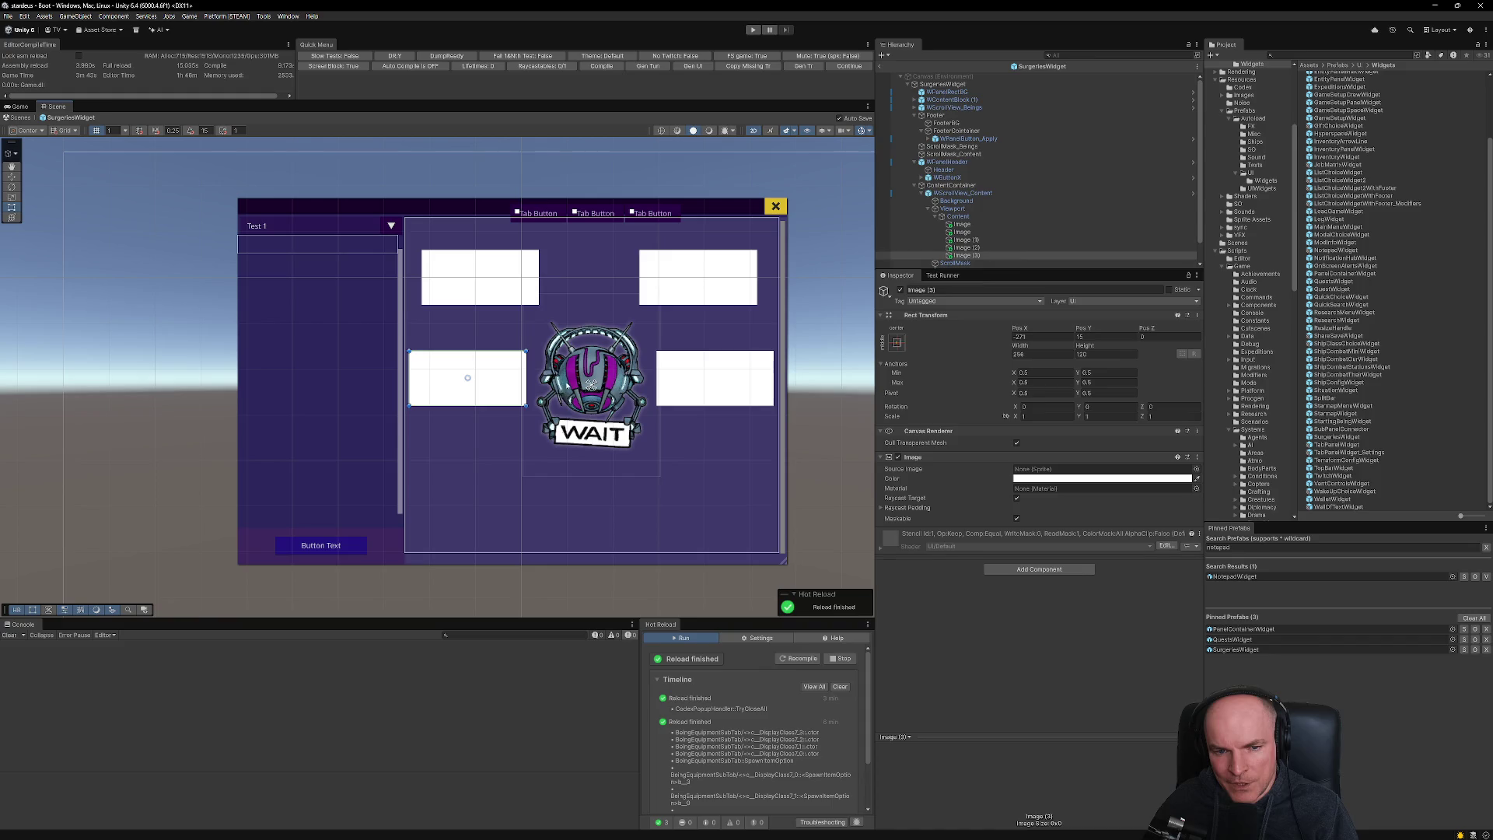
# - Duplicate the middle-right box into lower-right and lower-left copies, completing both columns of three
pyautogui.click(479, 395)
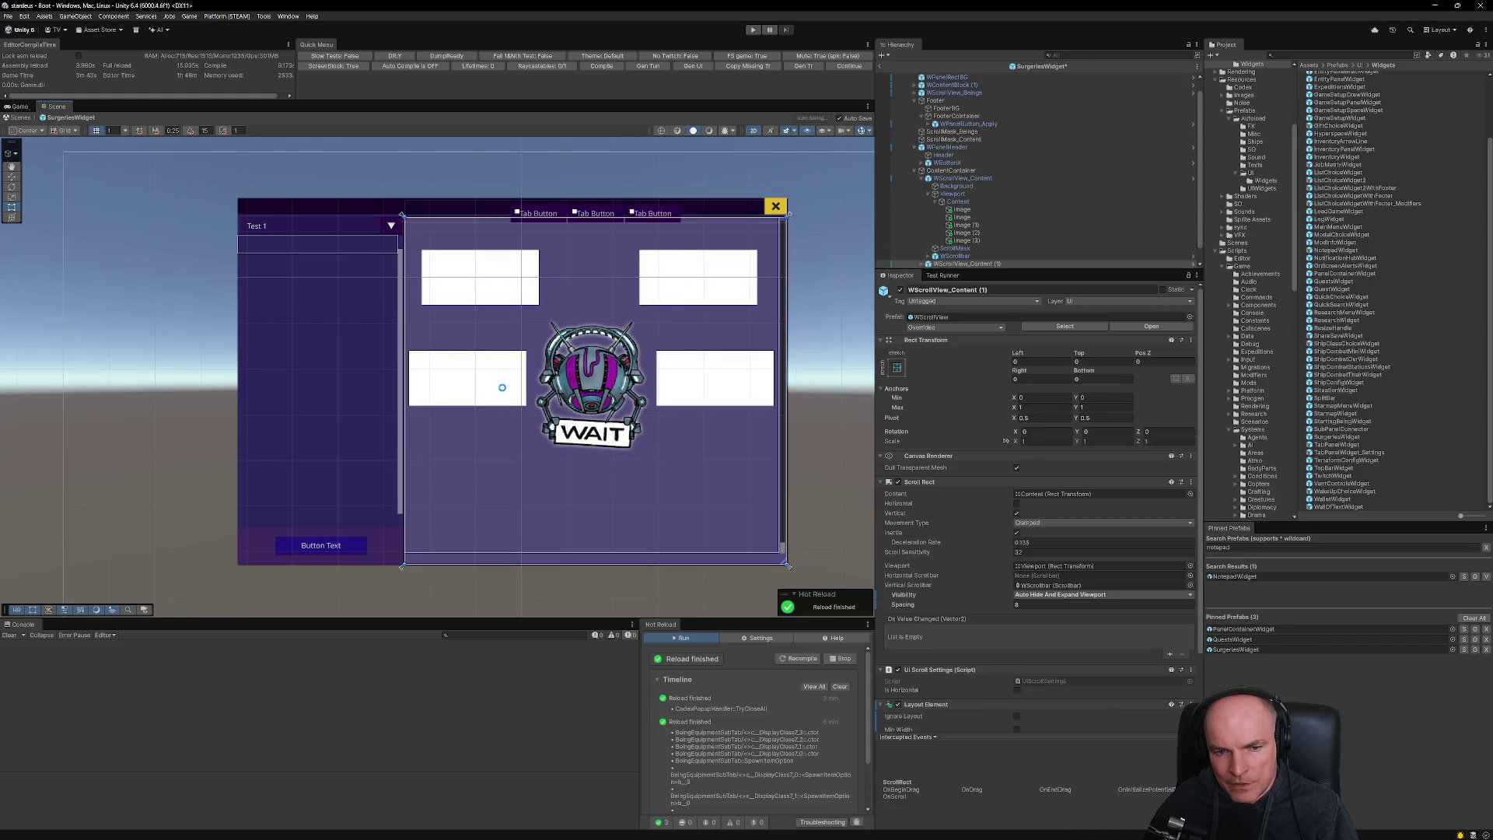
pyautogui.click(760, 394)
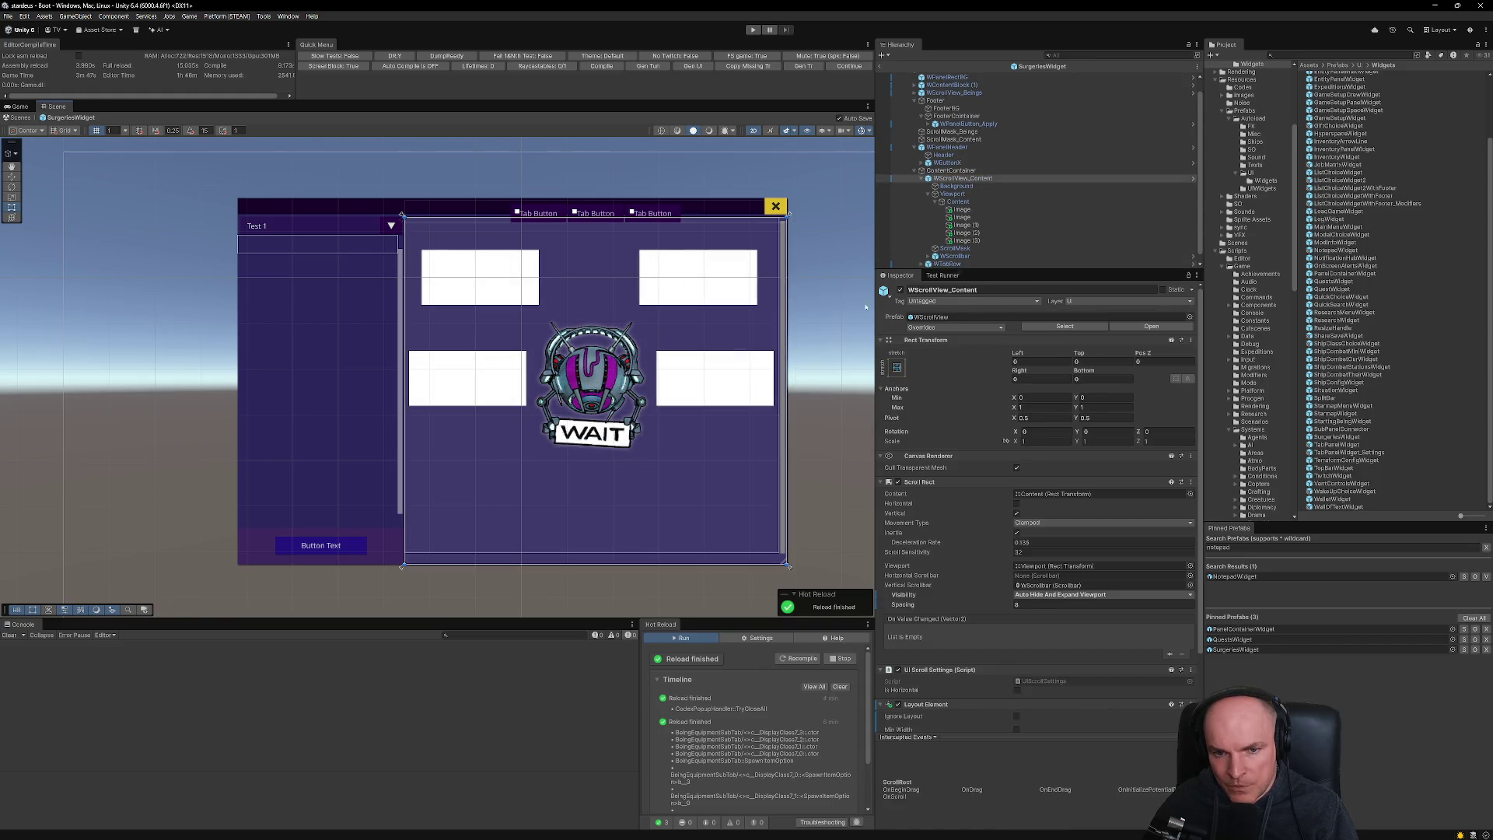
pyautogui.click(737, 380)
pyautogui.click(737, 380)
pyautogui.hotkey('ctrl', 'd')
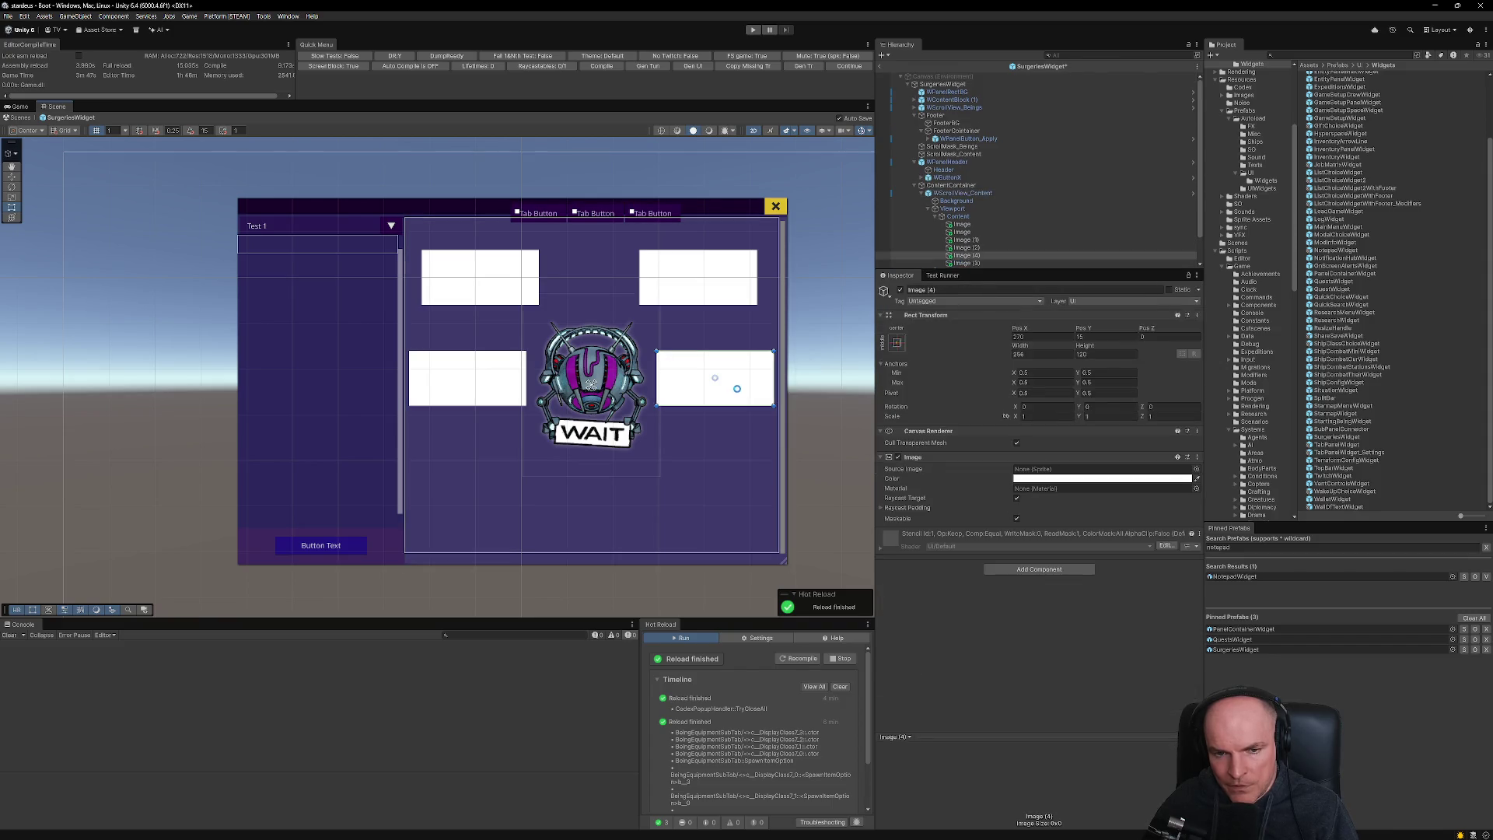
pyautogui.moveTo(741, 380); pyautogui.dragTo(734, 496)
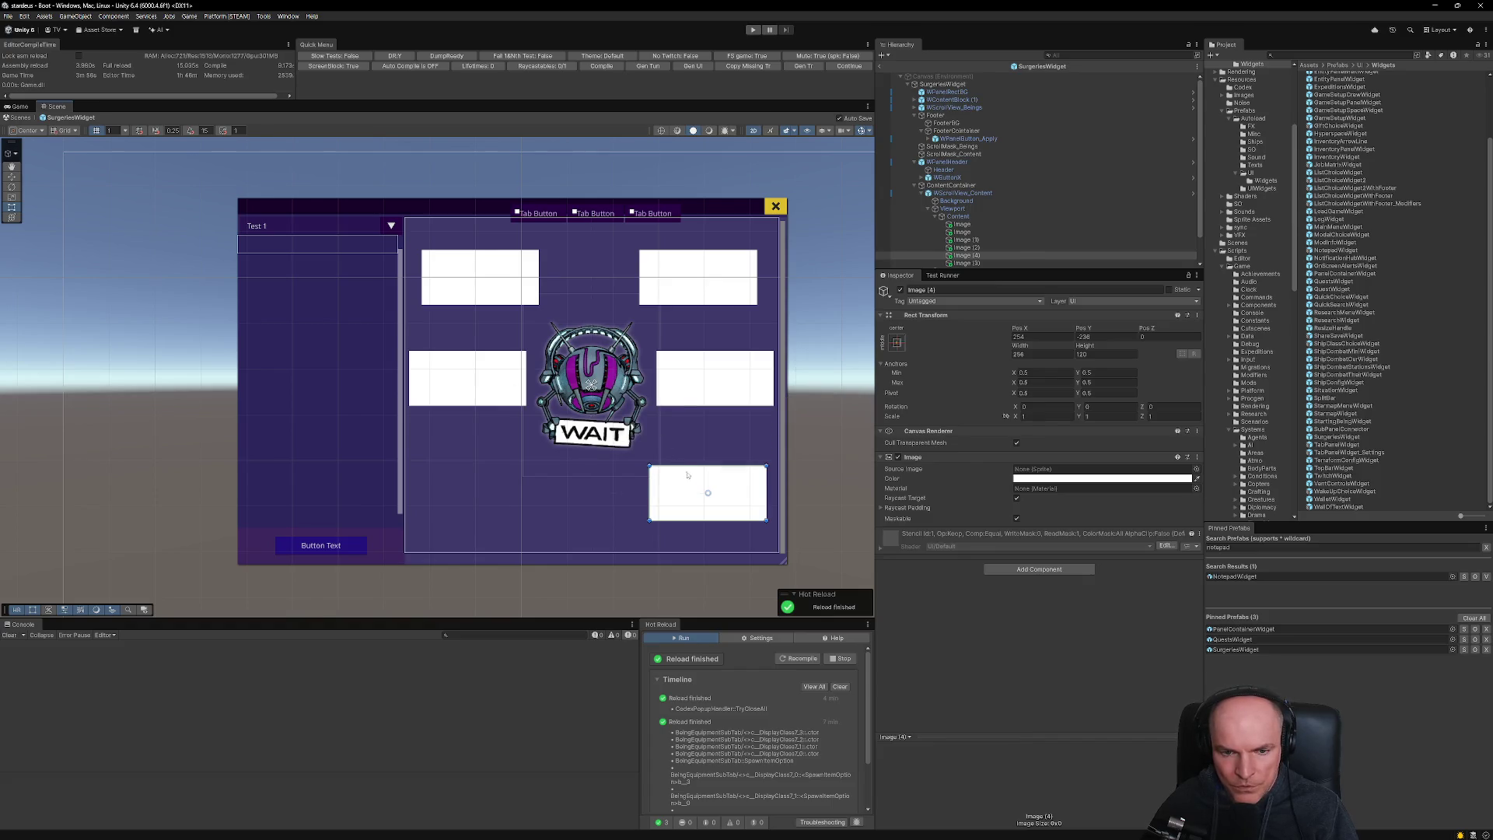
pyautogui.hotkey('ctrl', 'd')
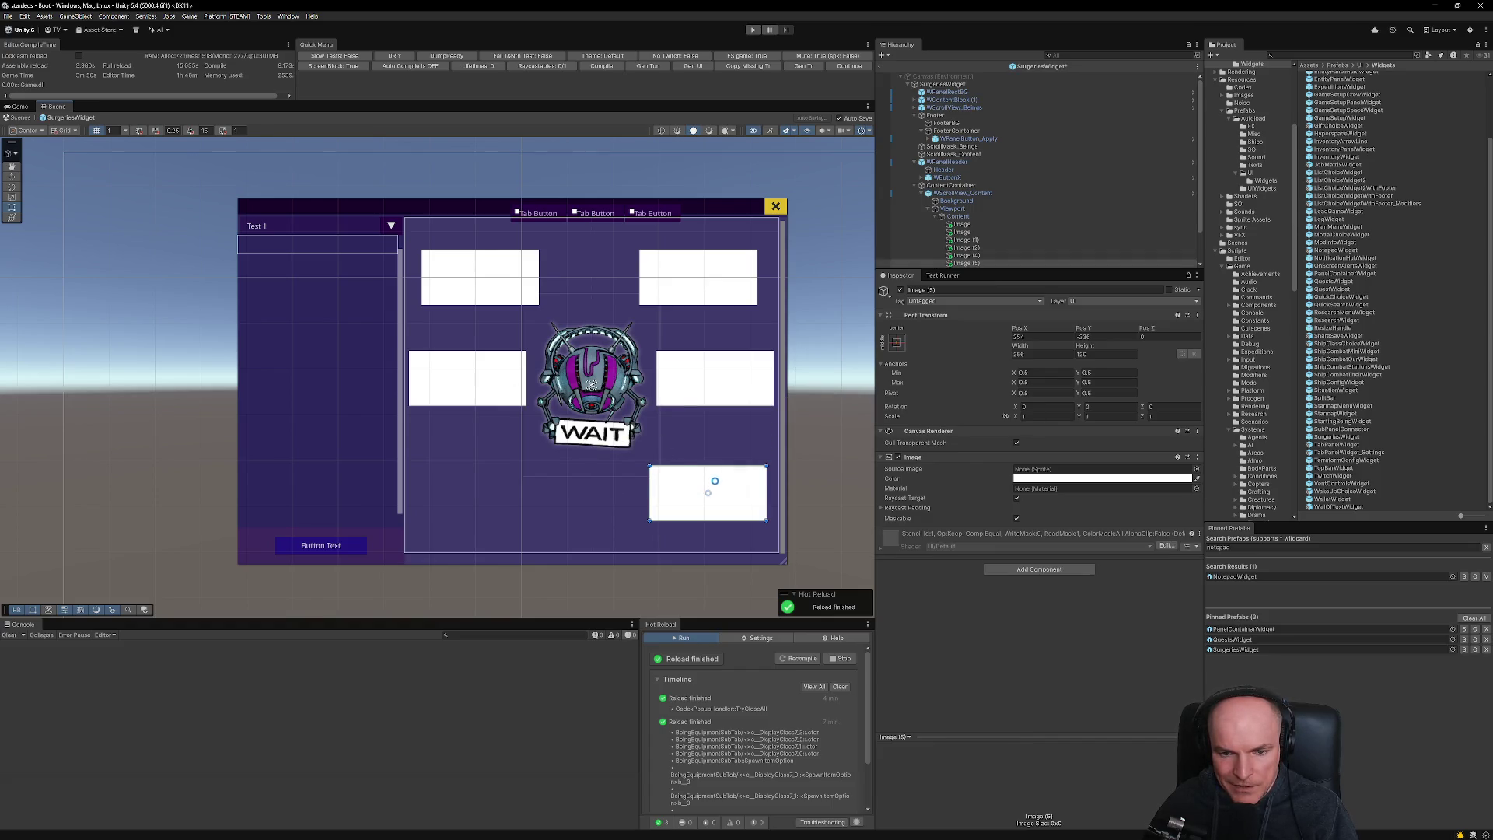
pyautogui.moveTo(738, 488); pyautogui.dragTo(535, 490)
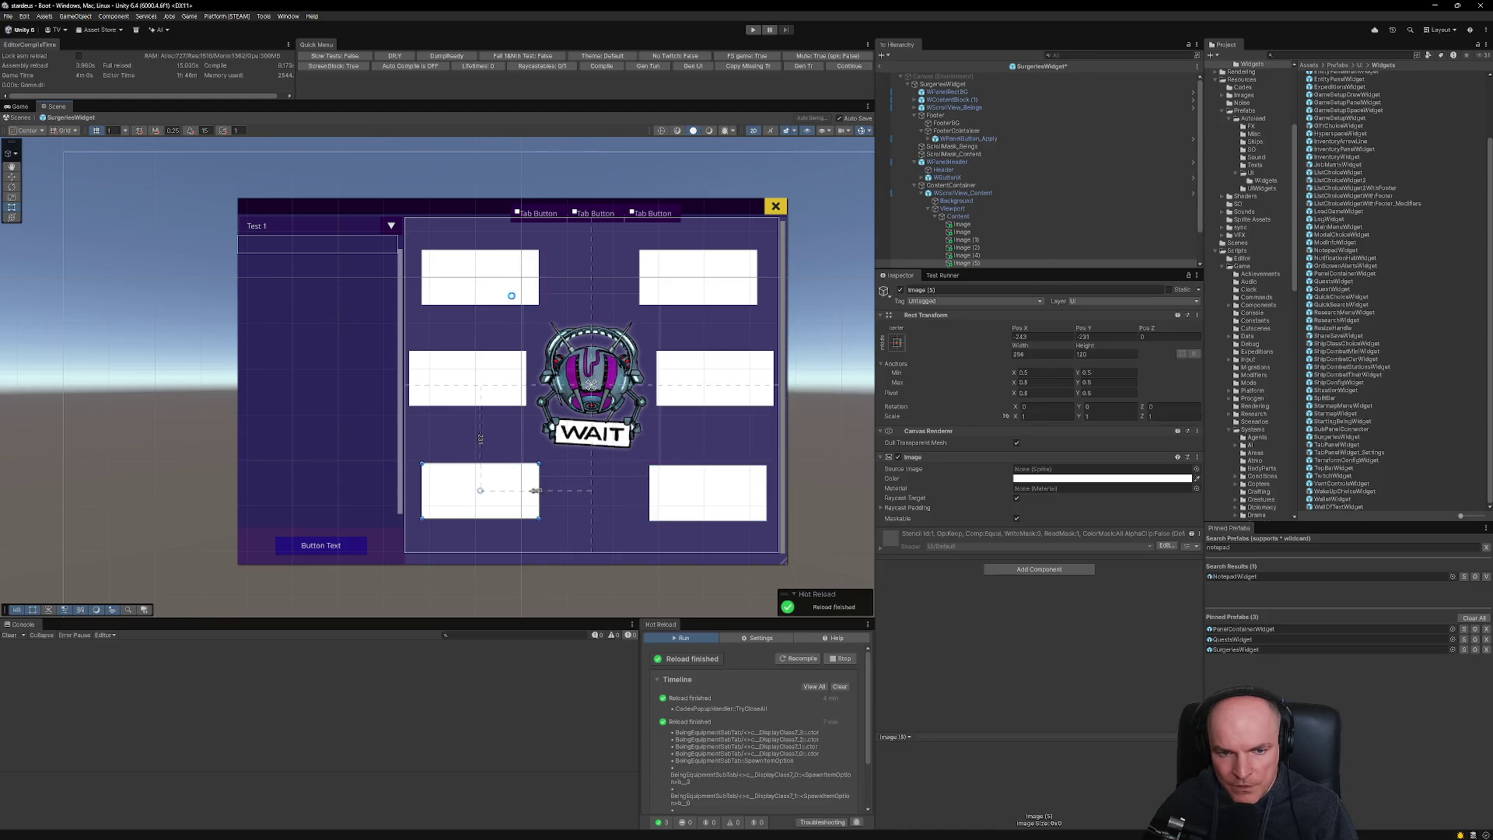
pyautogui.scroll(3, 527, 319)
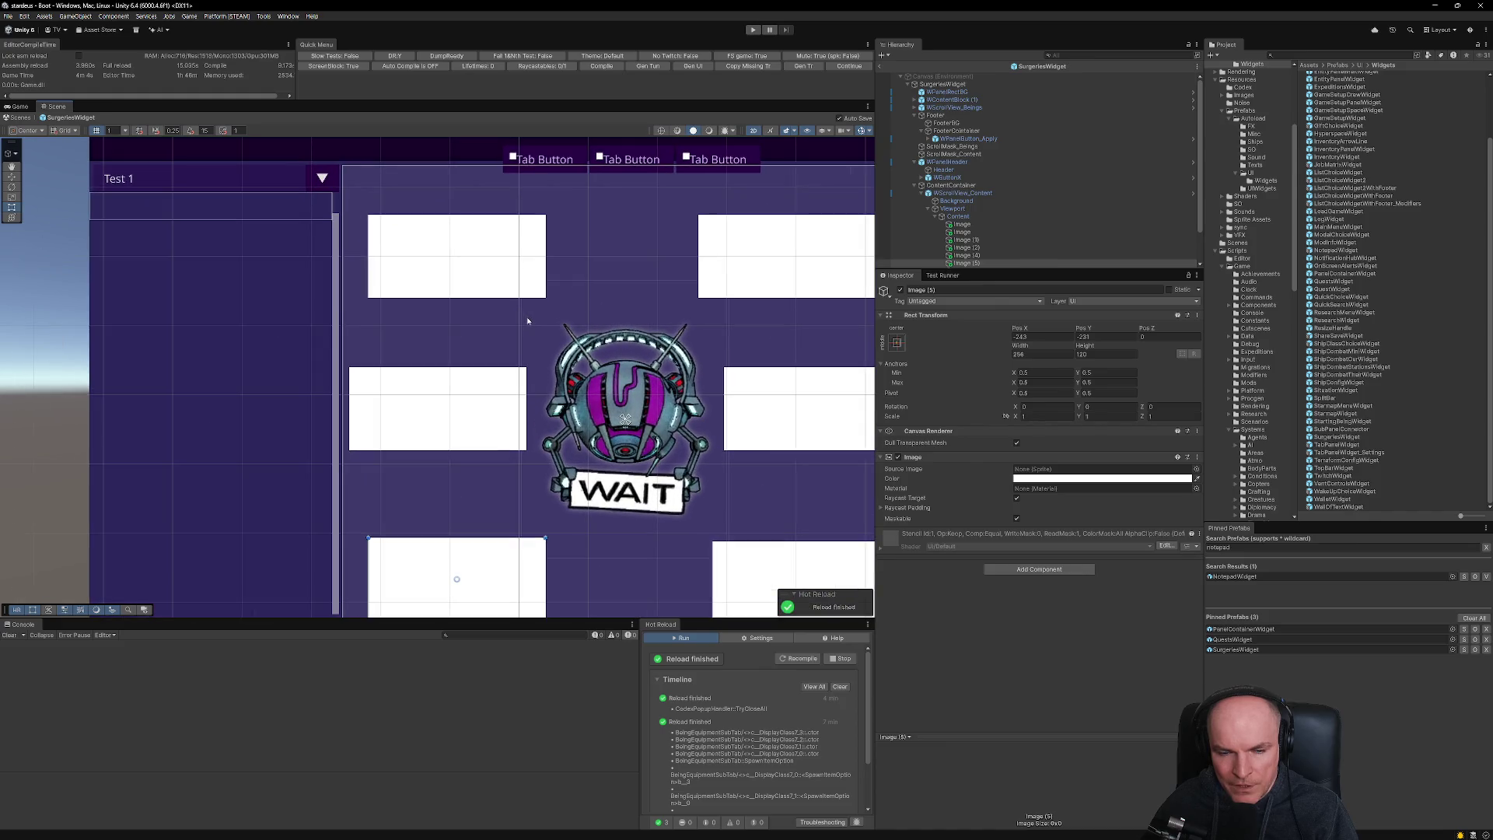
pyautogui.scroll(-3, 535, 290)
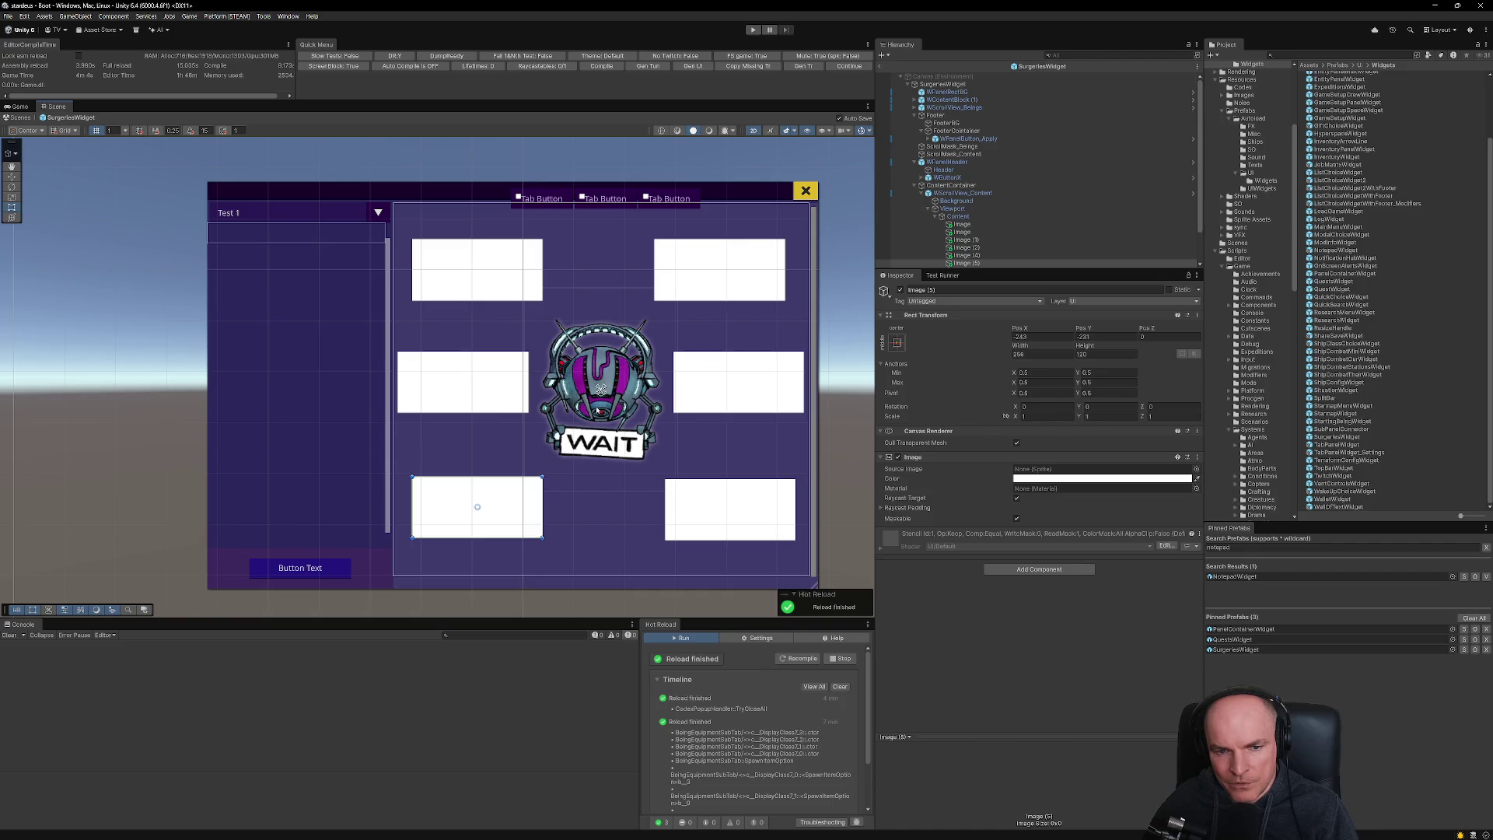
pyautogui.click(443, 367)
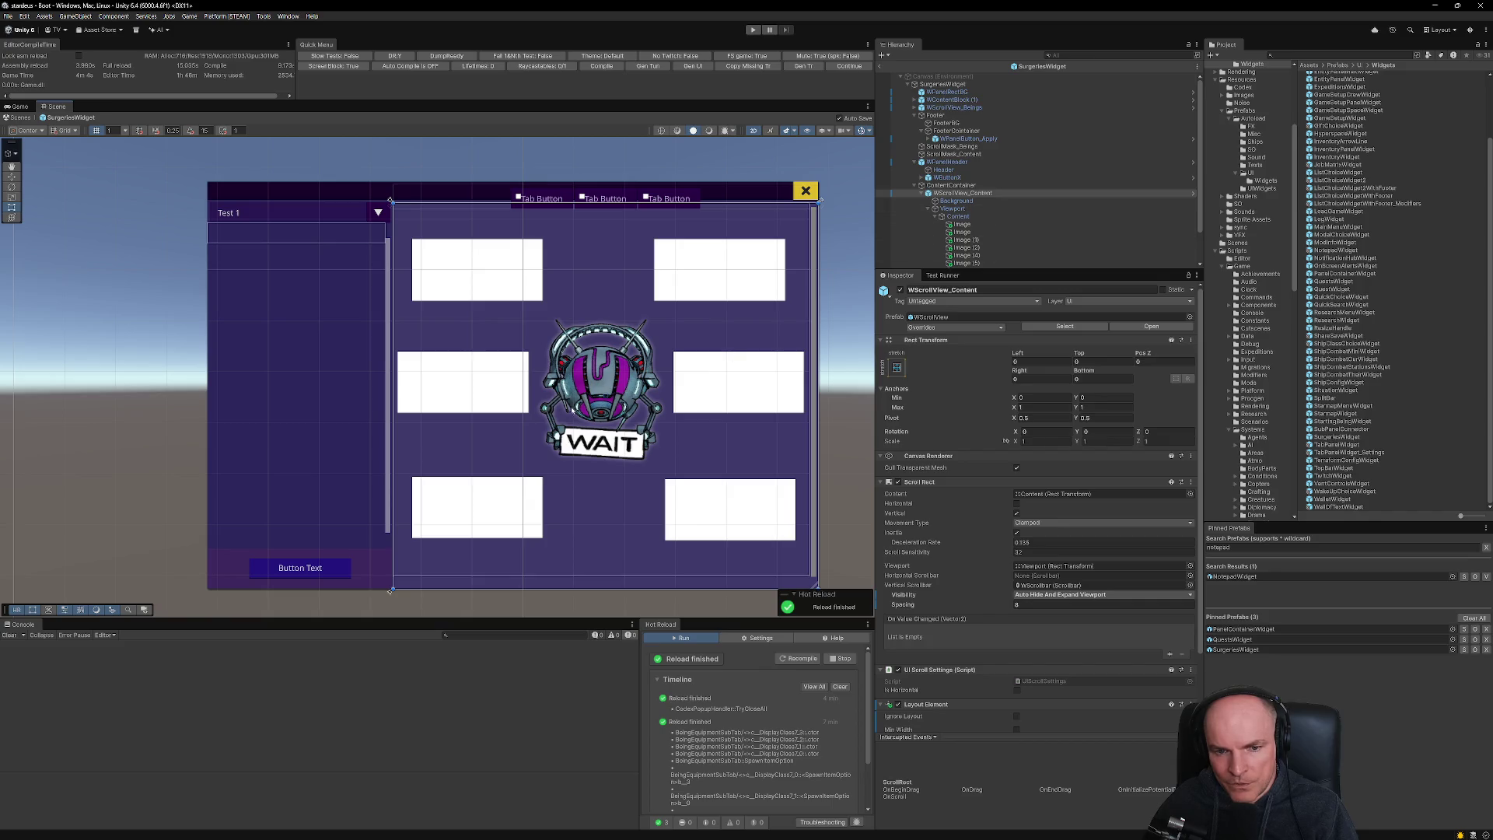
pyautogui.scroll(1, 502, 402)
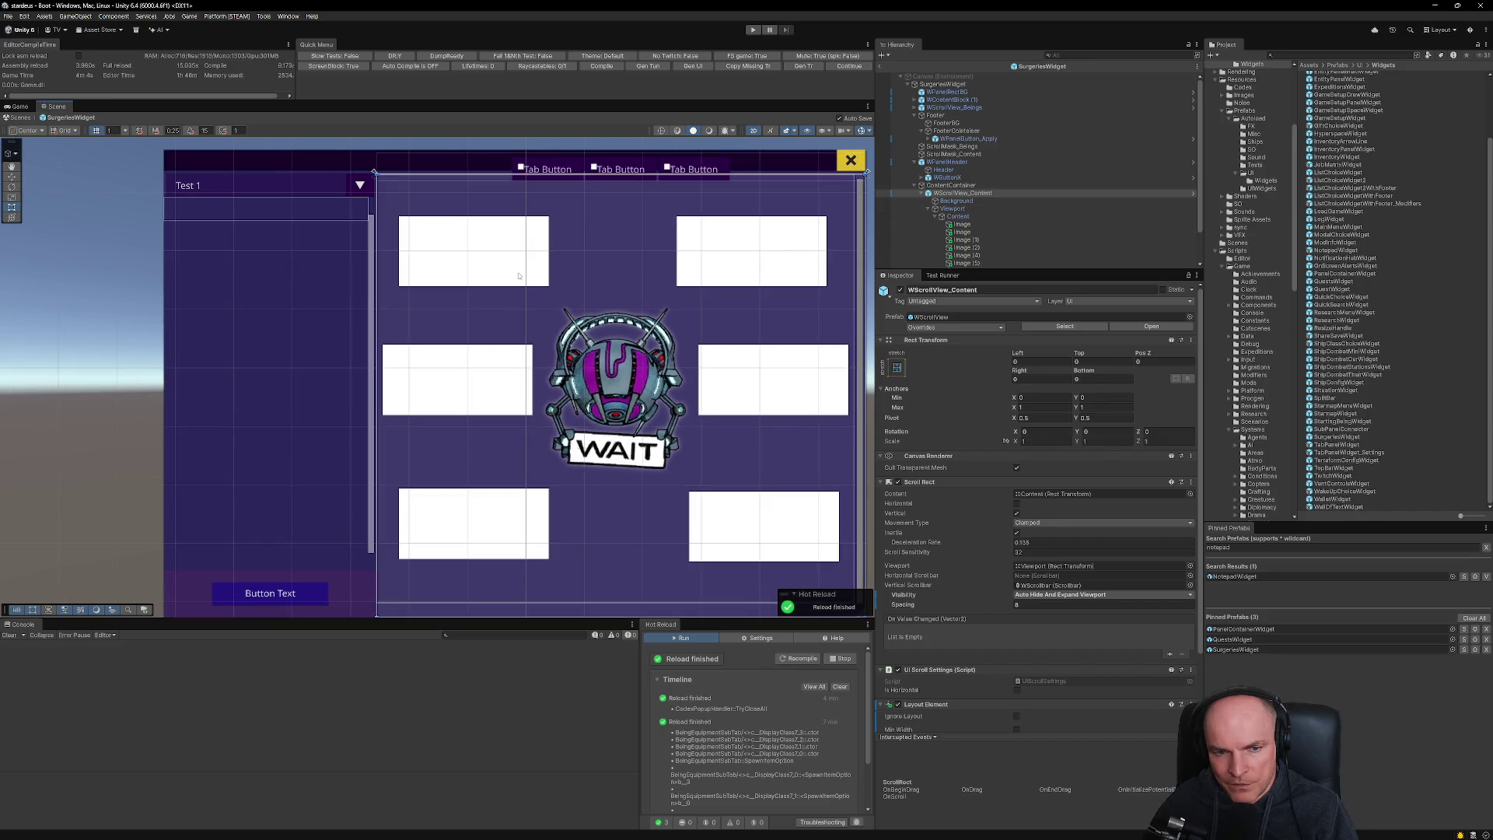
pyautogui.scroll(6, 620, 418)
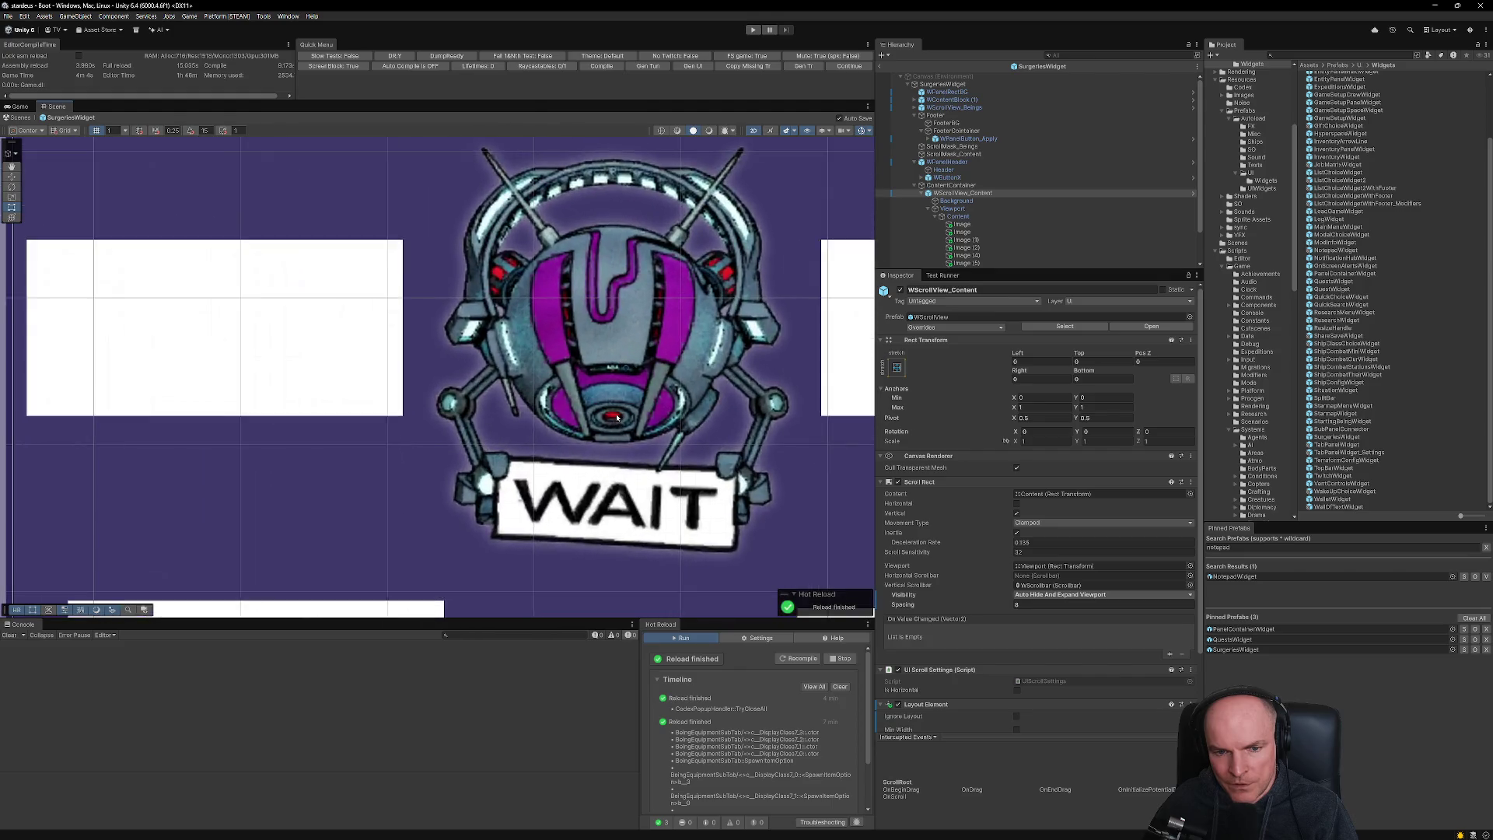
pyautogui.scroll(-8, 613, 430)
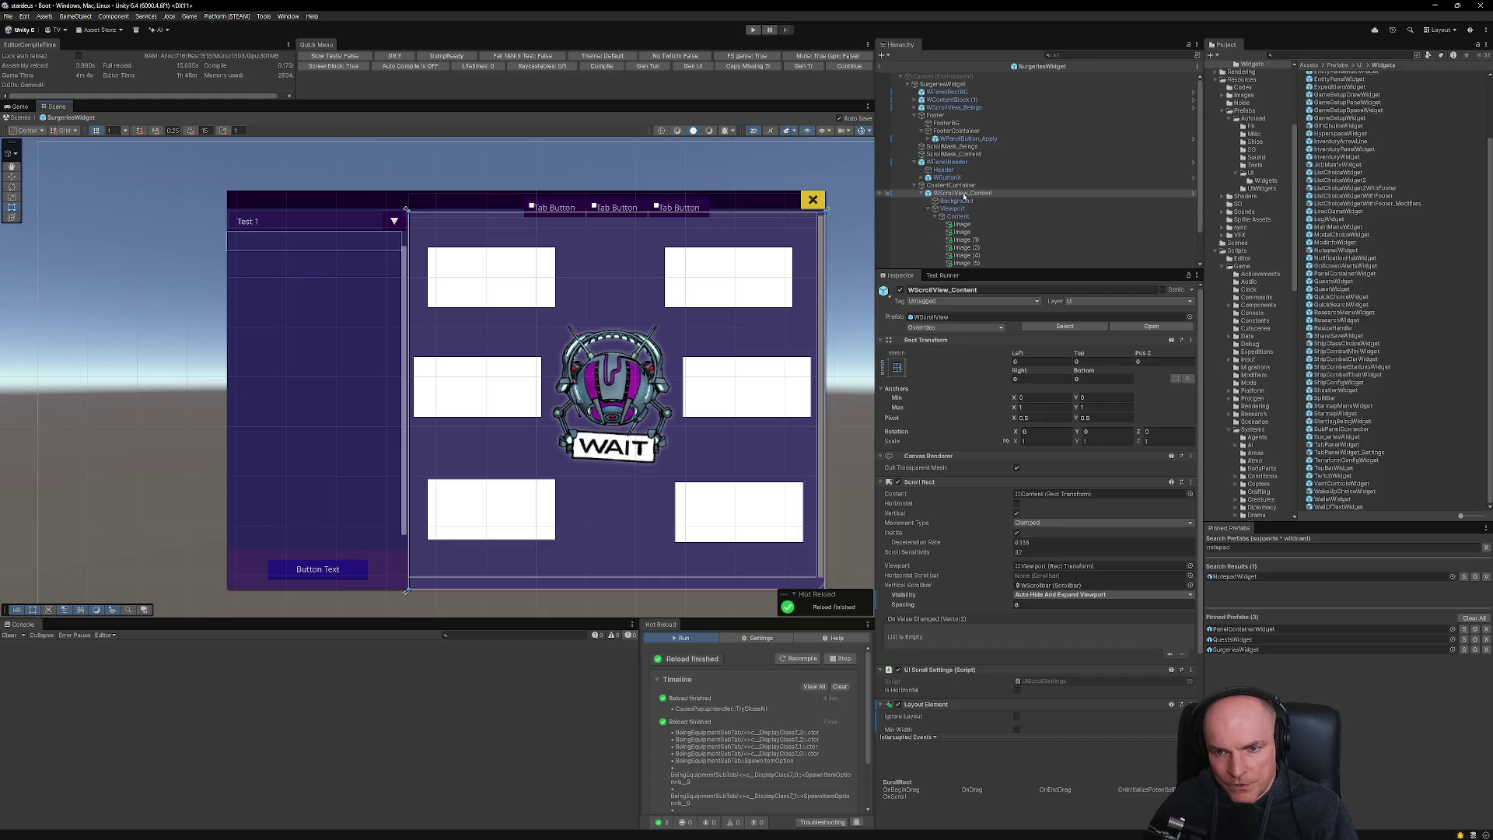
# - Create an empty child of Content and add a UILineRenderer component to it via 'uiler'
pyautogui.rightClick(975, 217)
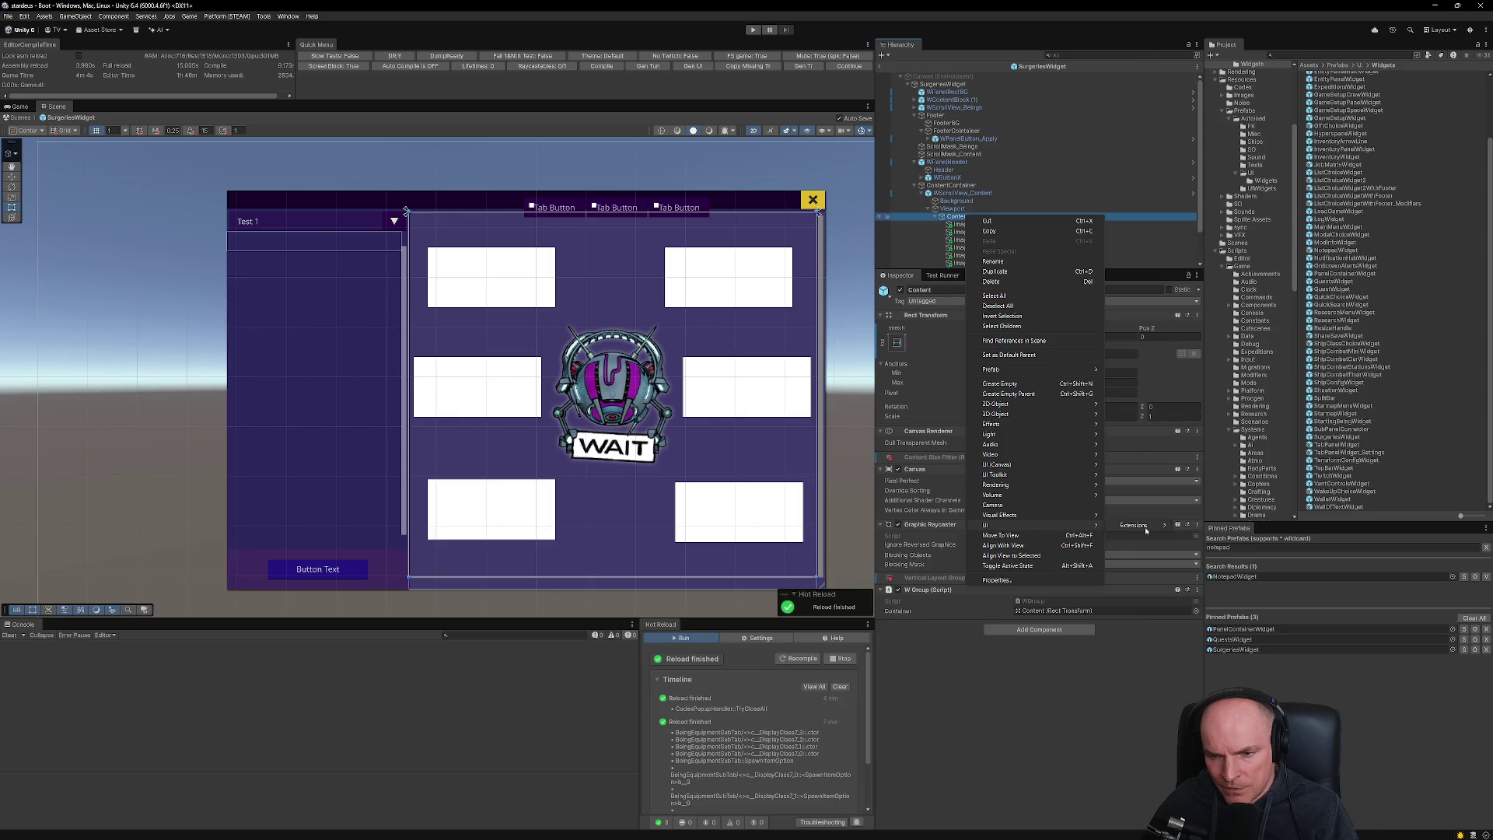
pyautogui.moveTo(1146, 526)
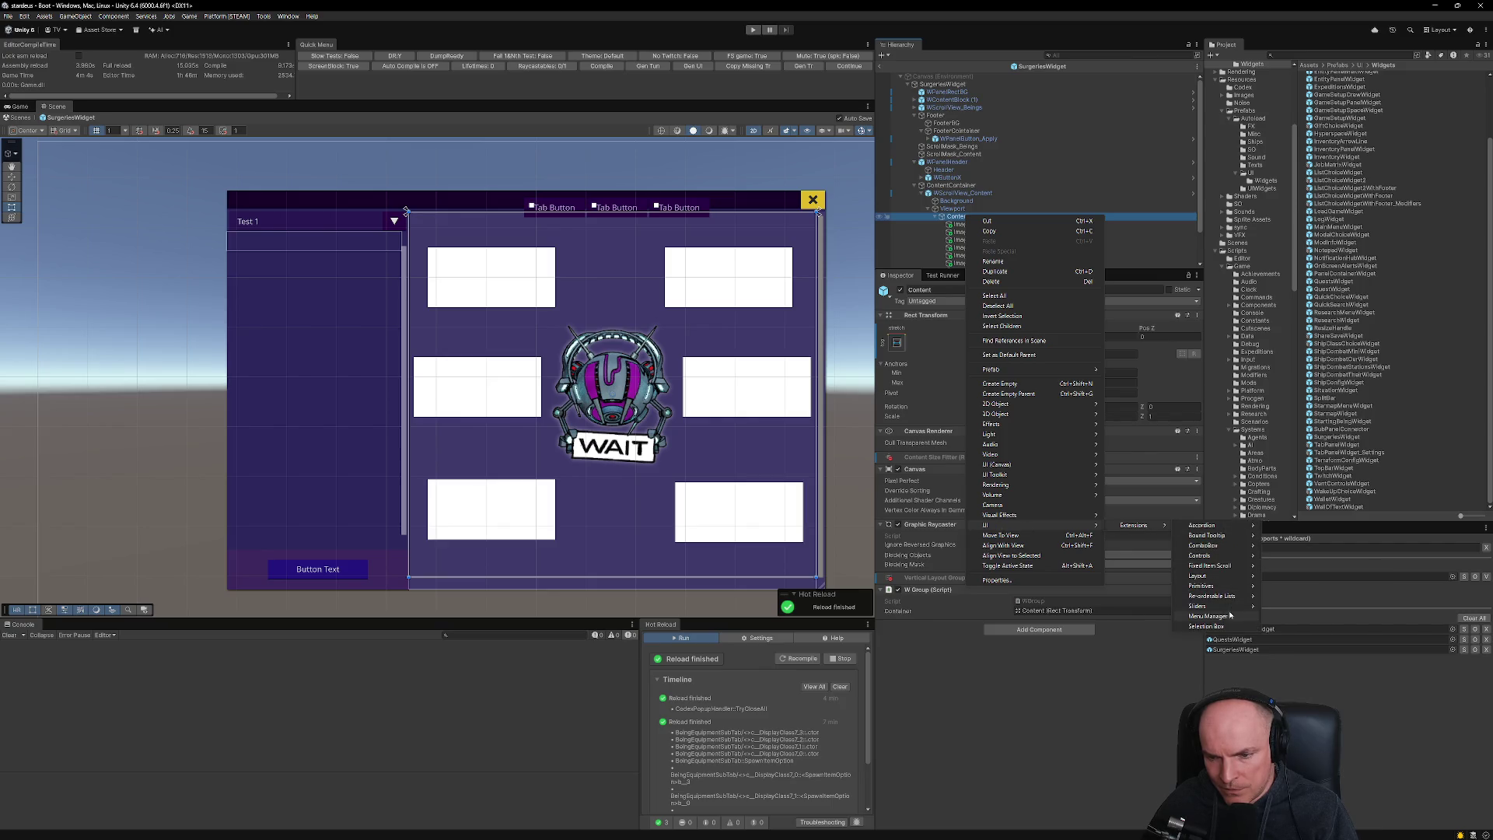
pyautogui.moveTo(1219, 530)
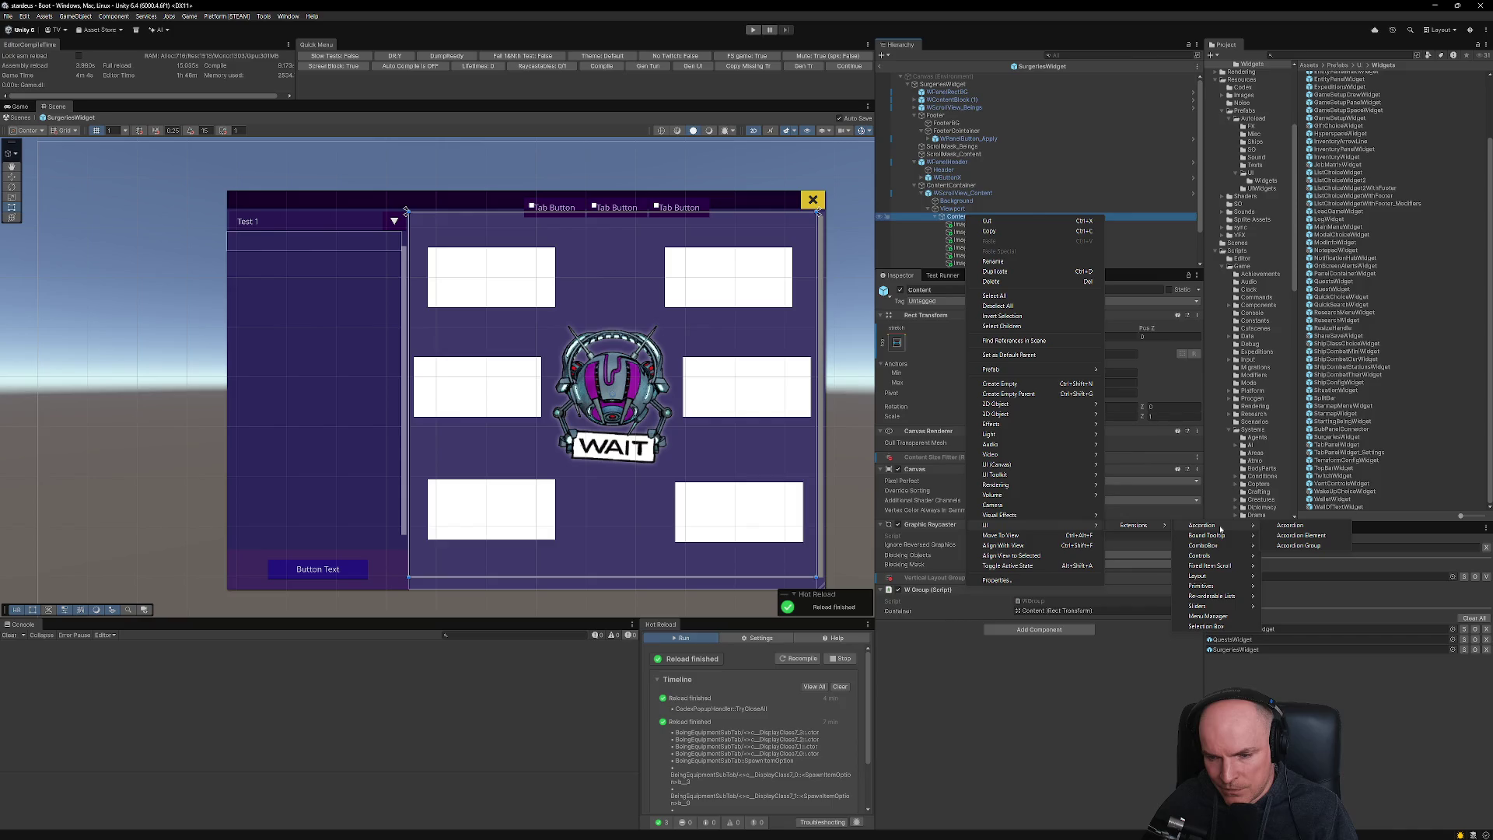
pyautogui.click(1009, 386)
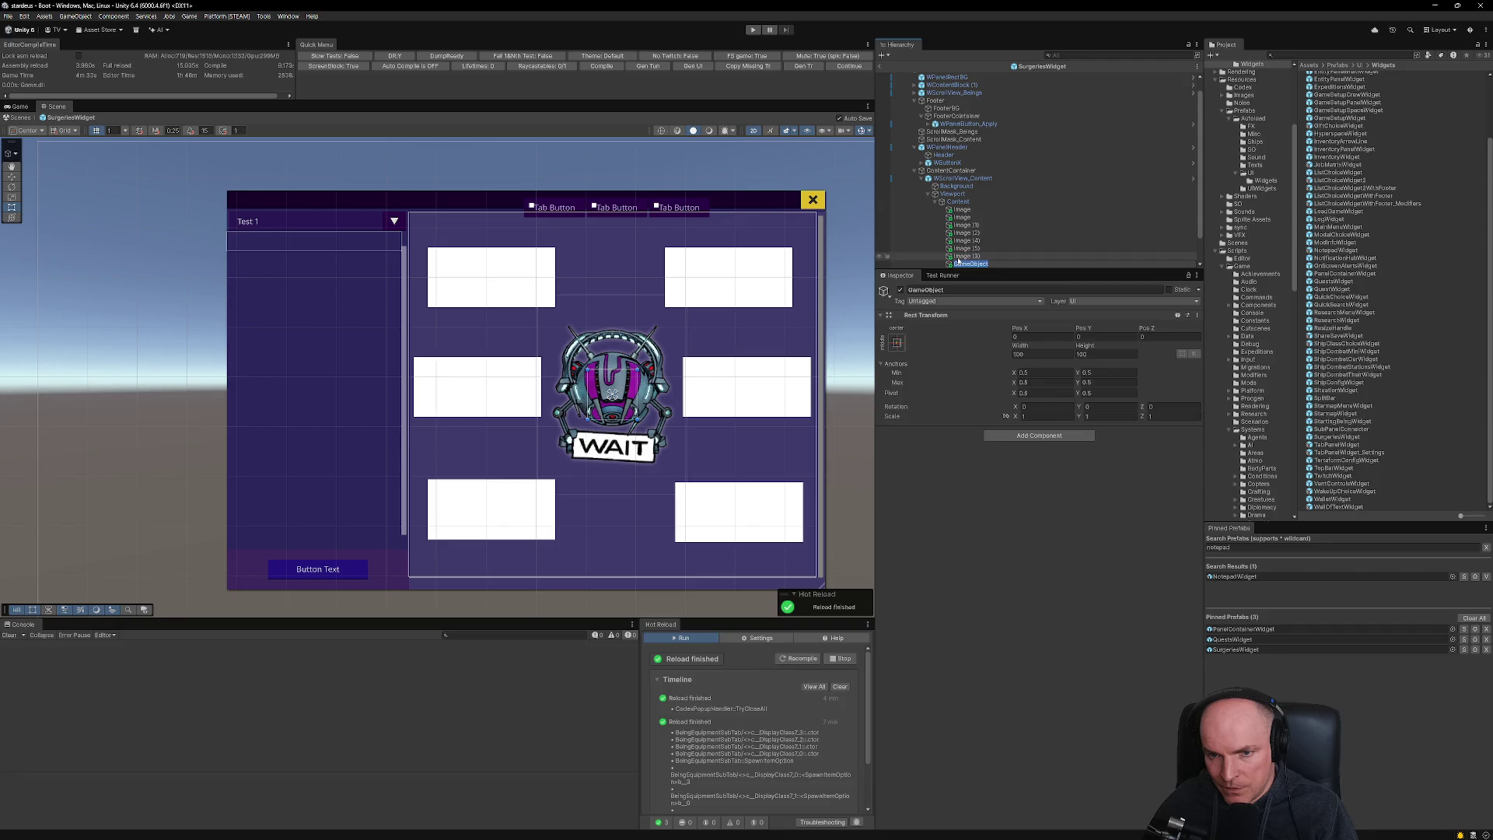
pyautogui.click(1021, 437)
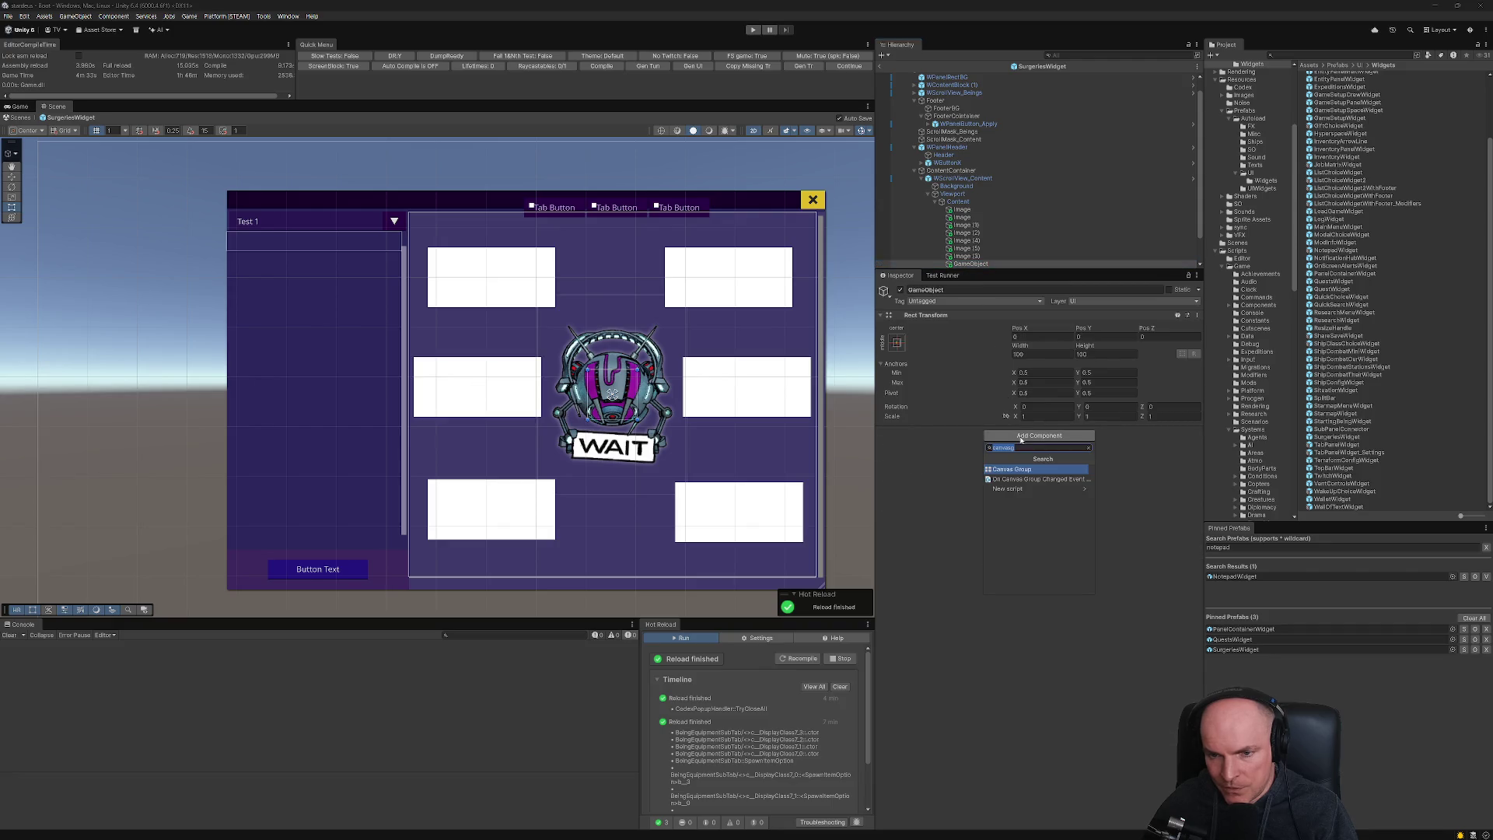
pyautogui.write('uili')
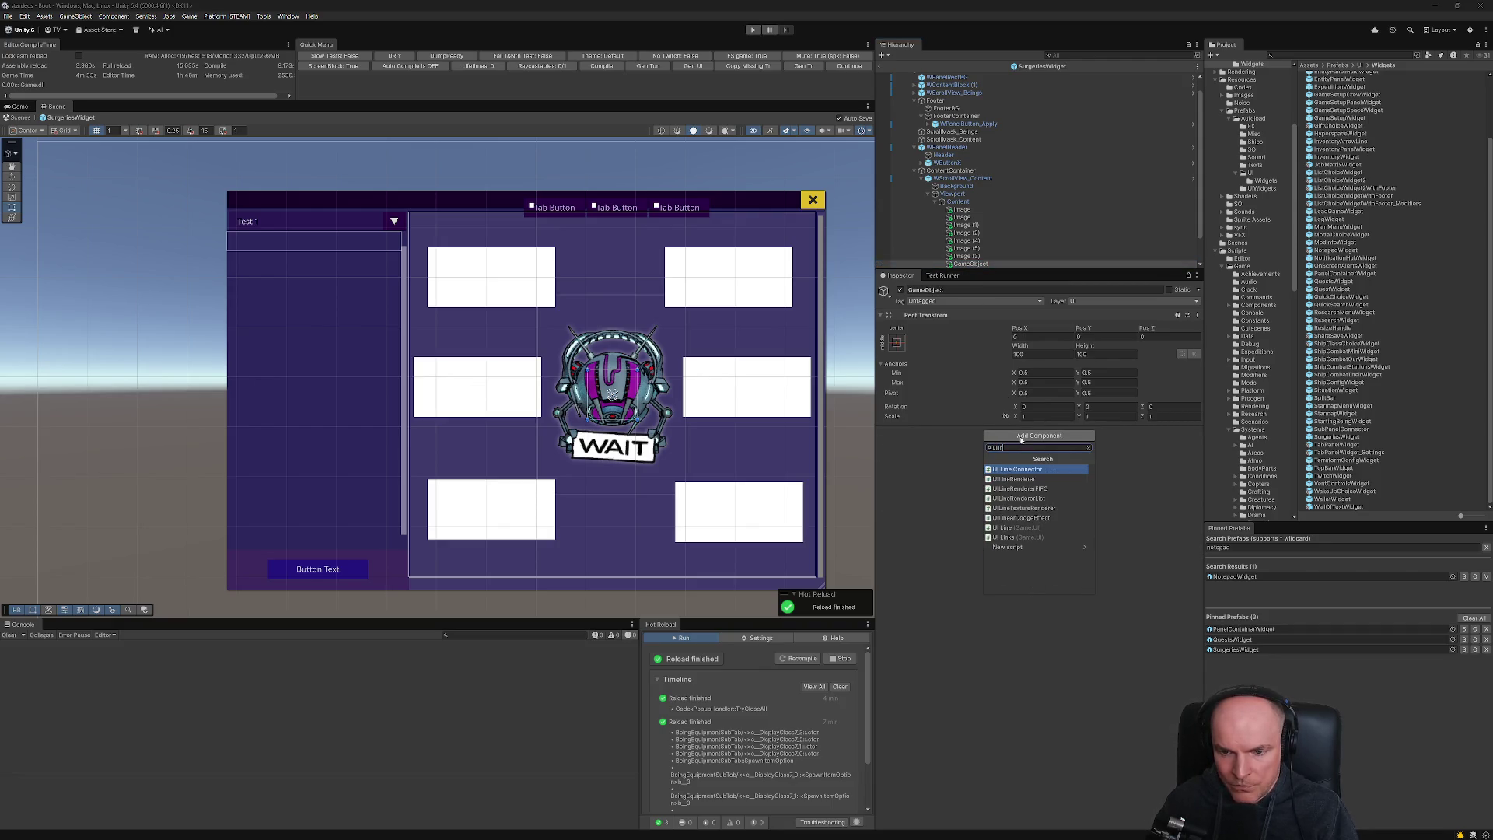
pyautogui.write('er')
pyautogui.press('Return')
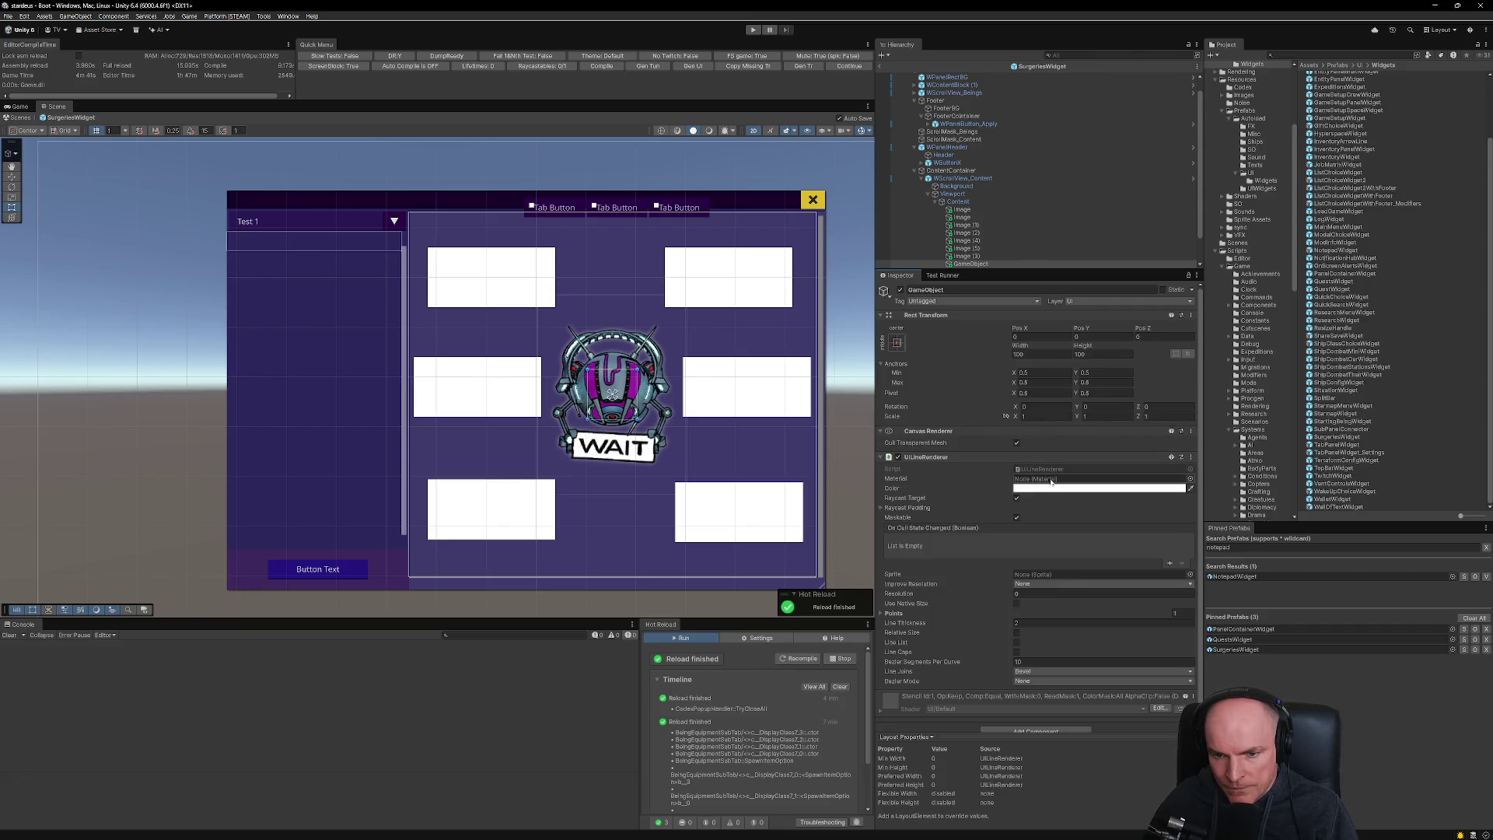
# - Move the line object toward the upper-left box and give the line three points
pyautogui.moveTo(620, 389)
pyautogui.mouseDown()
pyautogui.moveTo(524, 377)
pyautogui.moveTo(531, 325)
pyautogui.mouseUp()
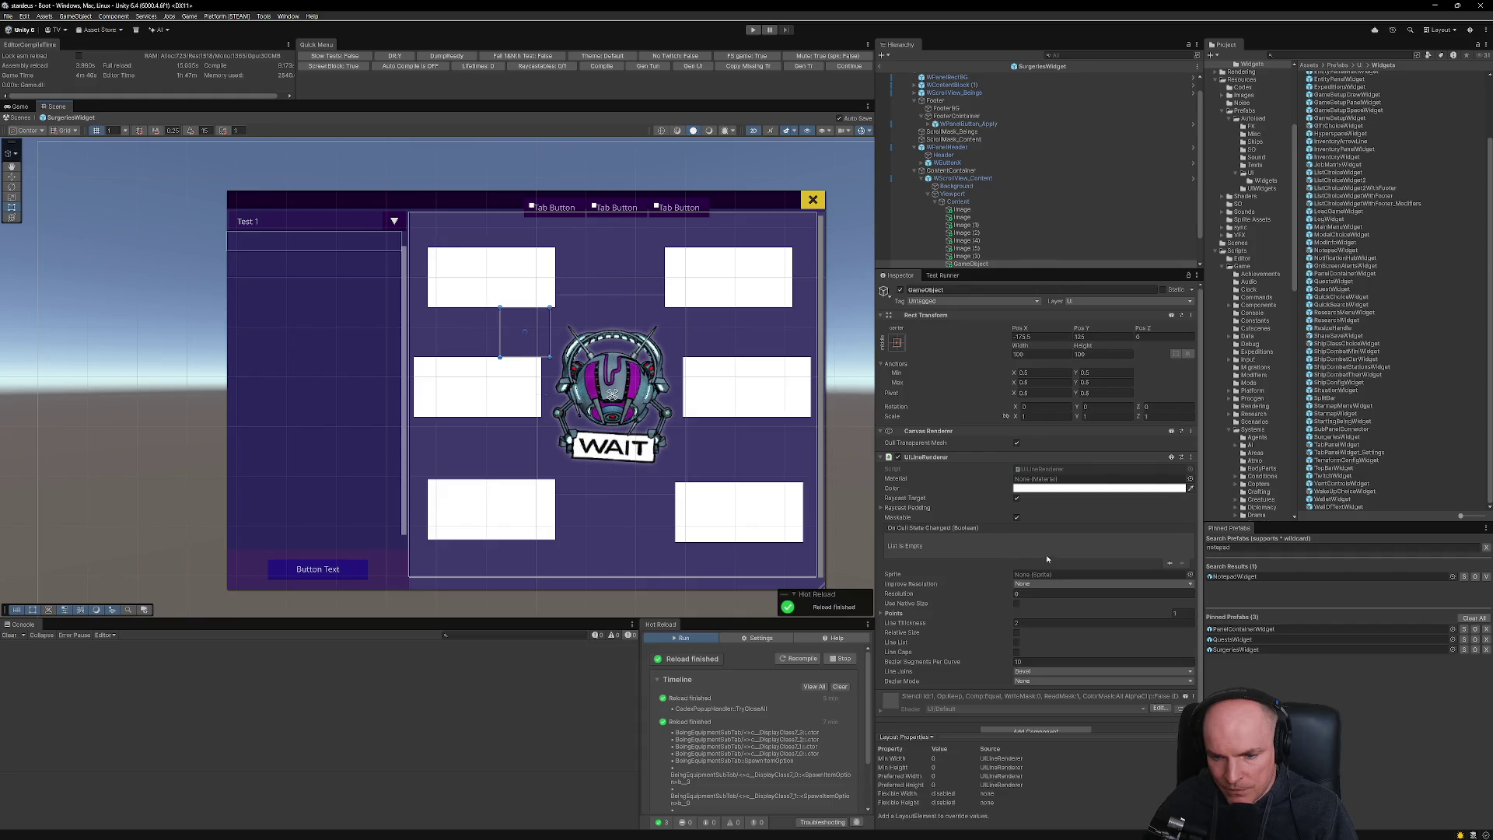
pyautogui.click(1190, 575)
pyautogui.press('Escape')
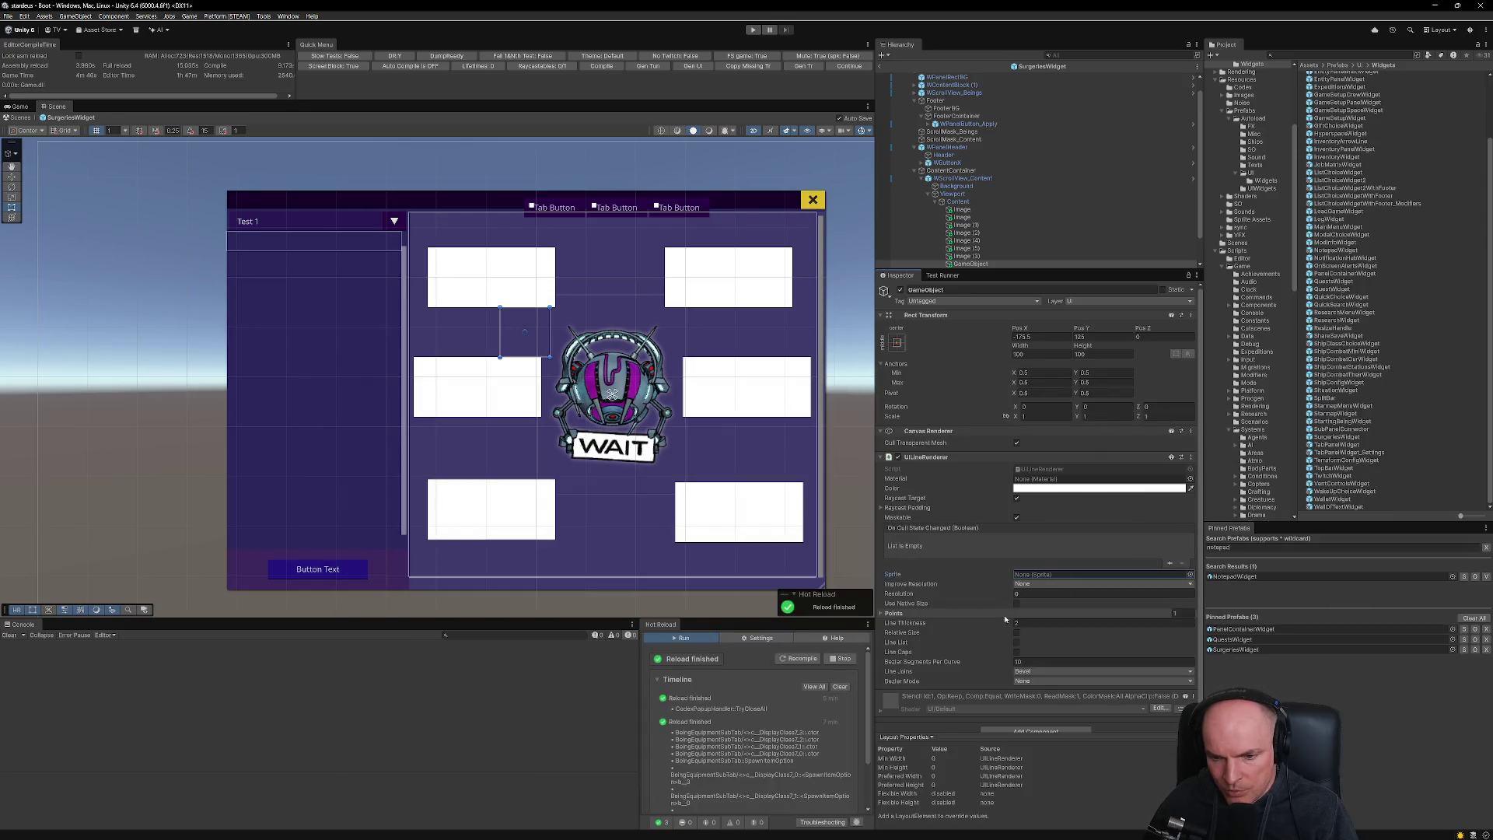
pyautogui.click(879, 614)
pyautogui.click(1174, 613)
pyautogui.press('Return')
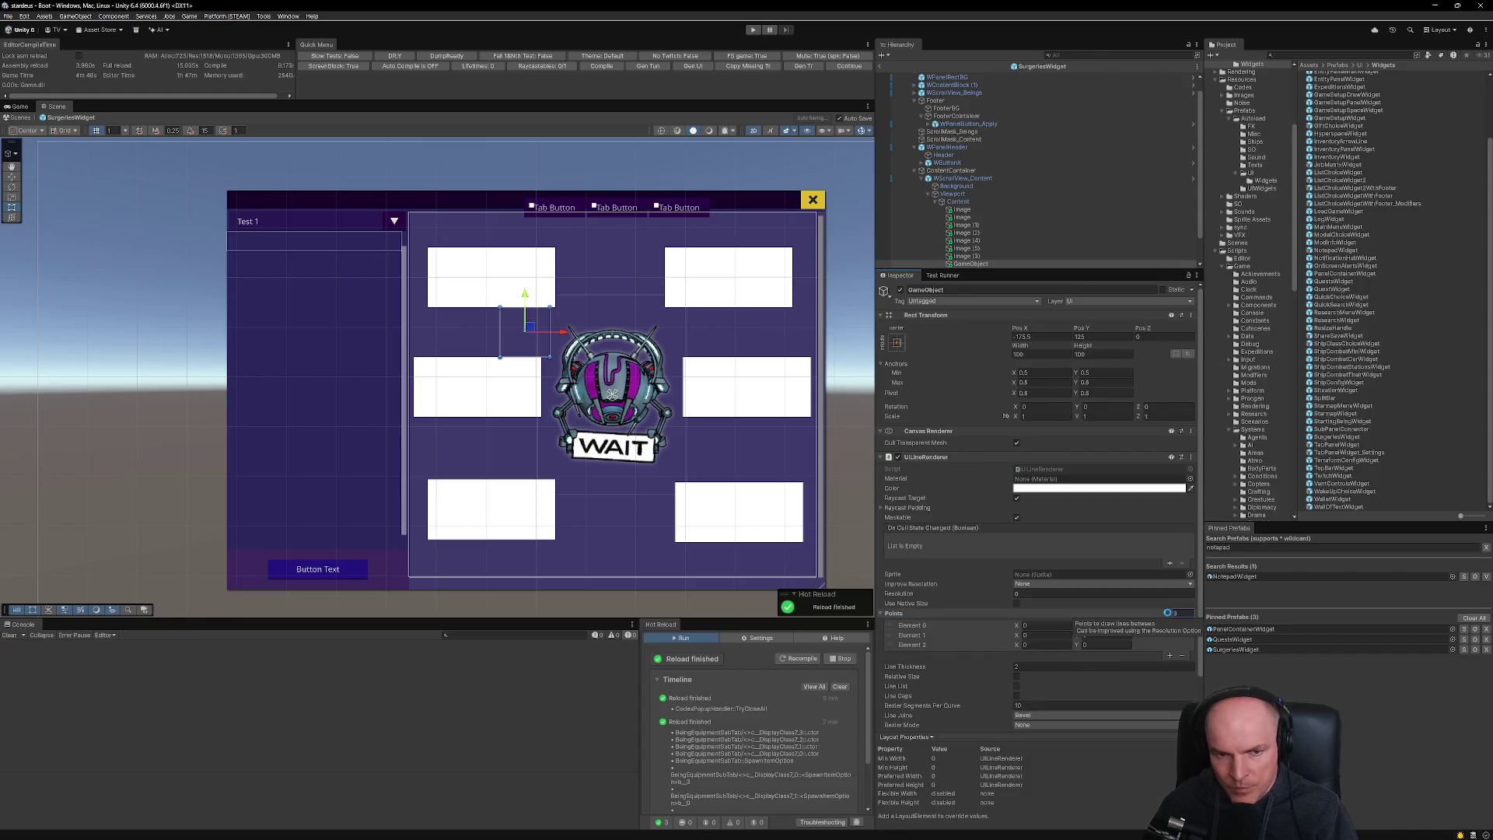
# - Set the second point's X to 10 and drag the points from the upper-left box toward the spinner
pyautogui.click(1044, 636)
pyautogui.write('10')
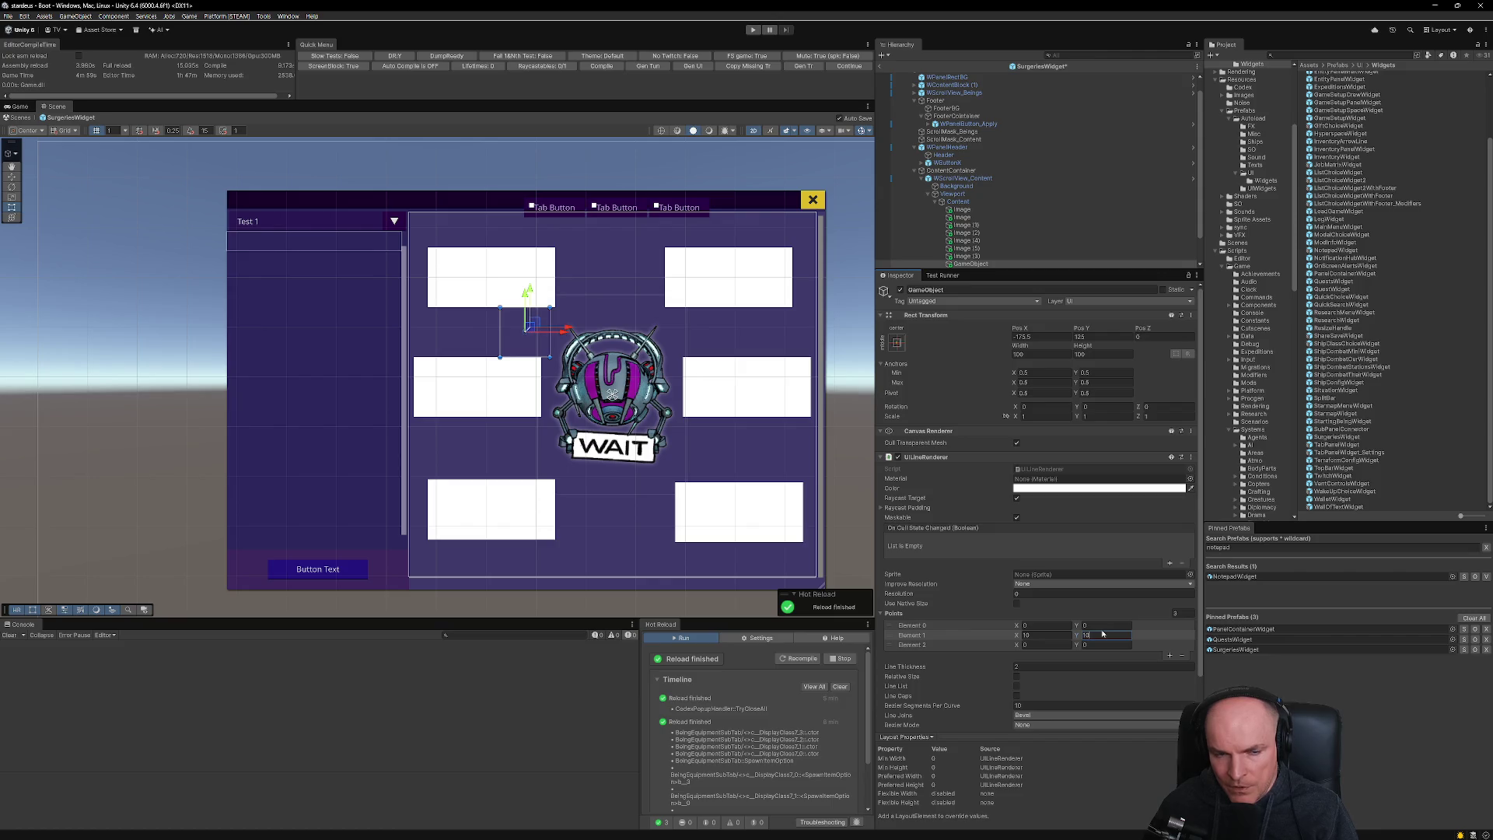
pyautogui.moveTo(530, 327); pyautogui.dragTo(563, 373)
pyautogui.click(1041, 644)
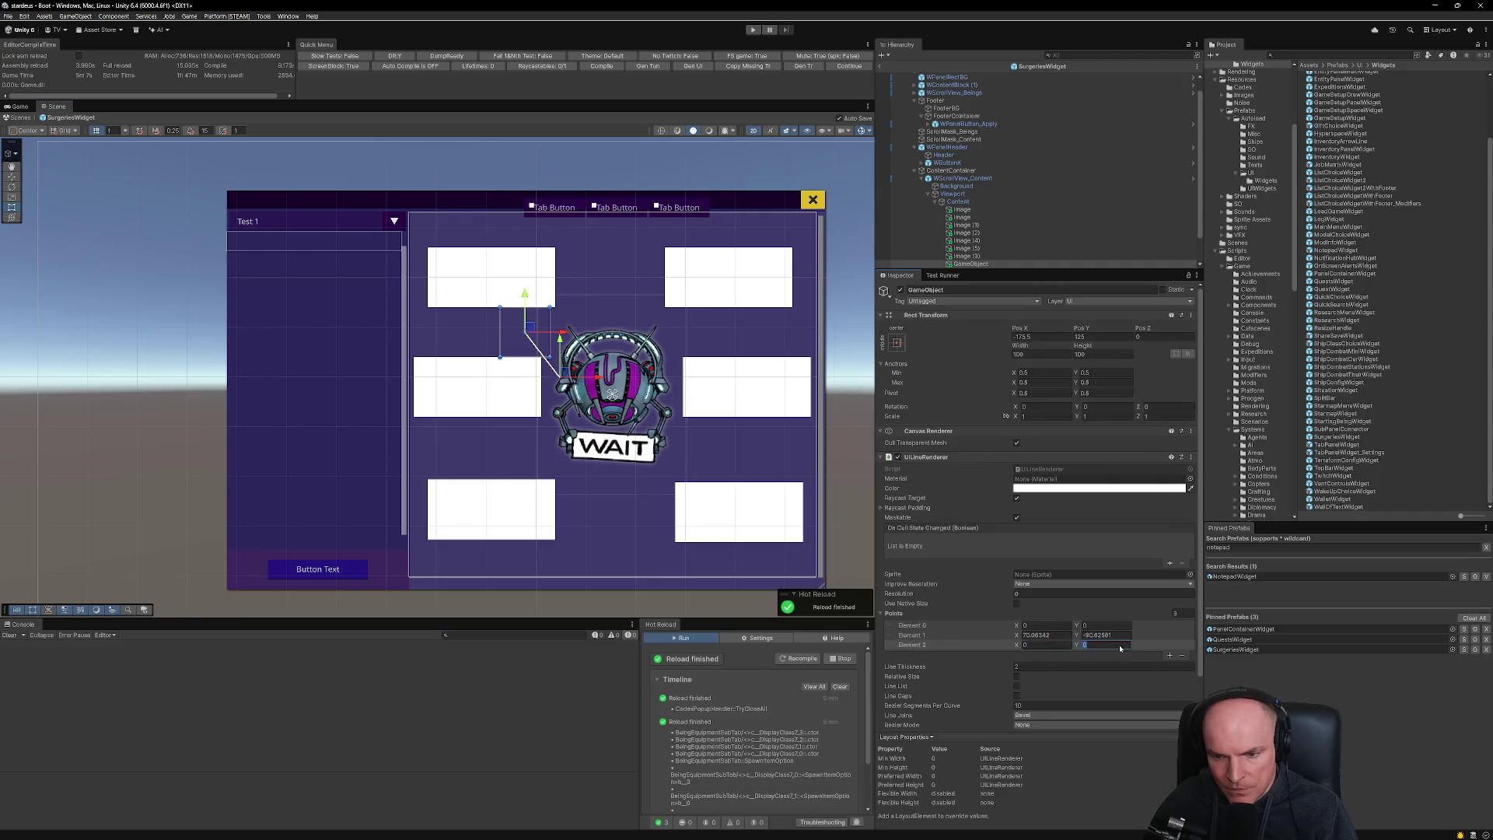
pyautogui.moveTo(532, 332)
pyautogui.mouseDown()
pyautogui.moveTo(604, 375)
pyautogui.moveTo(614, 416)
pyautogui.mouseUp()
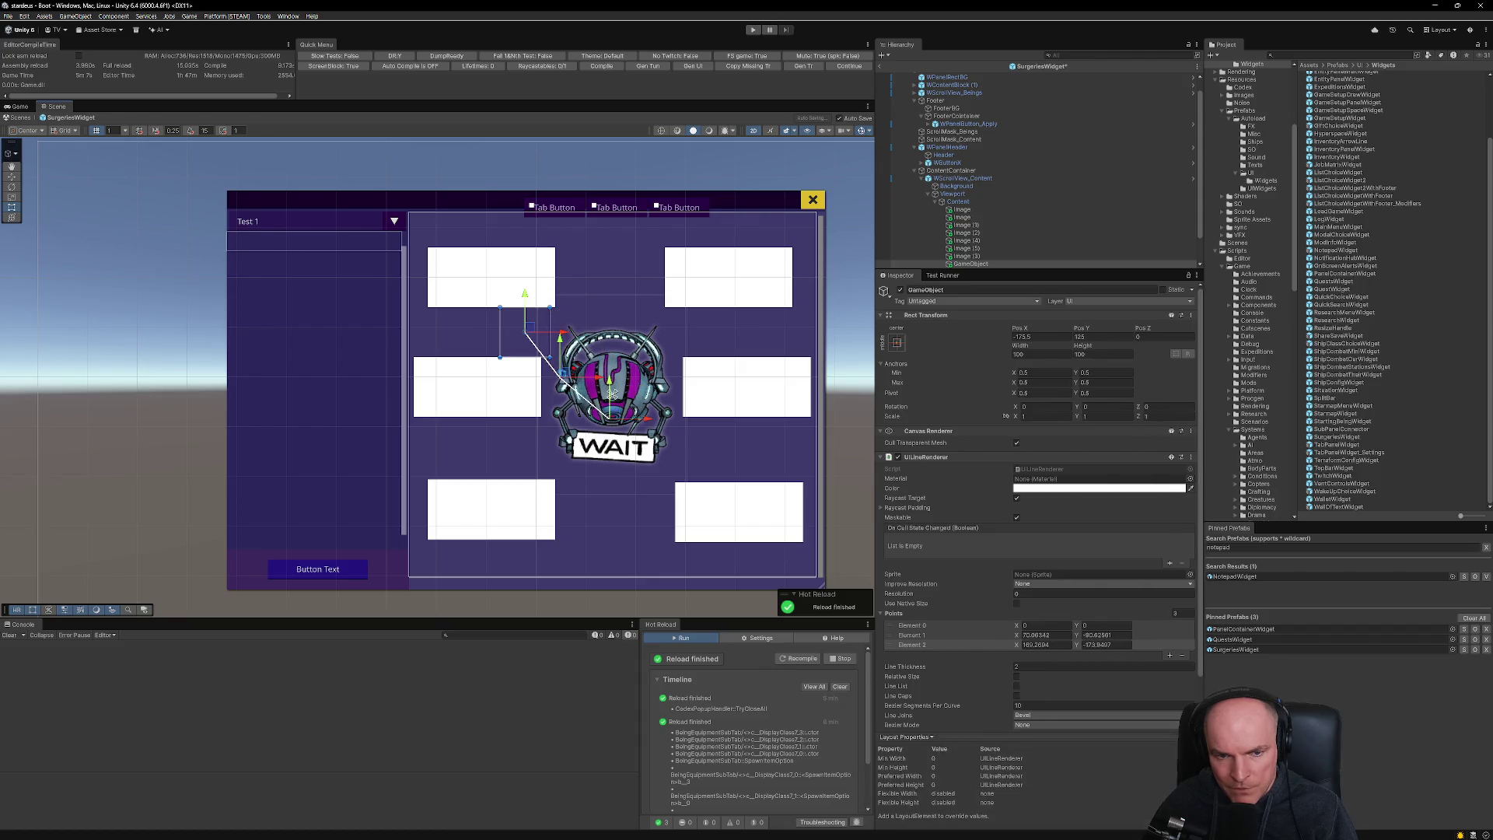
pyautogui.scroll(1, 563, 374)
pyautogui.moveTo(563, 374)
pyautogui.mouseDown()
pyautogui.moveTo(583, 340)
pyautogui.moveTo(500, 298)
pyautogui.moveTo(515, 289)
pyautogui.mouseUp()
pyautogui.scroll(1, 528, 323)
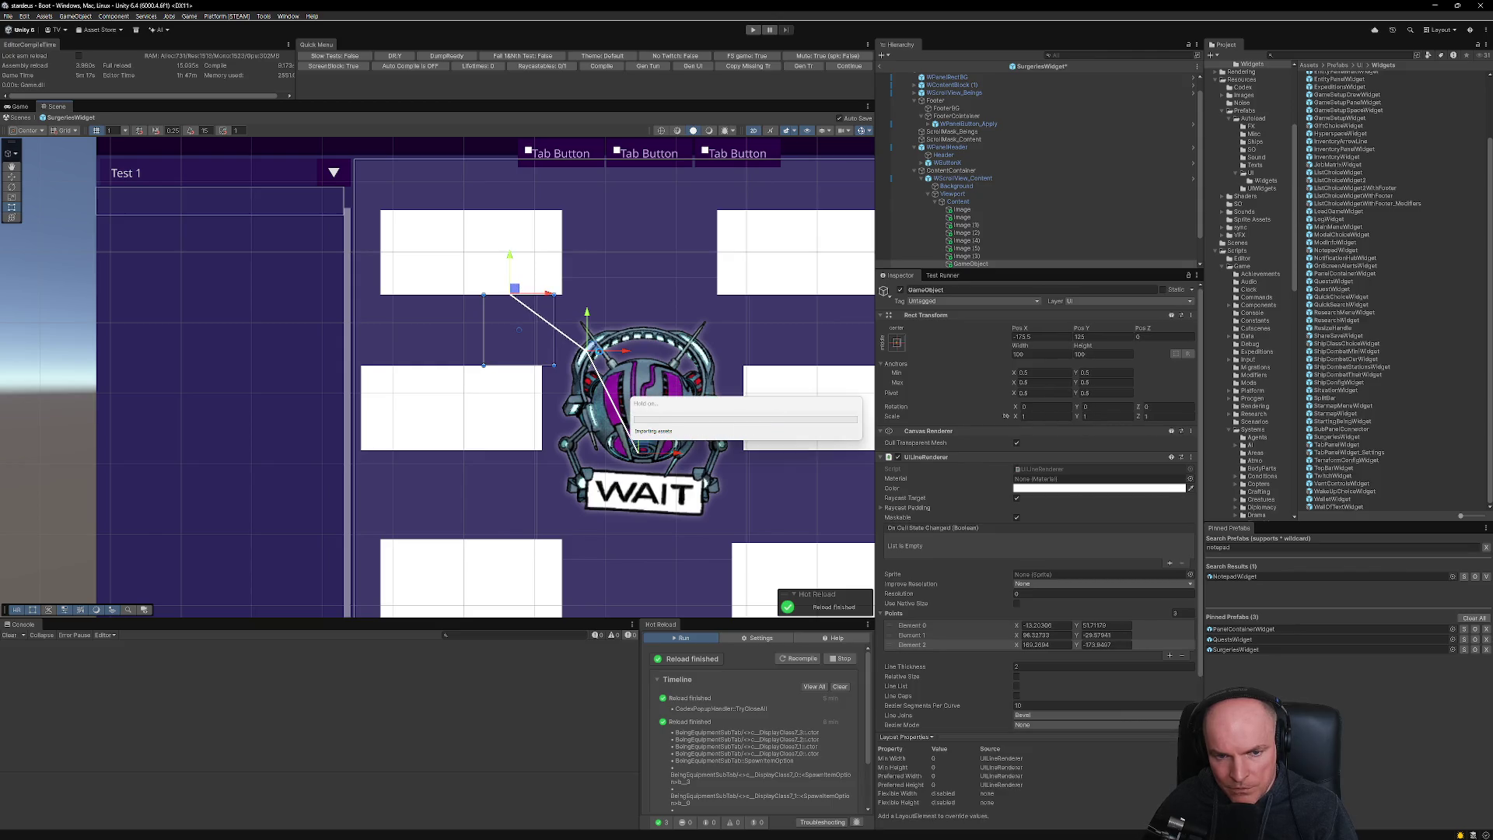
pyautogui.moveTo(591, 346); pyautogui.dragTo(557, 308)
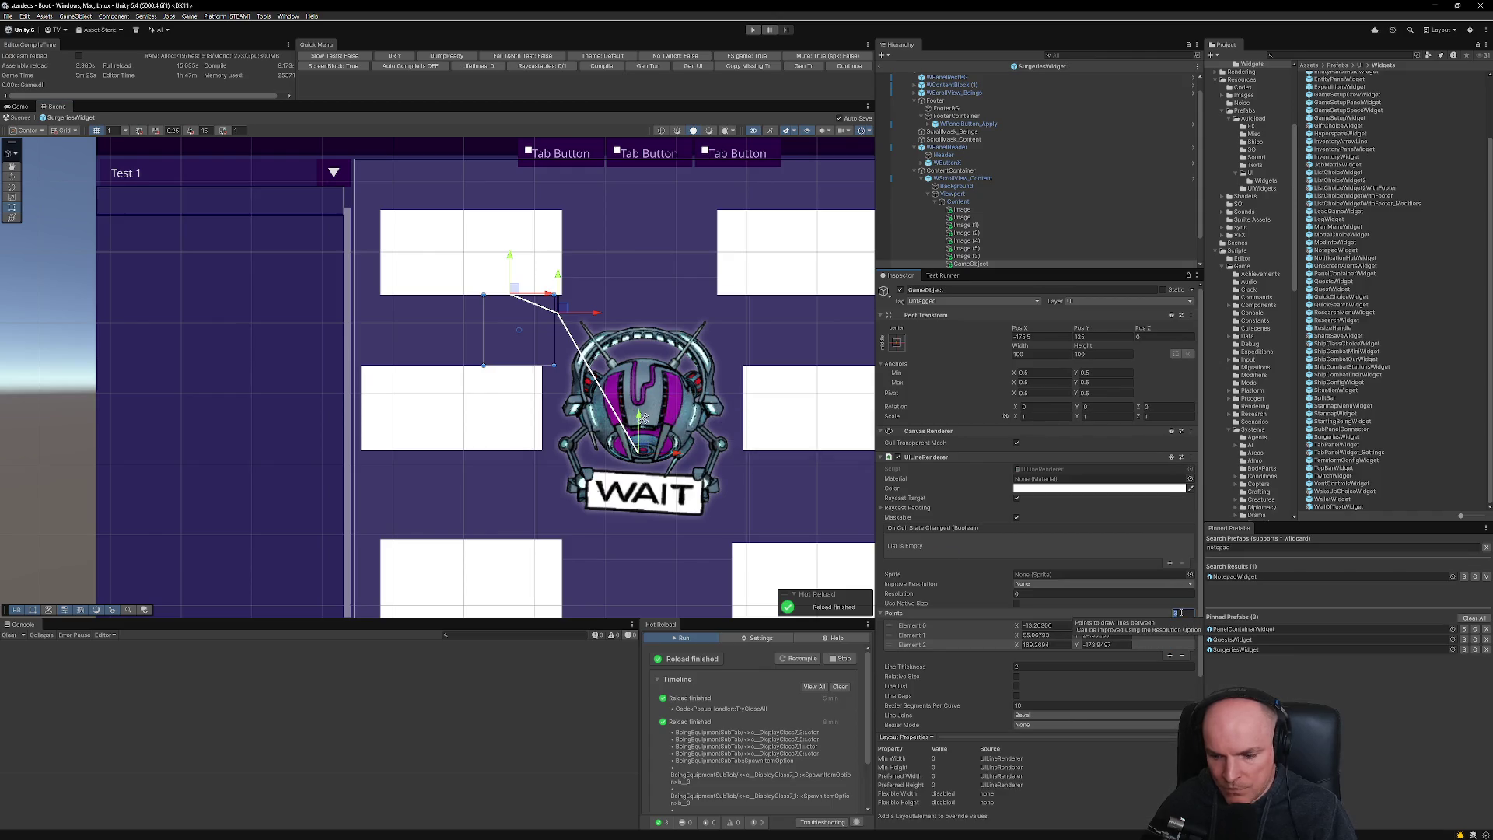
# - Increase the line to four points and adjust them so it ends inside the WAIT spinner
pyautogui.write('4')
pyautogui.press('Return')
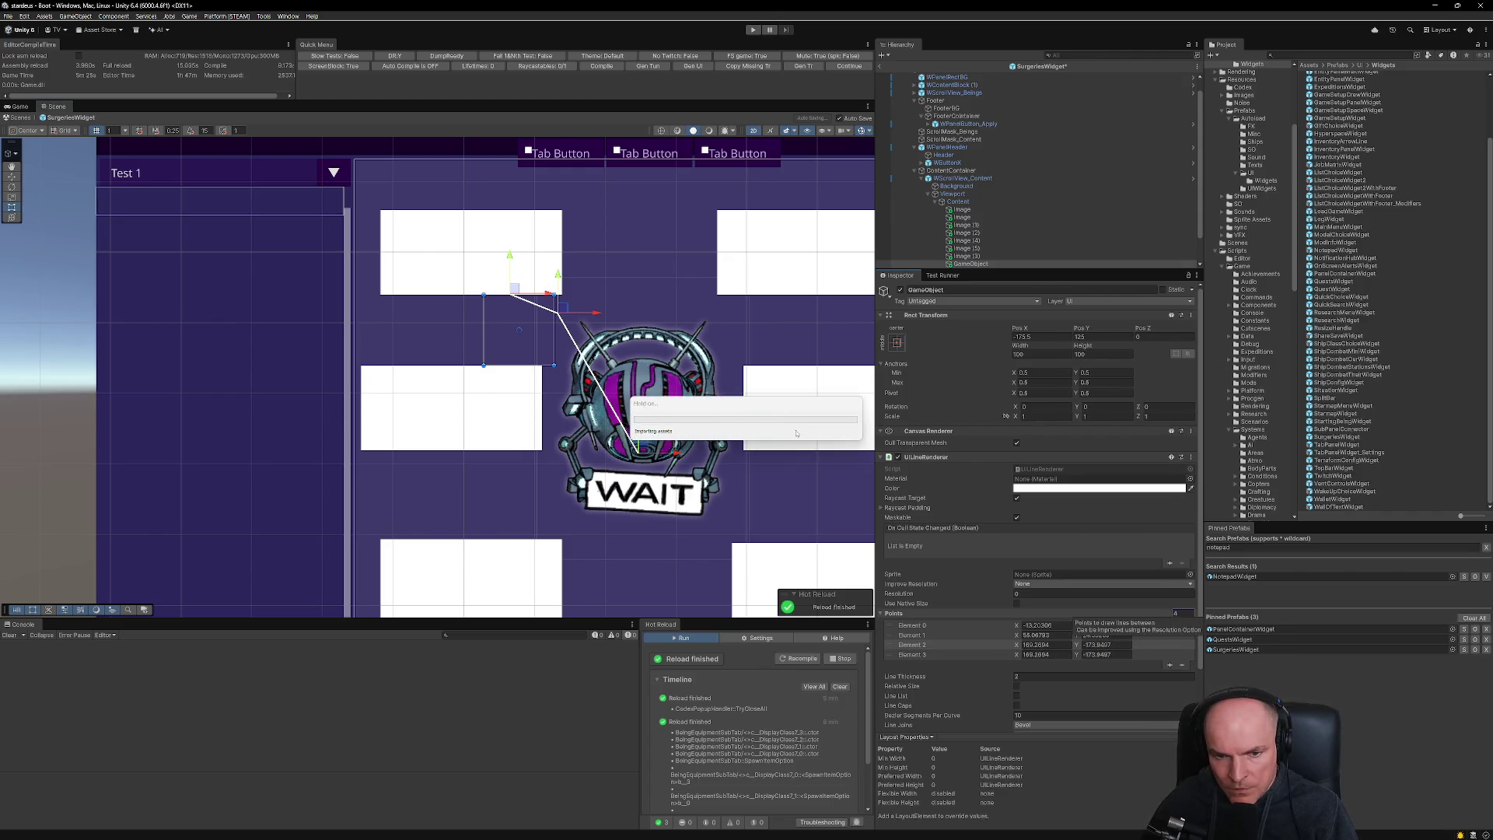
pyautogui.moveTo(644, 449)
pyautogui.mouseDown()
pyautogui.moveTo(643, 465)
pyautogui.moveTo(584, 444)
pyautogui.moveTo(555, 452)
pyautogui.mouseUp()
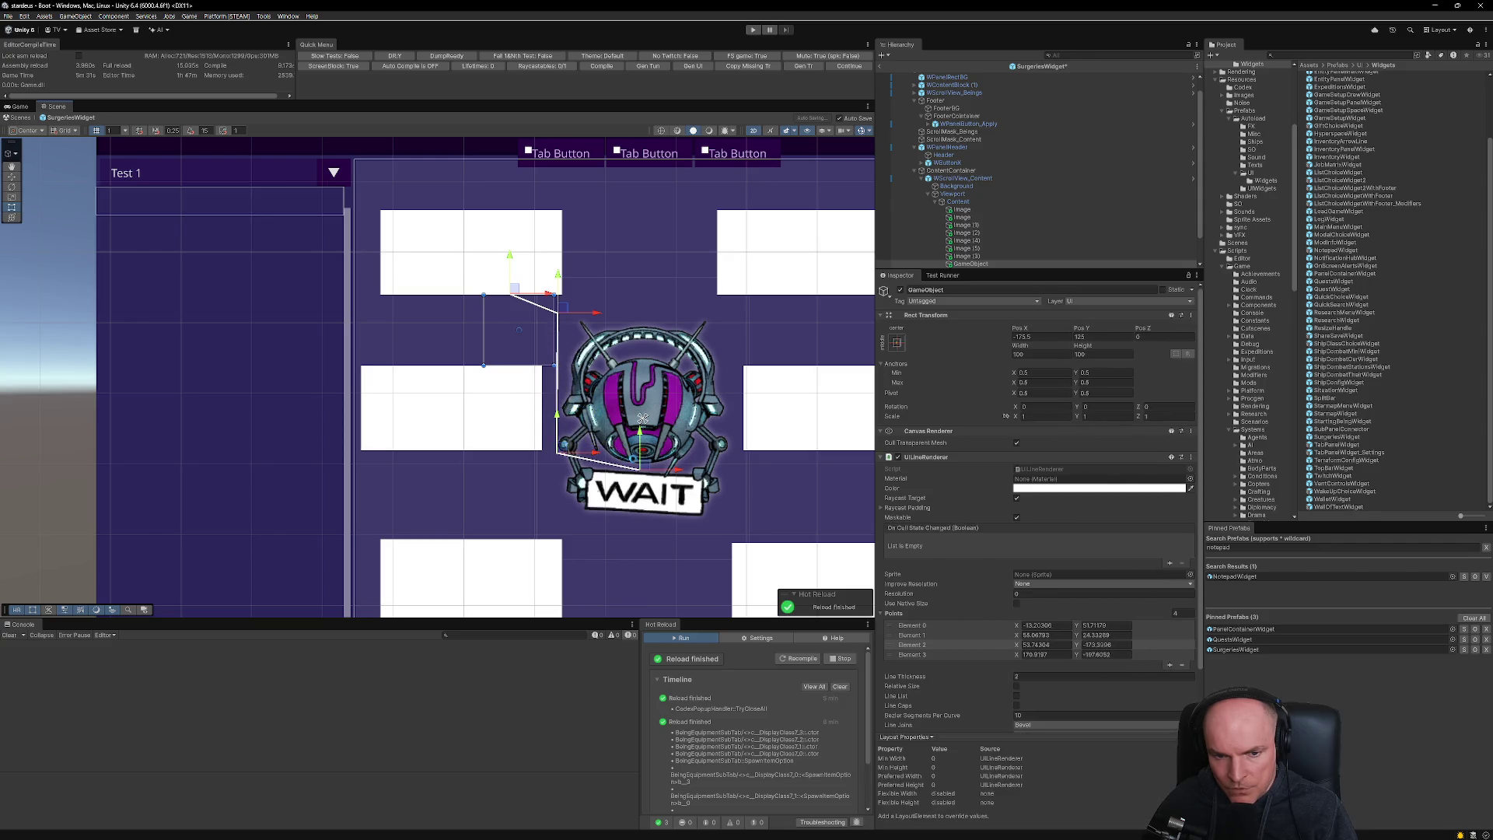
pyautogui.moveTo(645, 465); pyautogui.dragTo(650, 449)
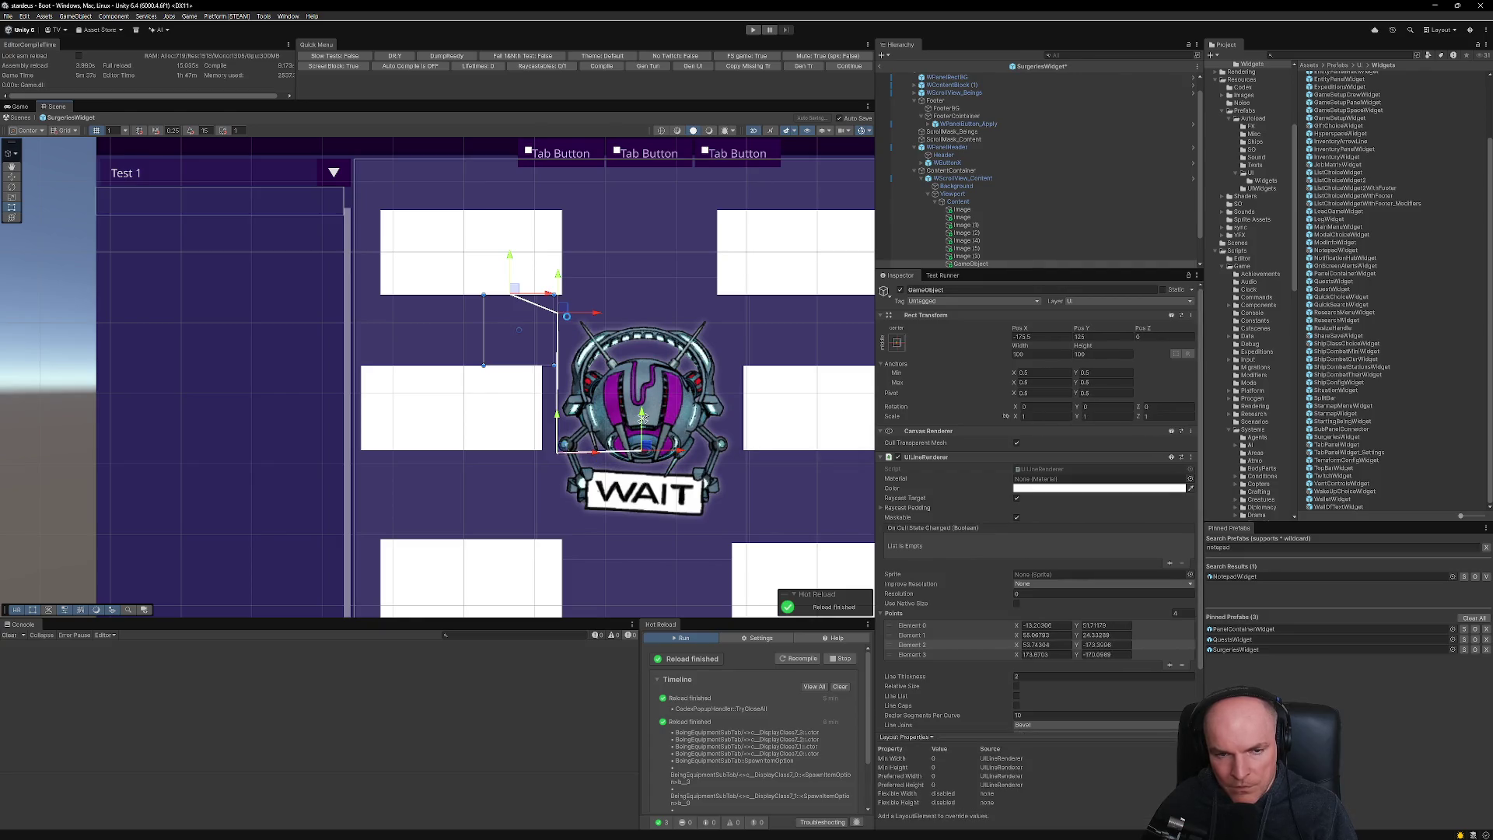
pyautogui.moveTo(557, 310); pyautogui.dragTo(560, 330)
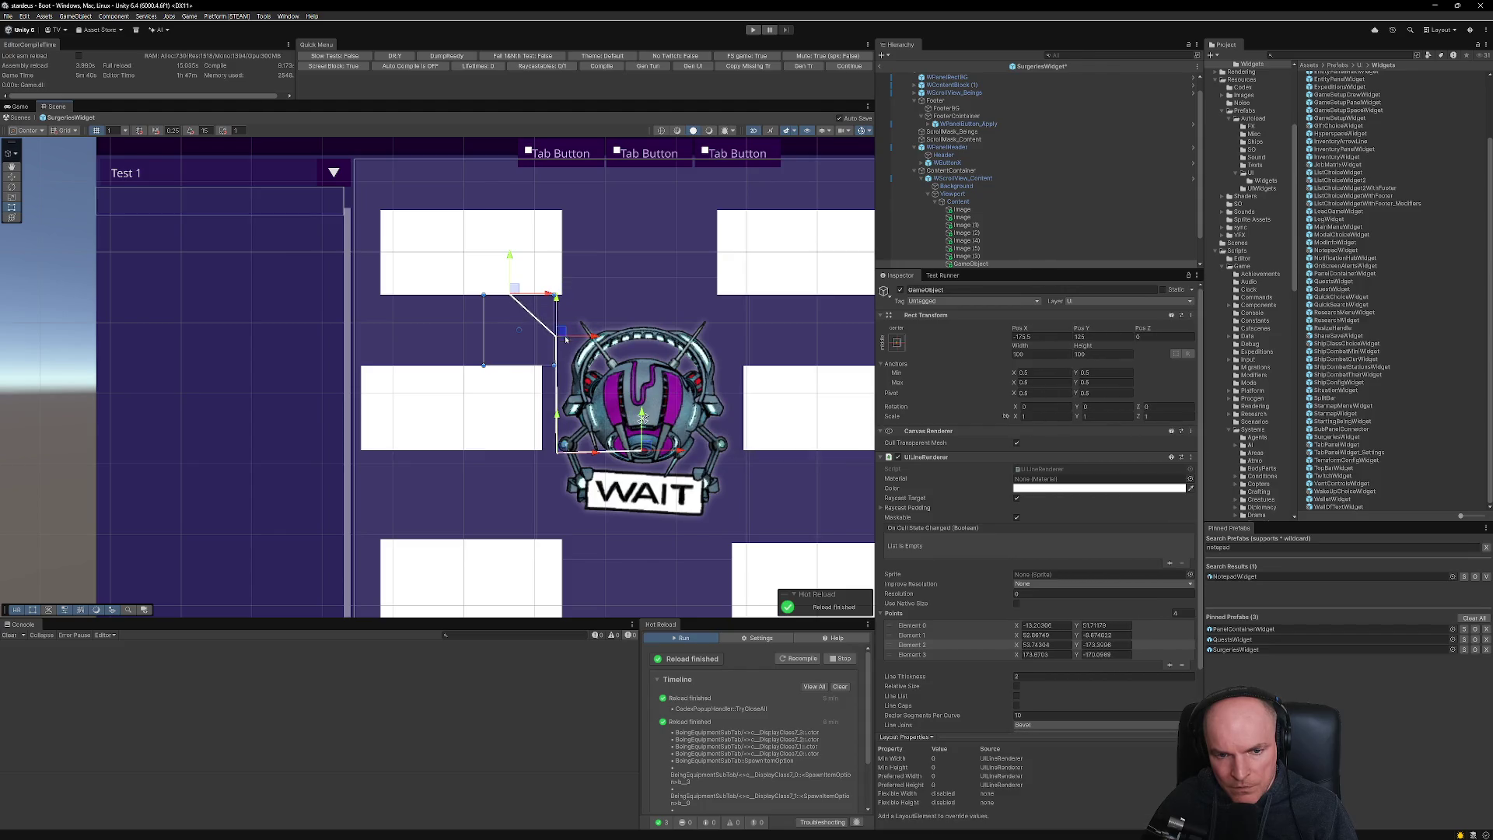
pyautogui.moveTo(562, 448); pyautogui.dragTo(562, 419)
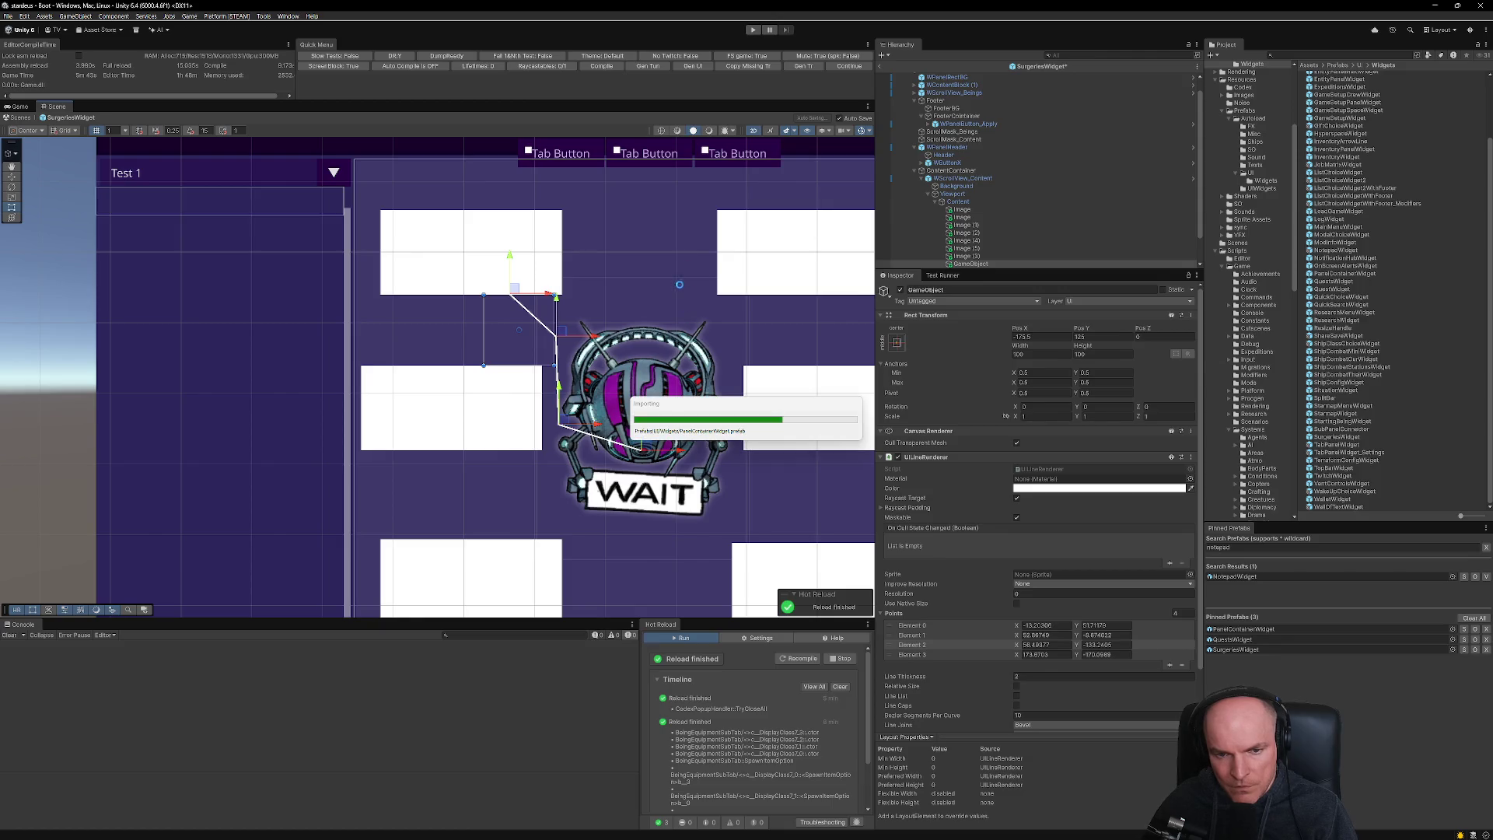
pyautogui.scroll(5, 674, 380)
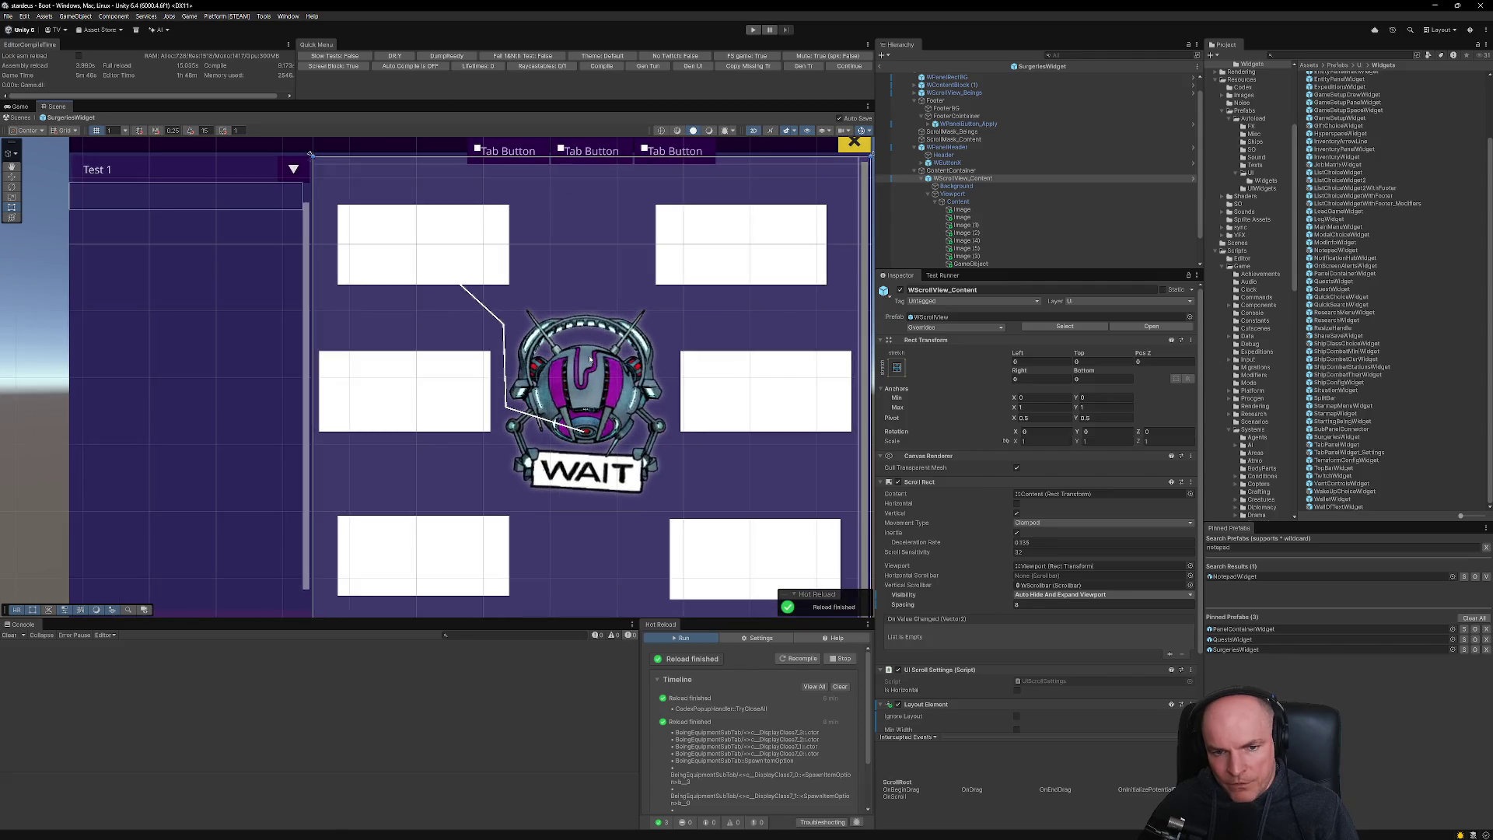
pyautogui.click(698, 226)
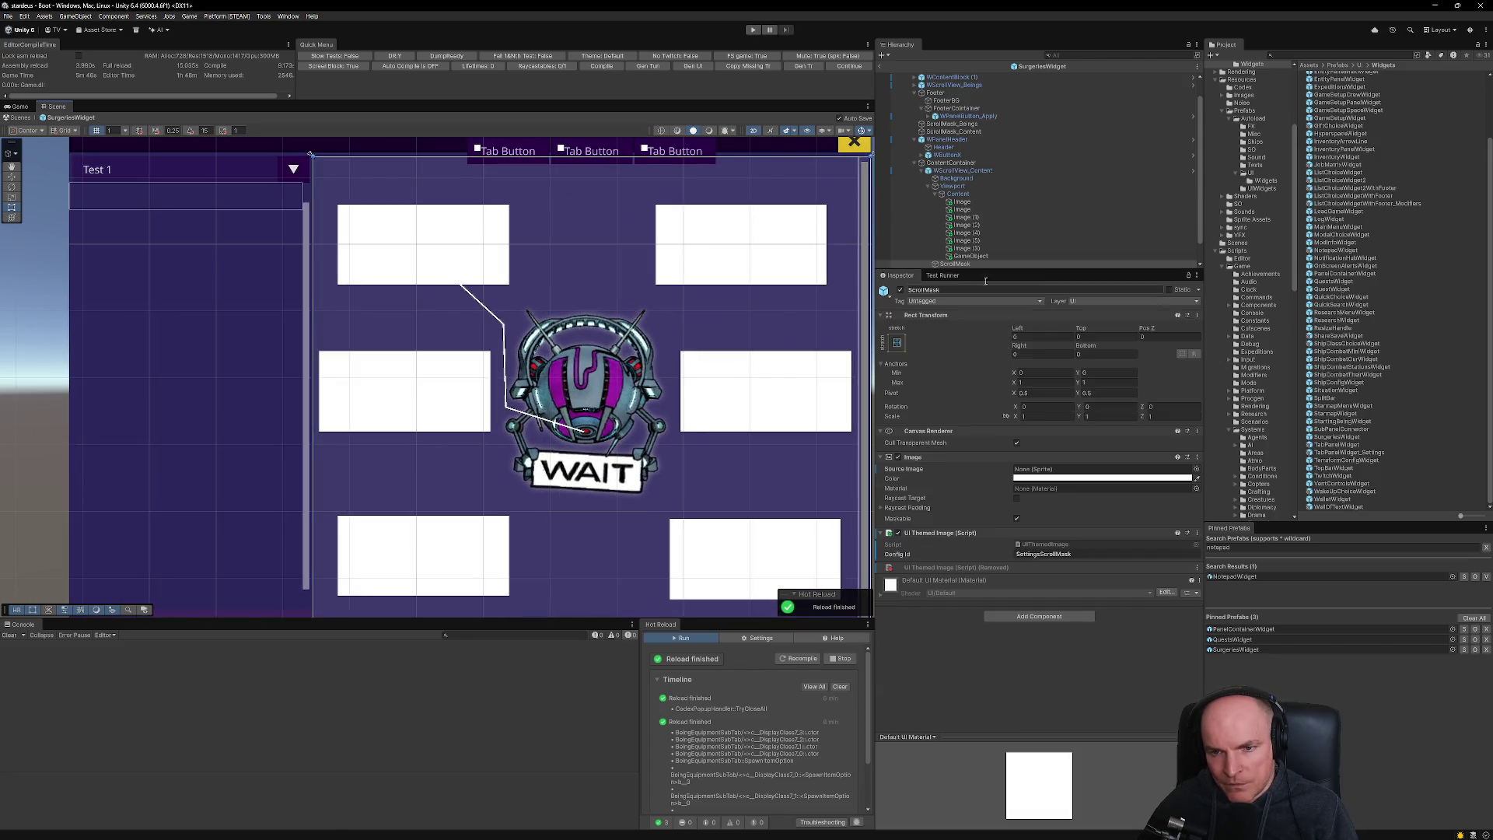
# - Duplicate the connector line and move the copy over to the upper-right box
pyautogui.scroll(-1, 981, 233)
pyautogui.click(981, 234)
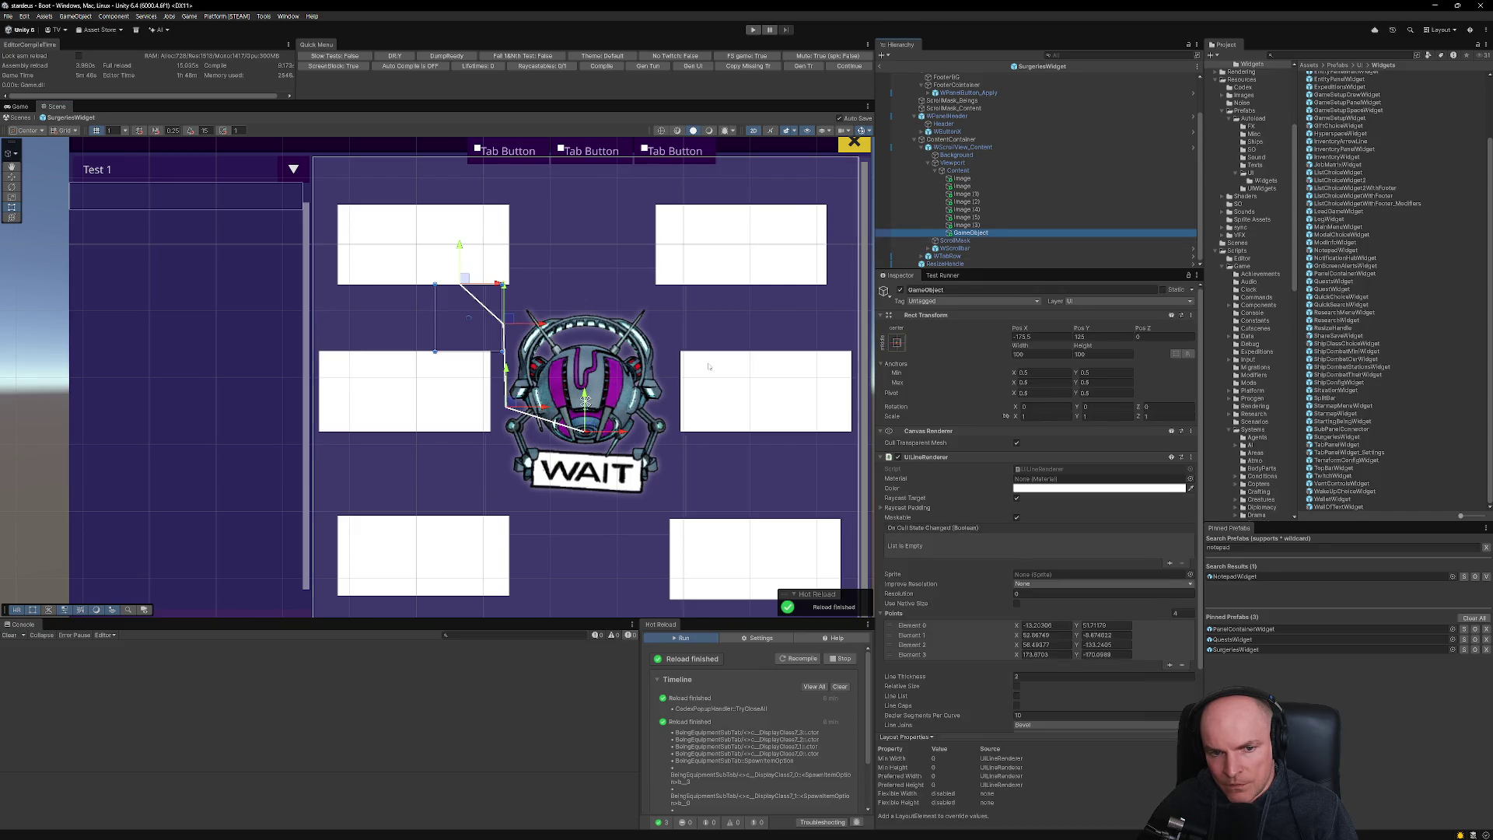
pyautogui.hotkey('ctrl', 'd')
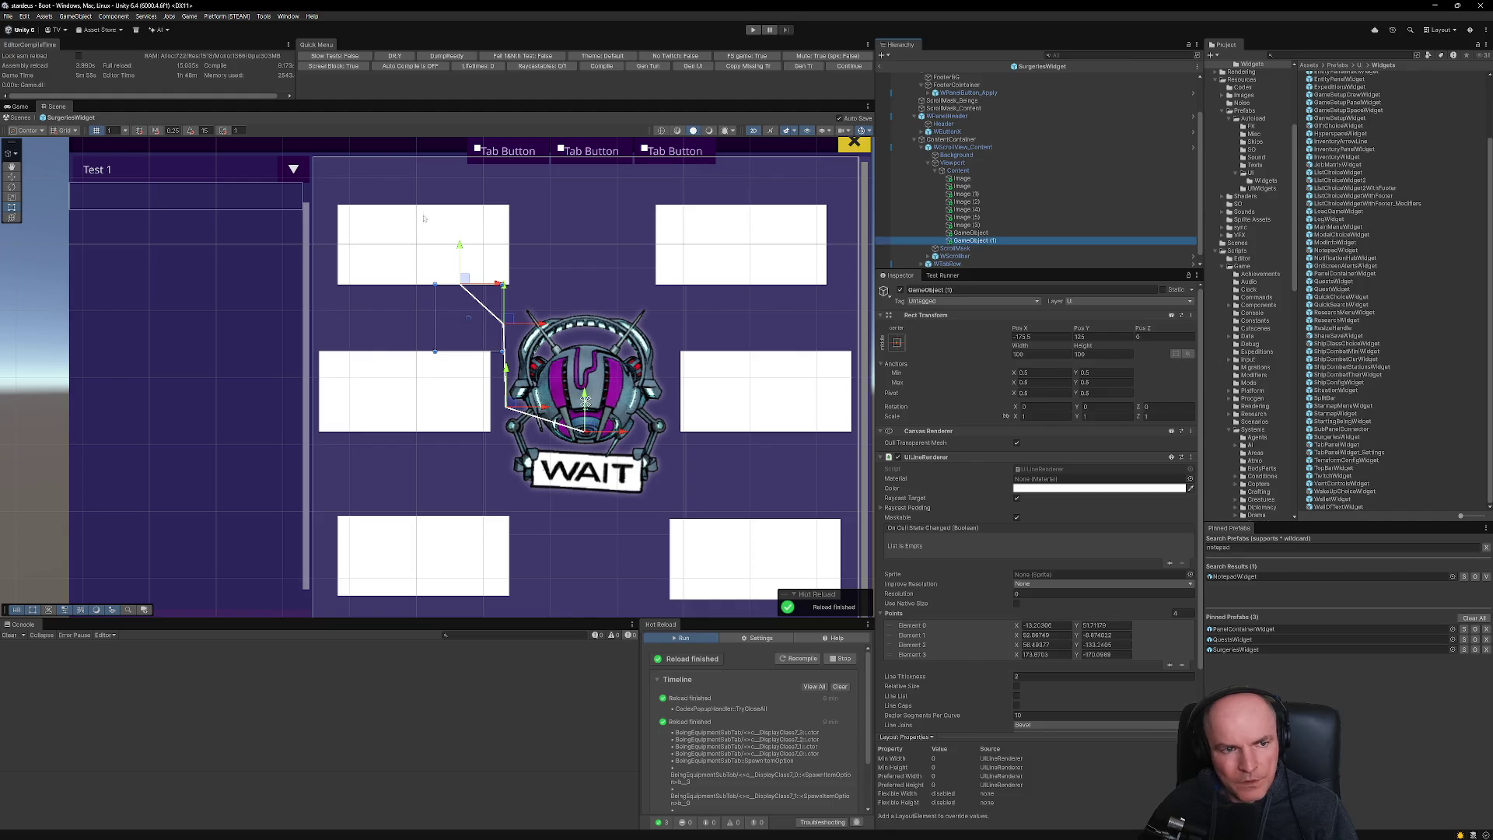
pyautogui.click(500, 300)
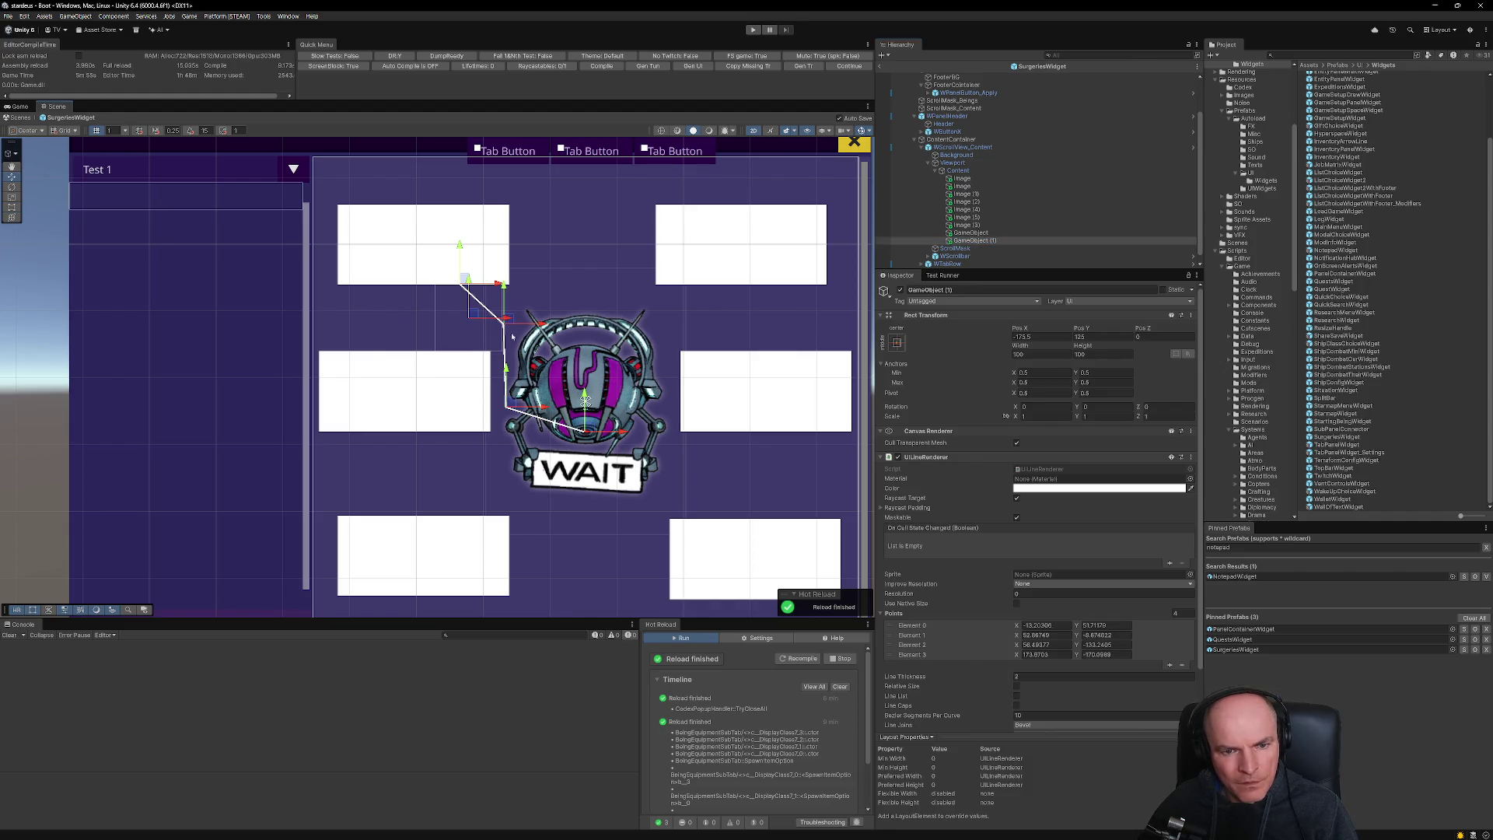
pyautogui.moveTo(477, 317); pyautogui.dragTo(706, 316)
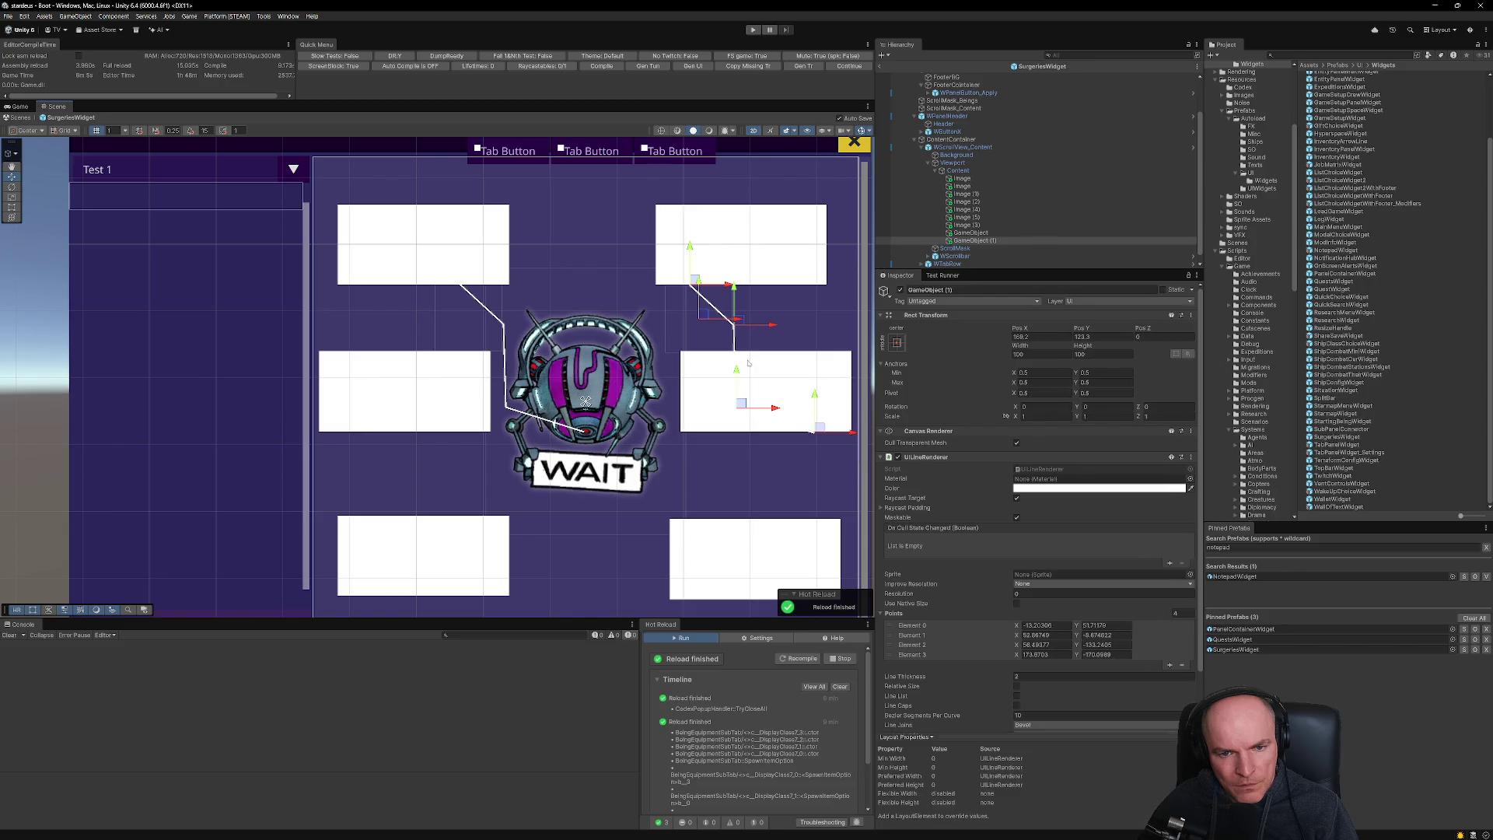
pyautogui.moveTo(742, 324); pyautogui.dragTo(747, 323)
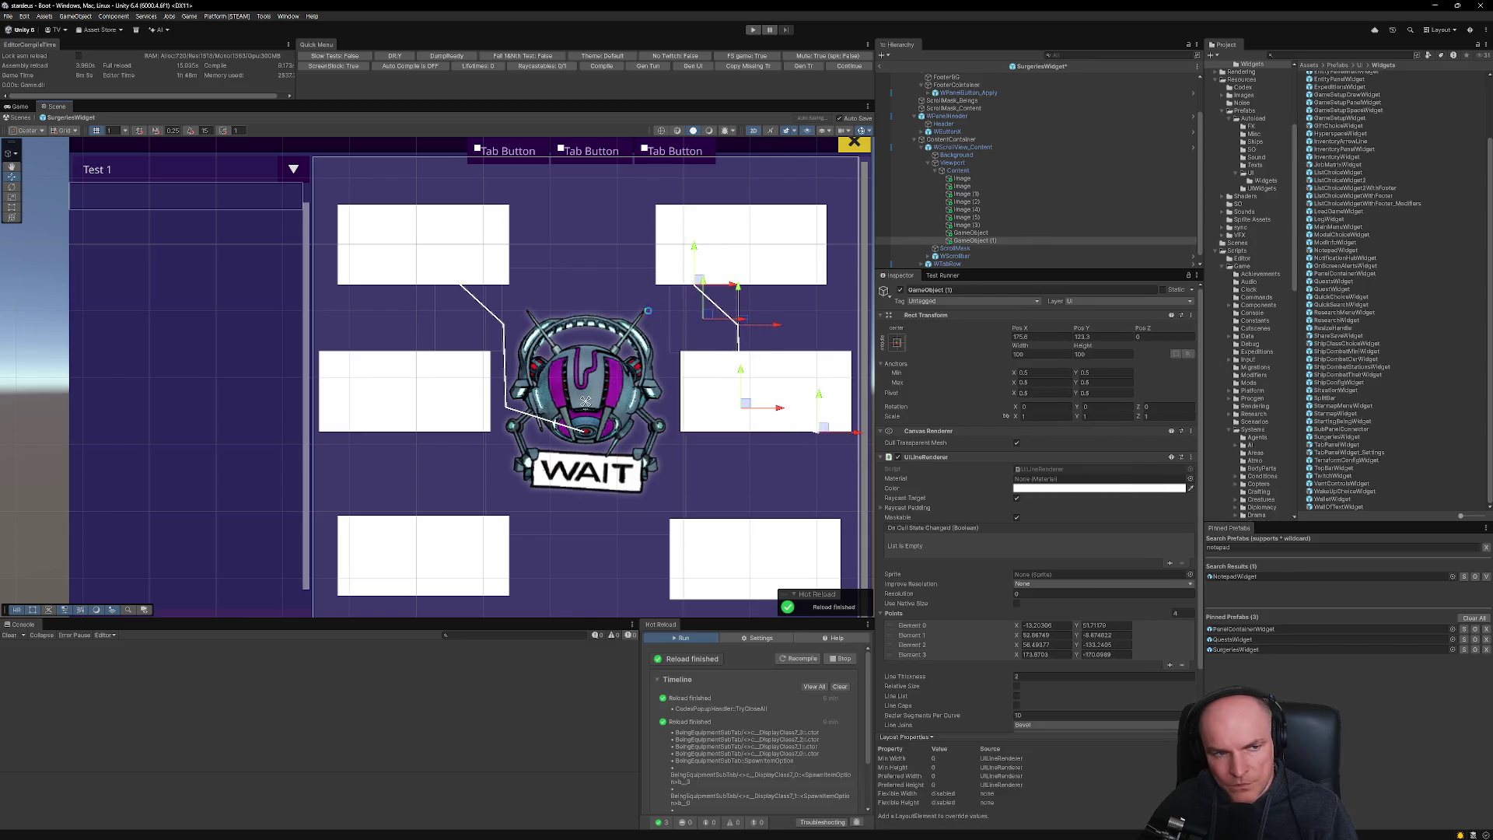
# - Reshape the copy's points so it runs from the upper-right box to the spinner's right side
pyautogui.click(11, 208)
pyautogui.moveTo(740, 324)
pyautogui.mouseDown()
pyautogui.moveTo(650, 347)
pyautogui.moveTo(661, 333)
pyautogui.mouseUp()
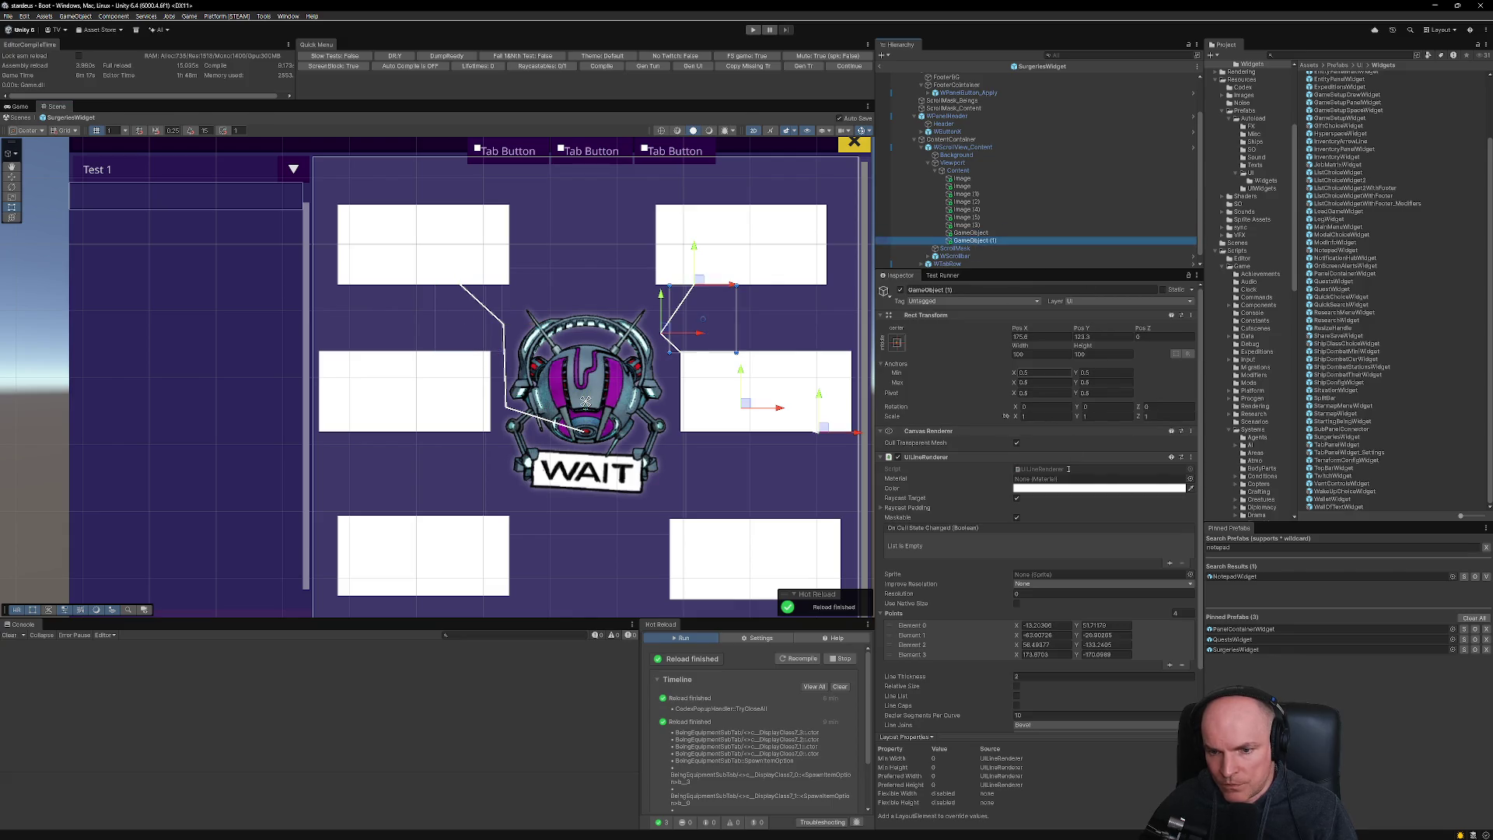
pyautogui.scroll(-2, 1083, 524)
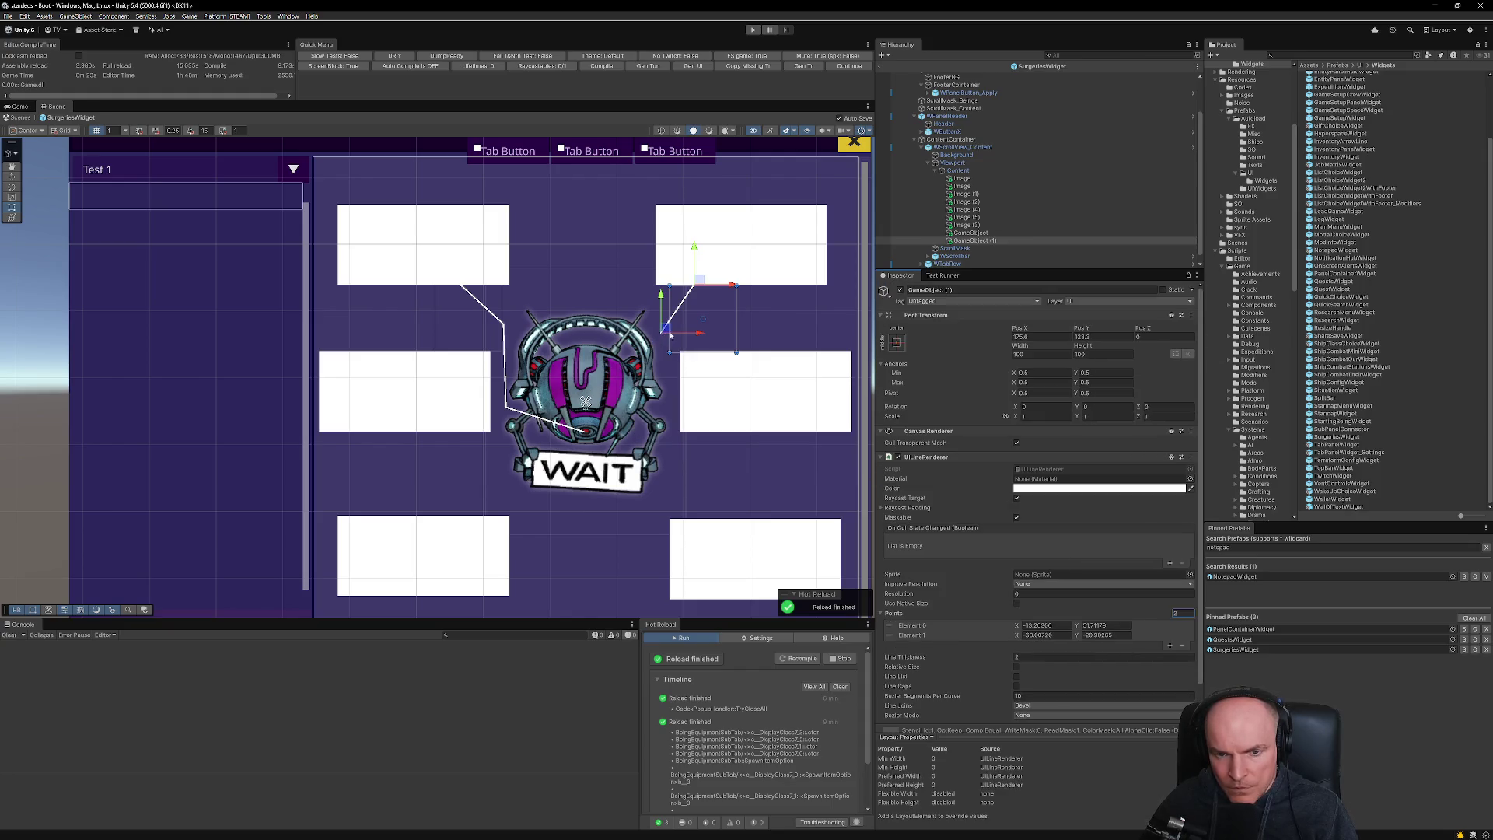
pyautogui.moveTo(665, 328); pyautogui.dragTo(636, 365)
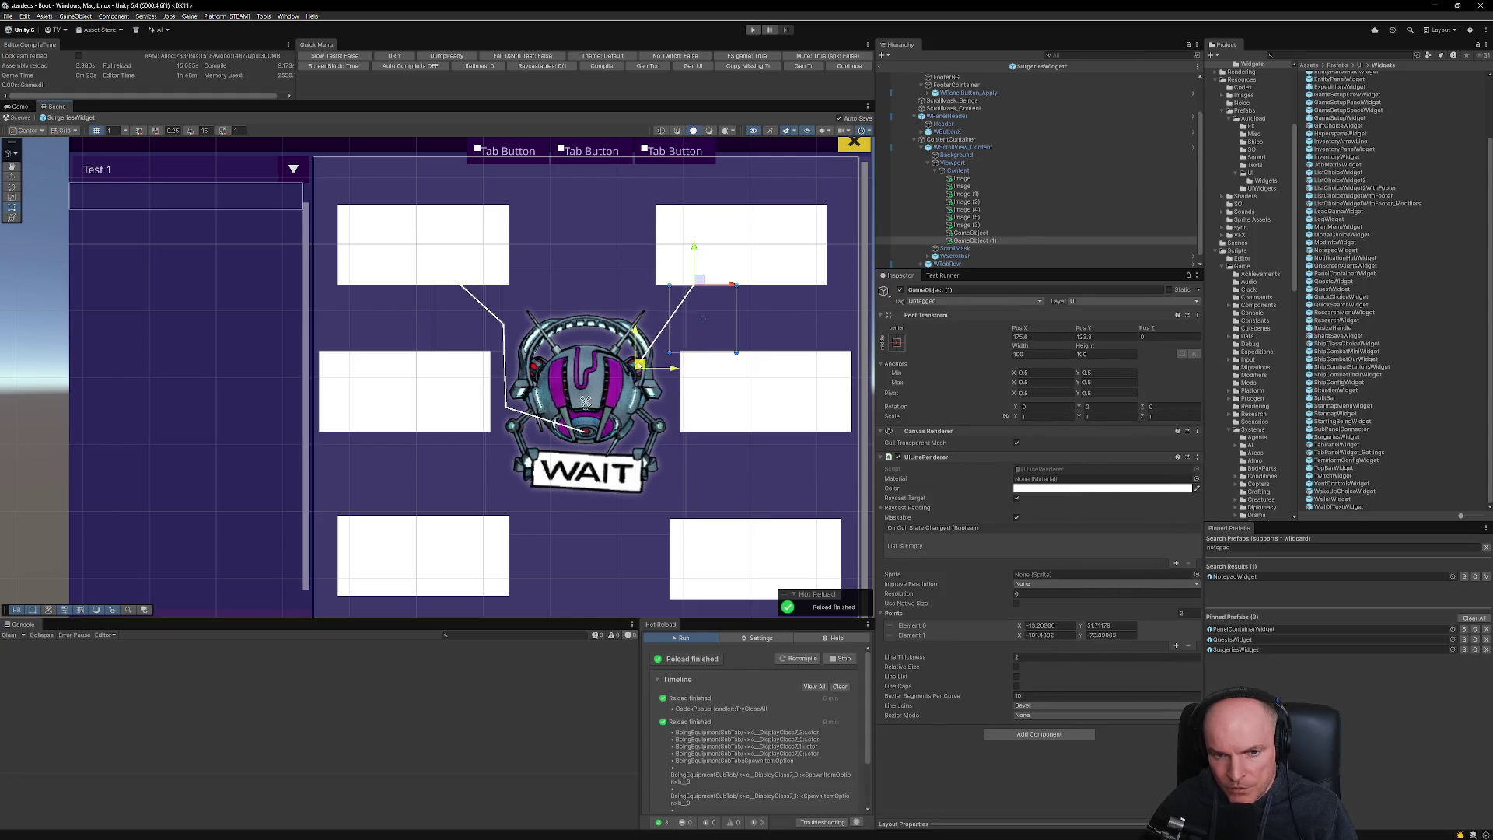
pyautogui.click(643, 478)
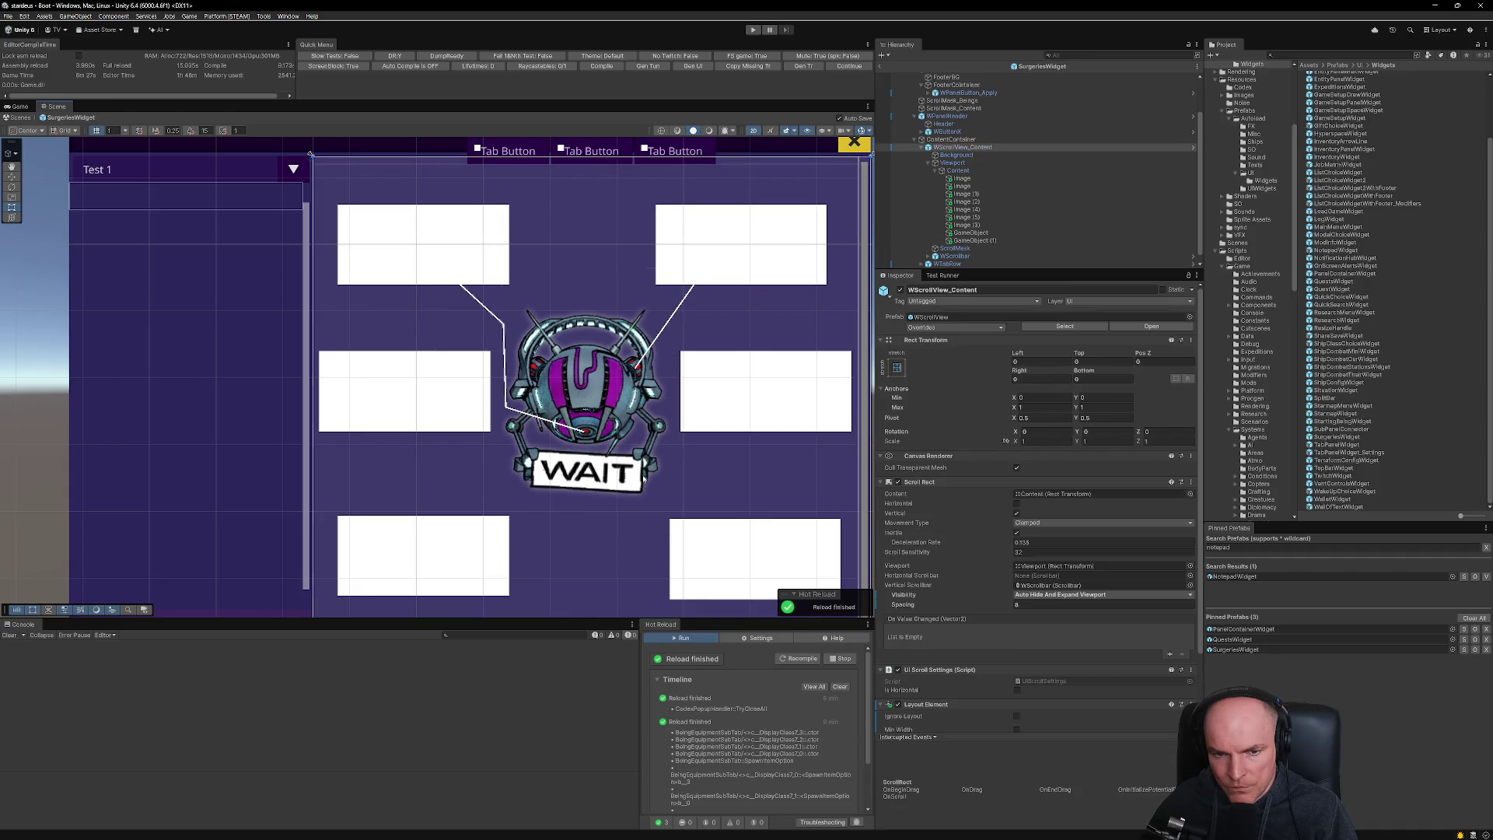
pyautogui.scroll(-5, 618, 481)
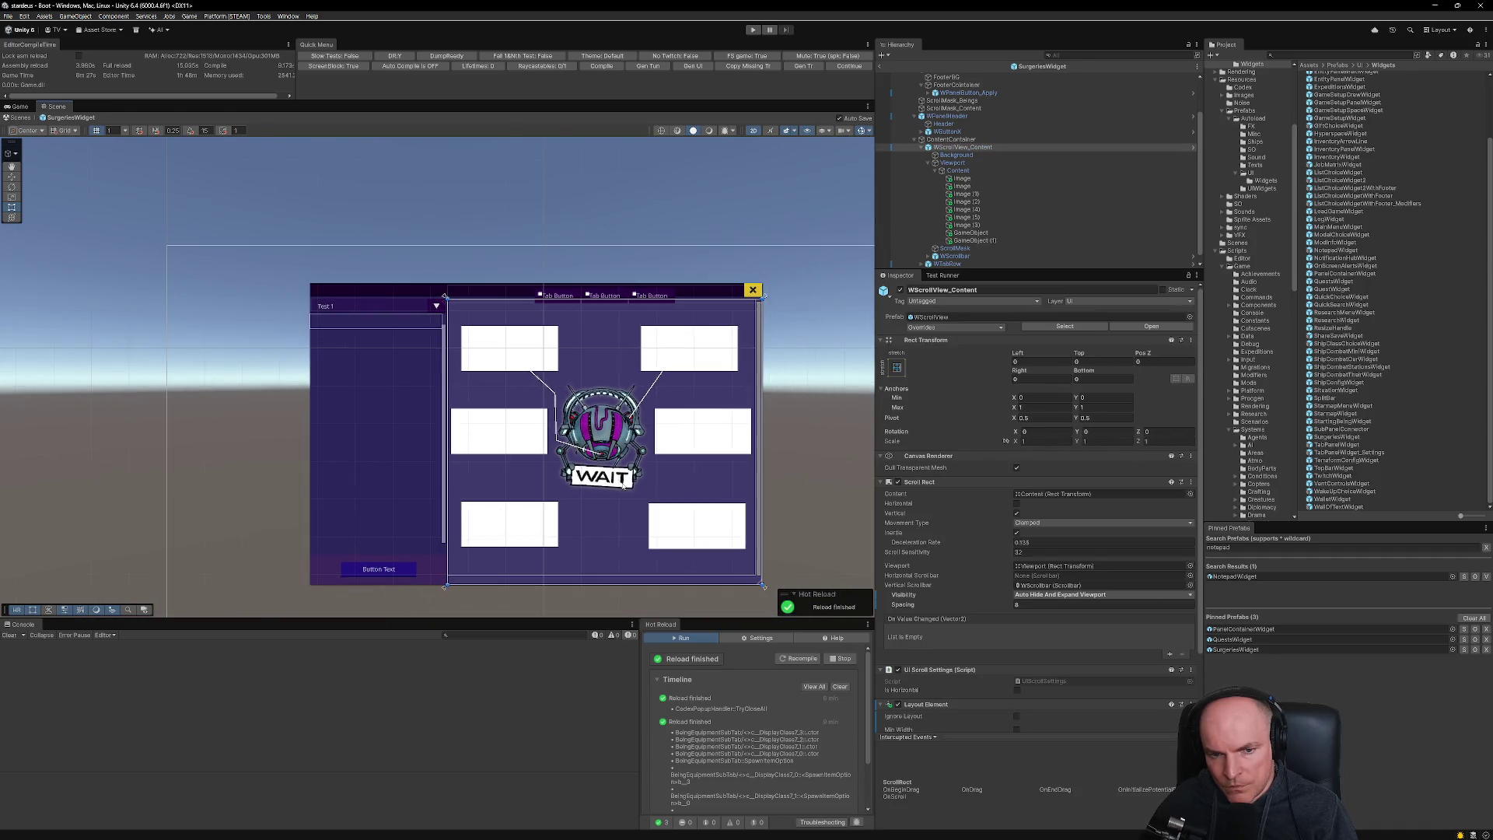
pyautogui.scroll(2, 616, 481)
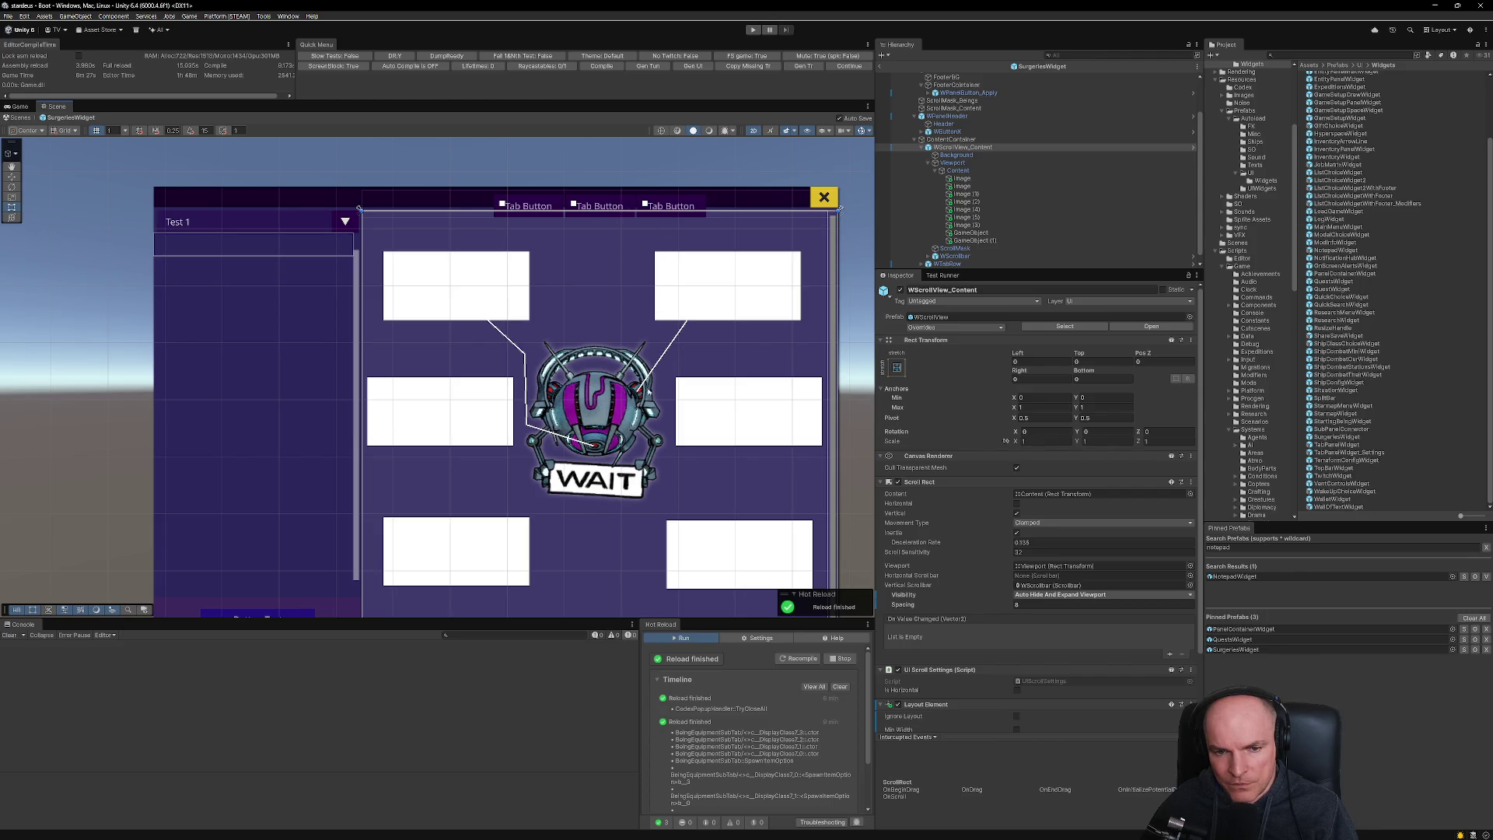
pyautogui.scroll(-3, 572, 443)
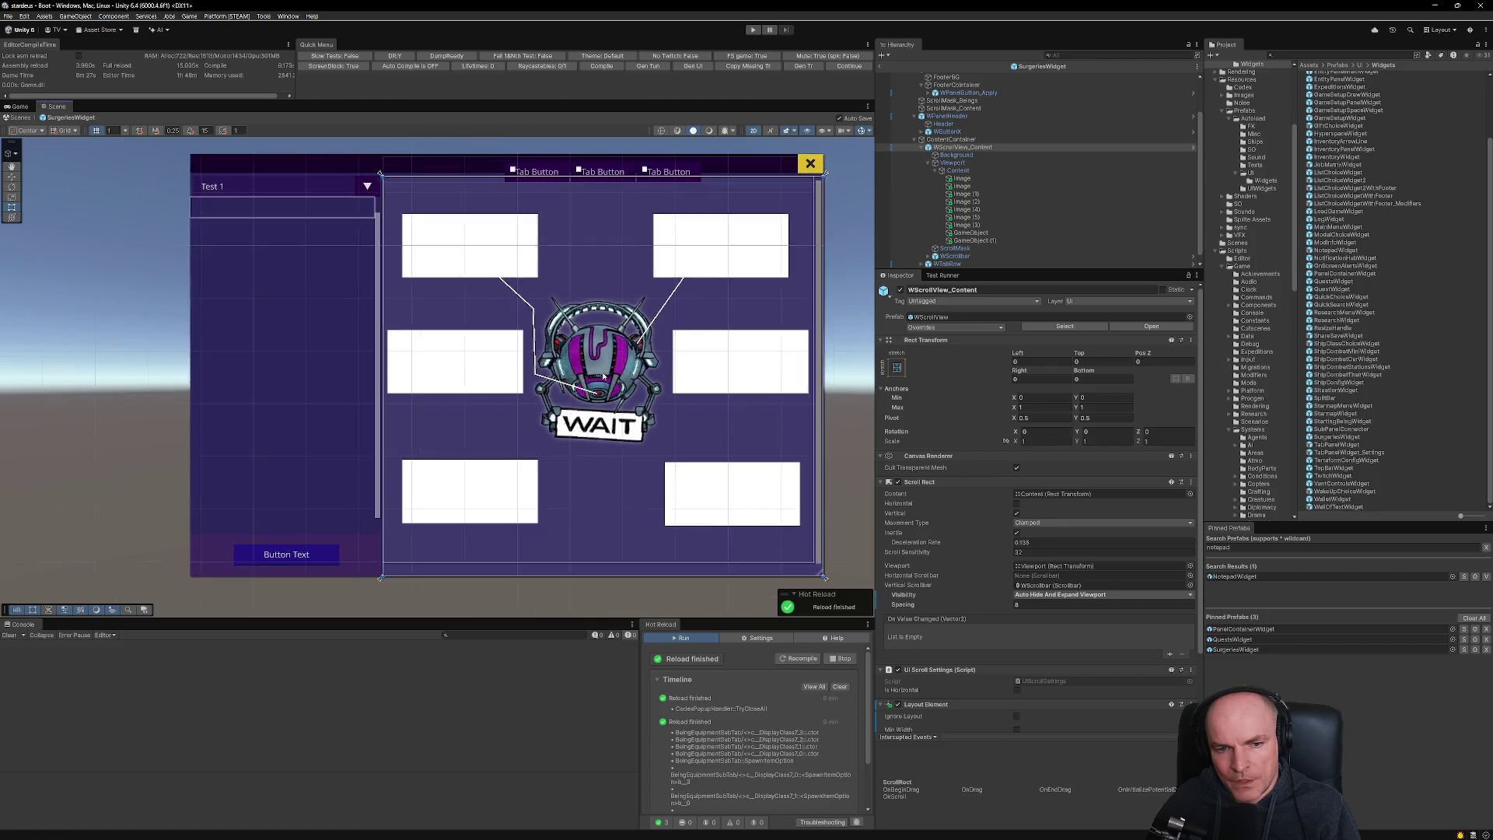
pyautogui.scroll(3, 605, 371)
pyautogui.scroll(-3, 604, 371)
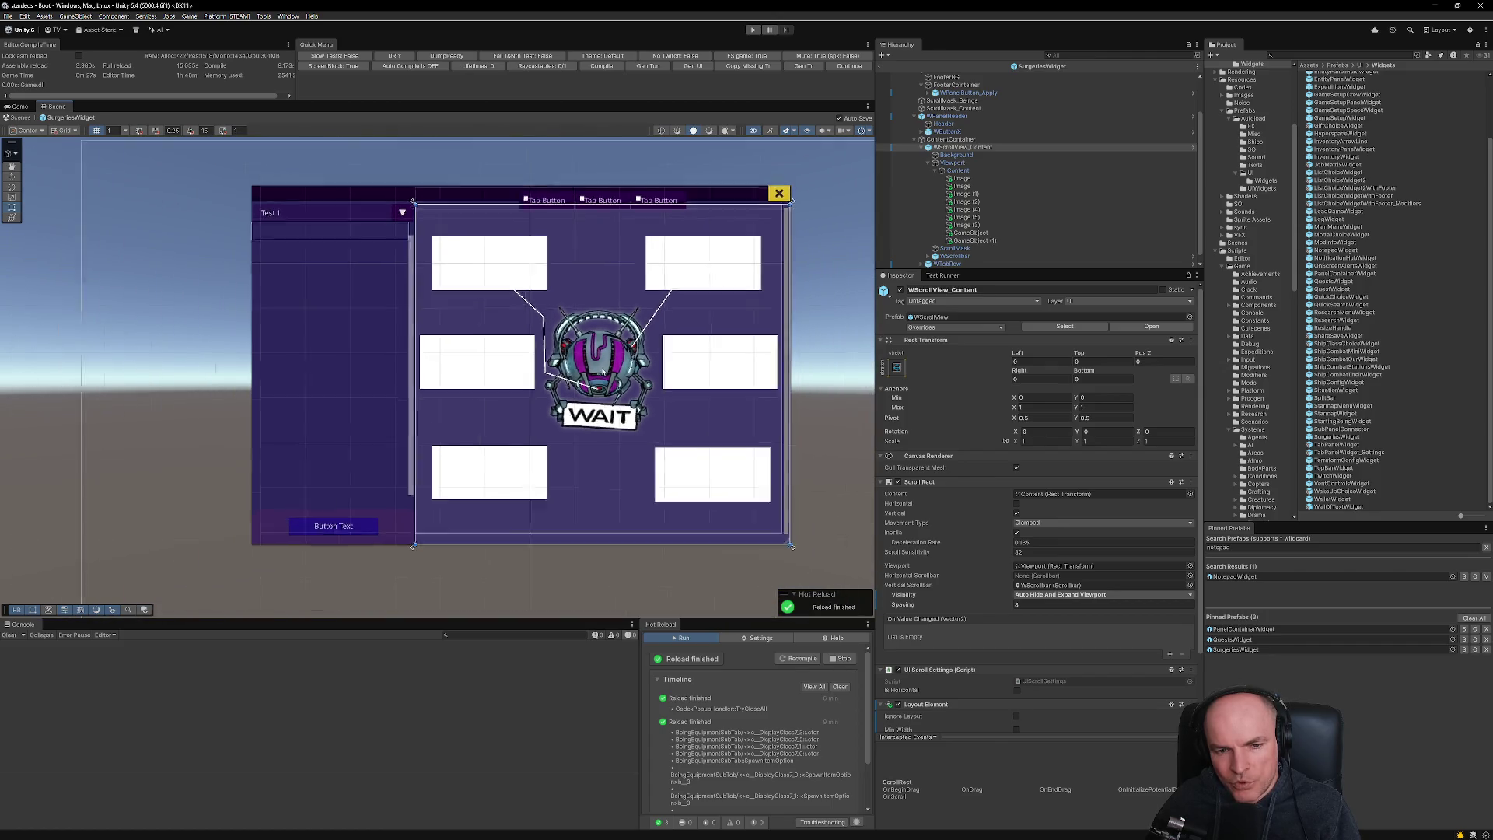
pyautogui.scroll(2, 602, 372)
pyautogui.scroll(-3, 600, 372)
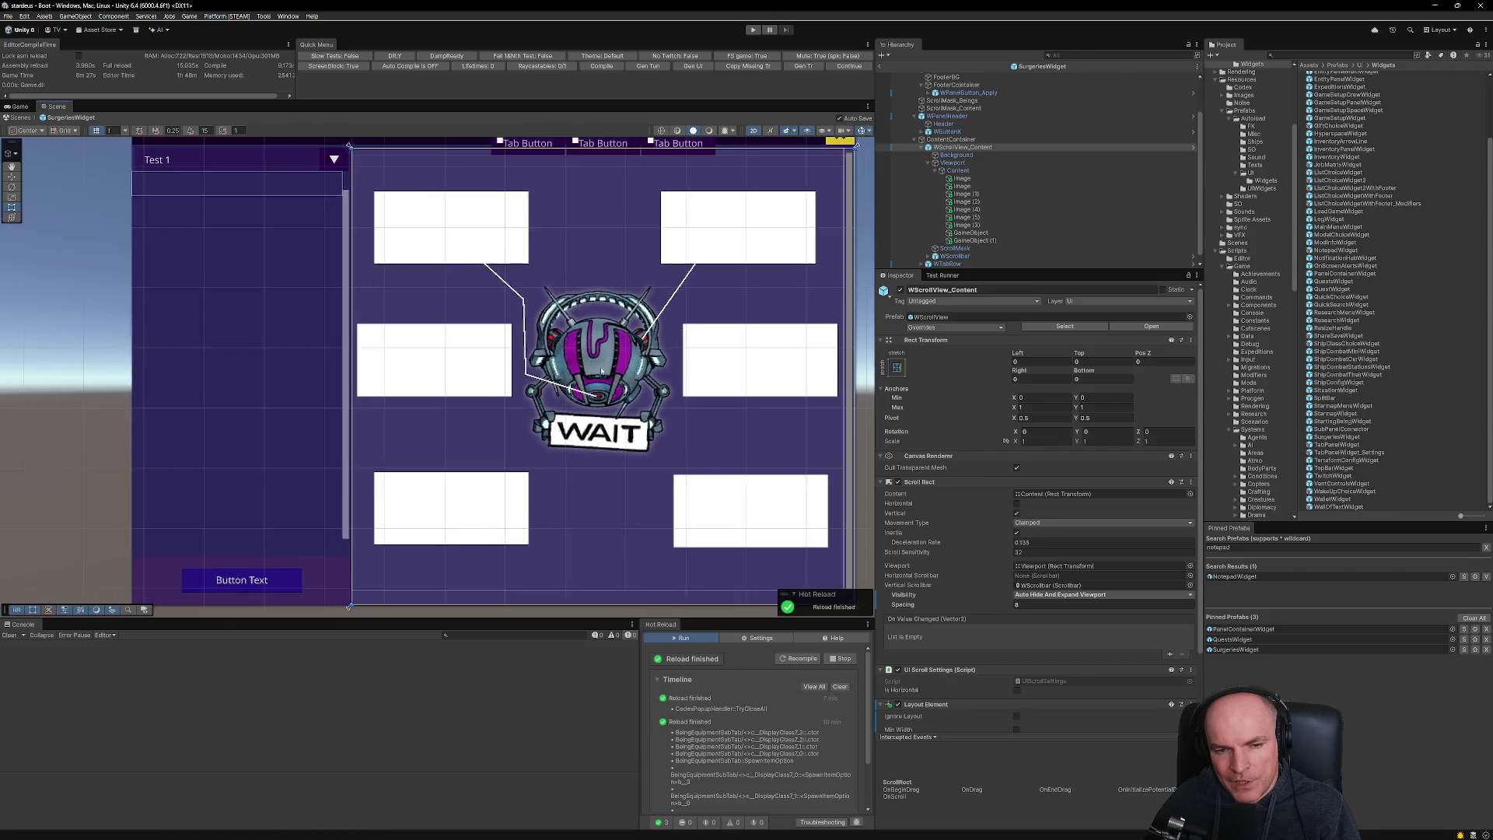
pyautogui.scroll(3, 599, 372)
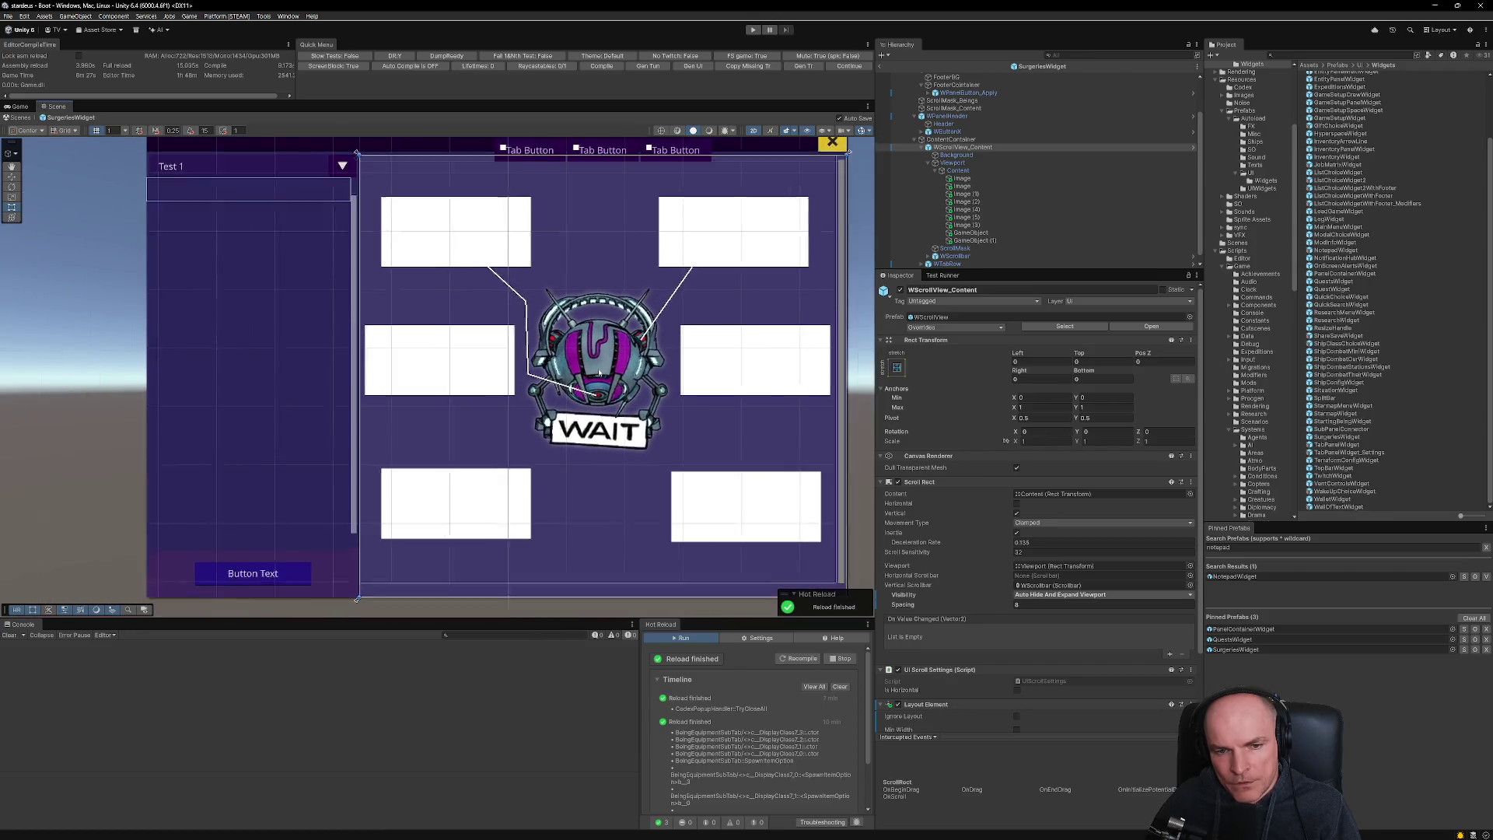
pyautogui.scroll(-1, 599, 372)
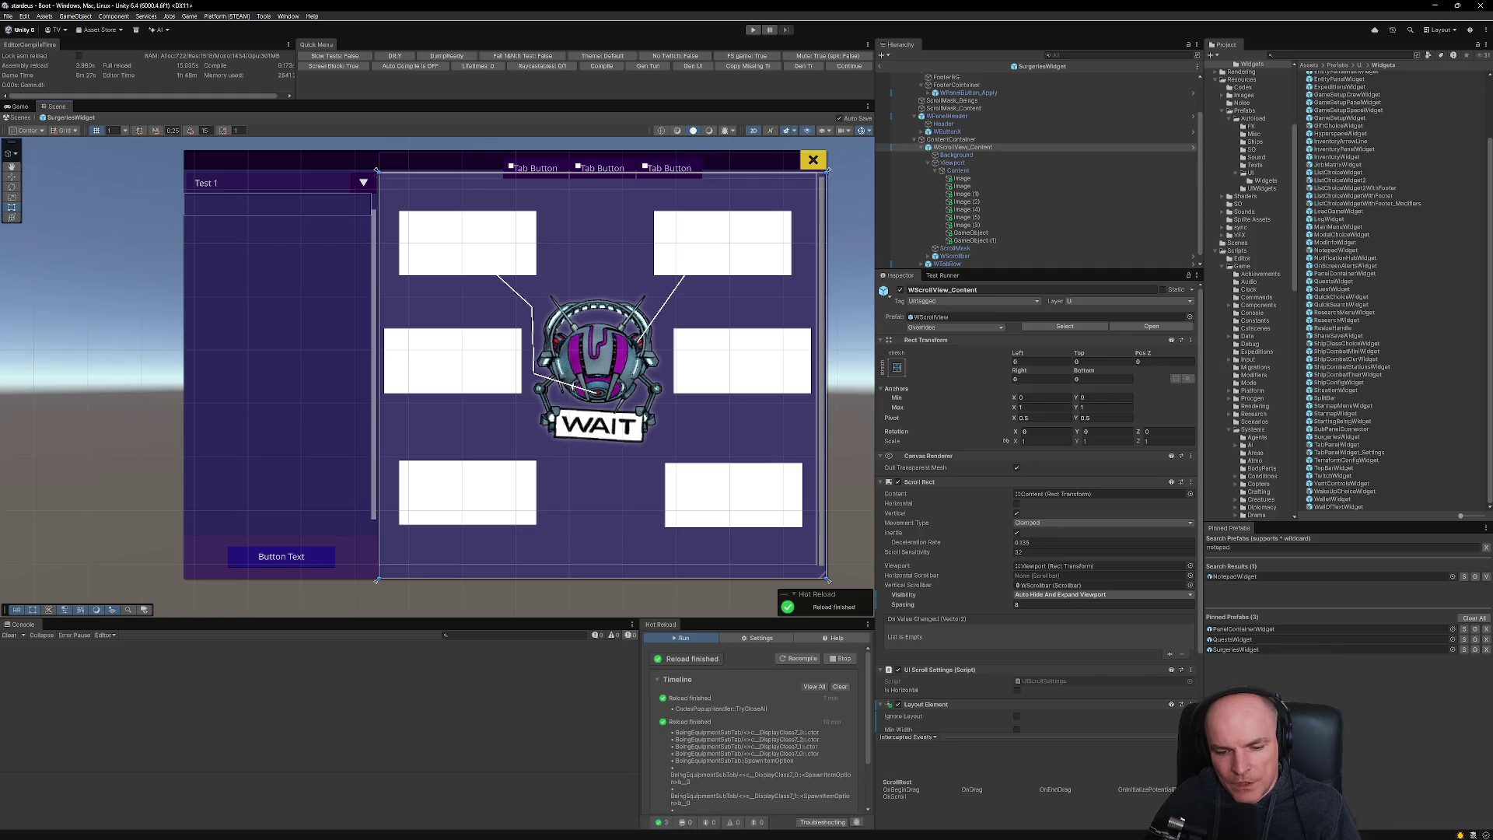
pyautogui.moveTo(778, 836)
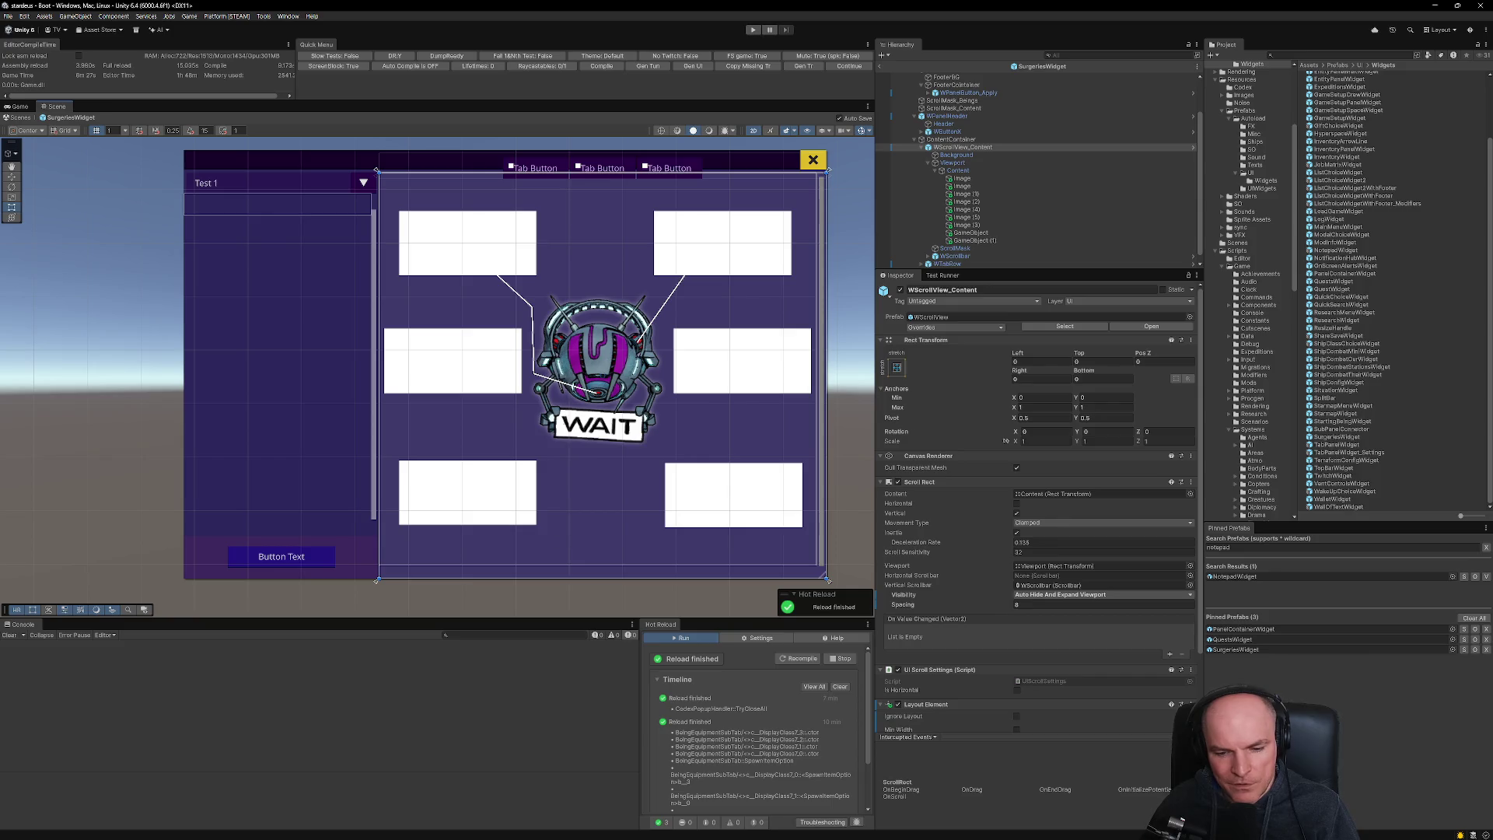
# - Browse File Explorer to Core\Graphics\Beings\Bodies\Human and show the files as large thumbnails
pyautogui.press('super+e')
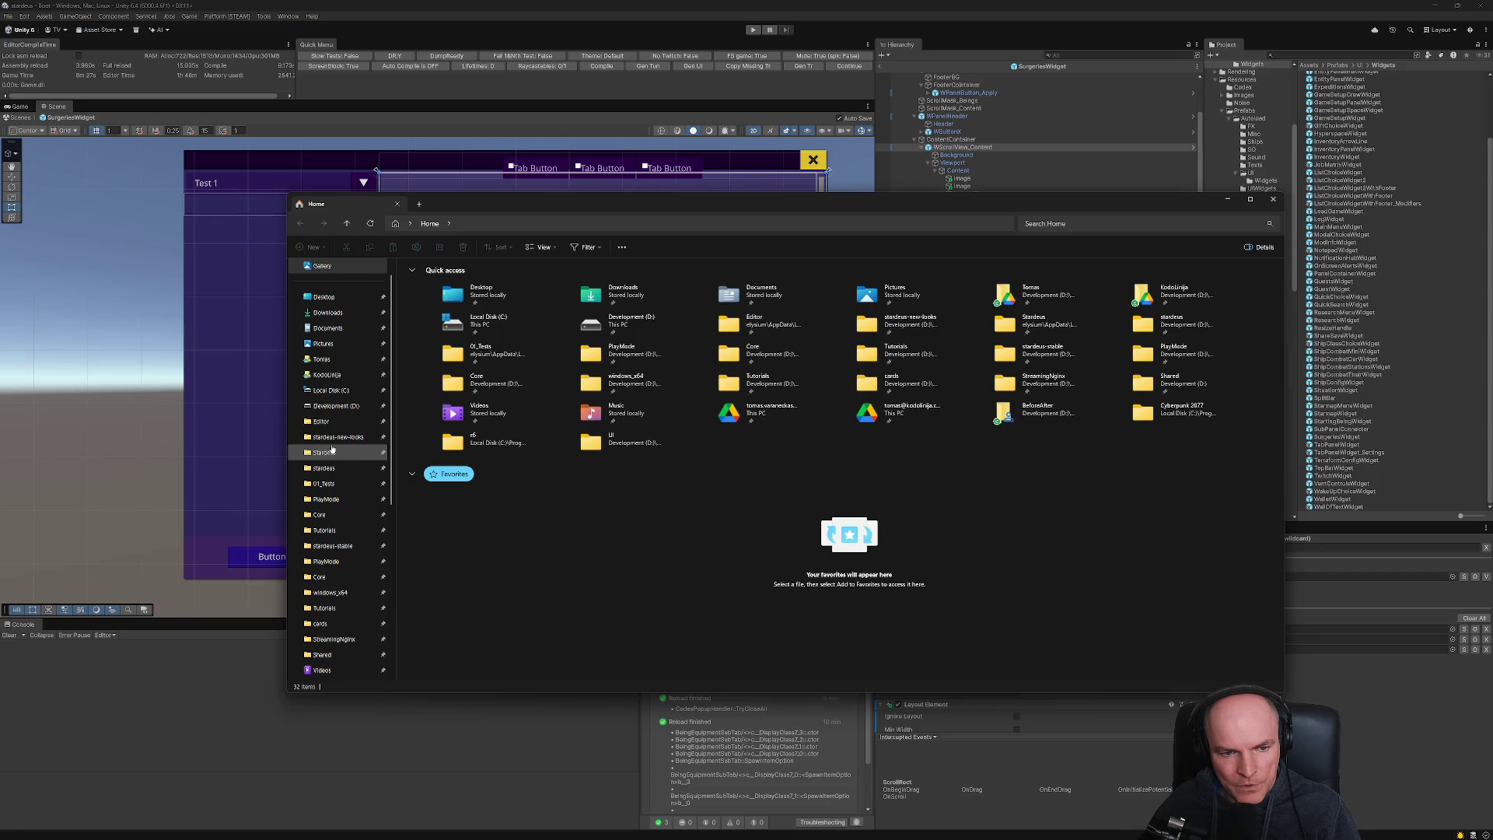
pyautogui.click(320, 514)
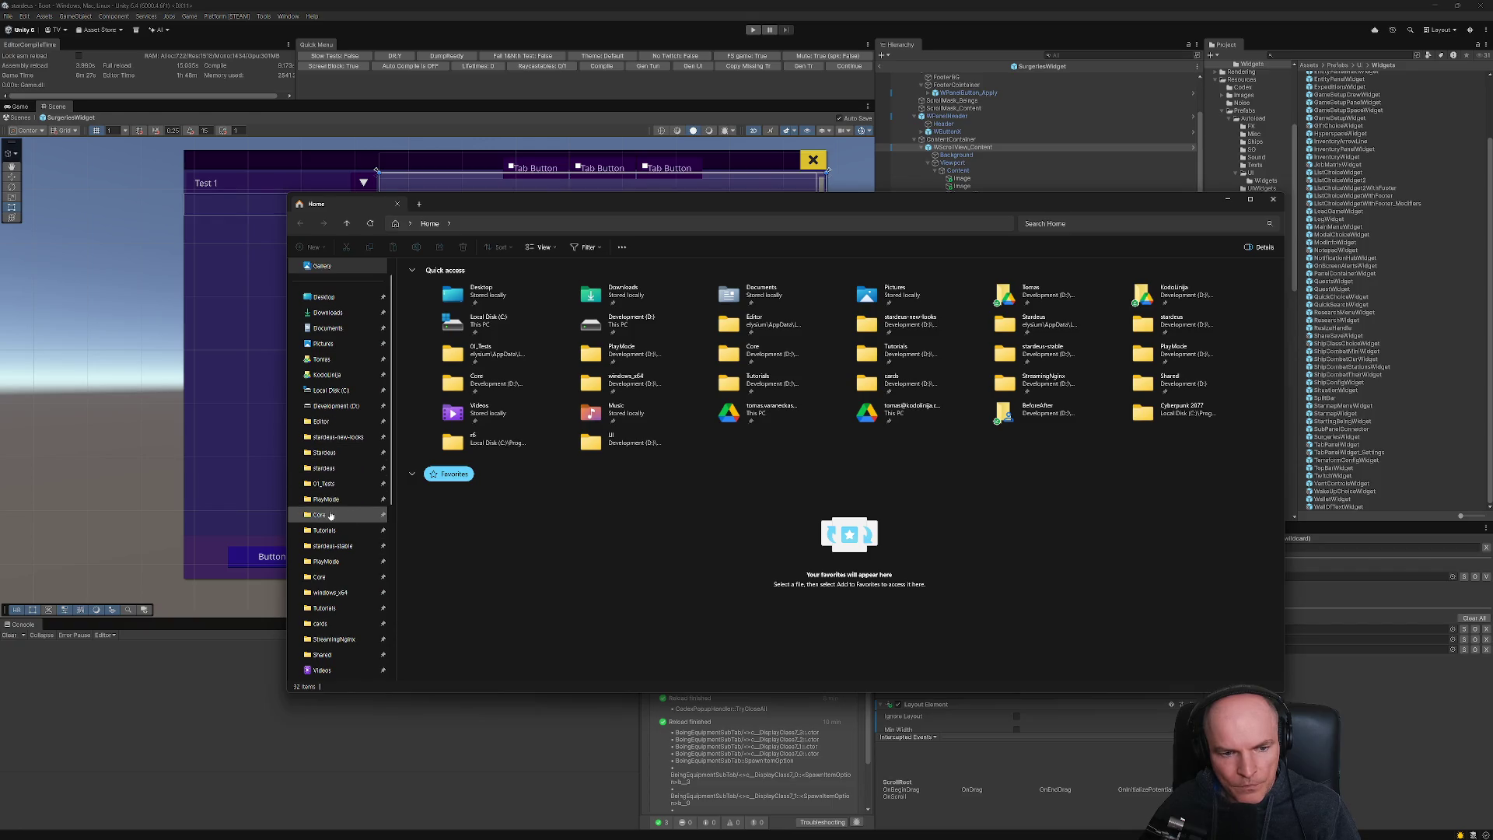
pyautogui.doubleClick(432, 327)
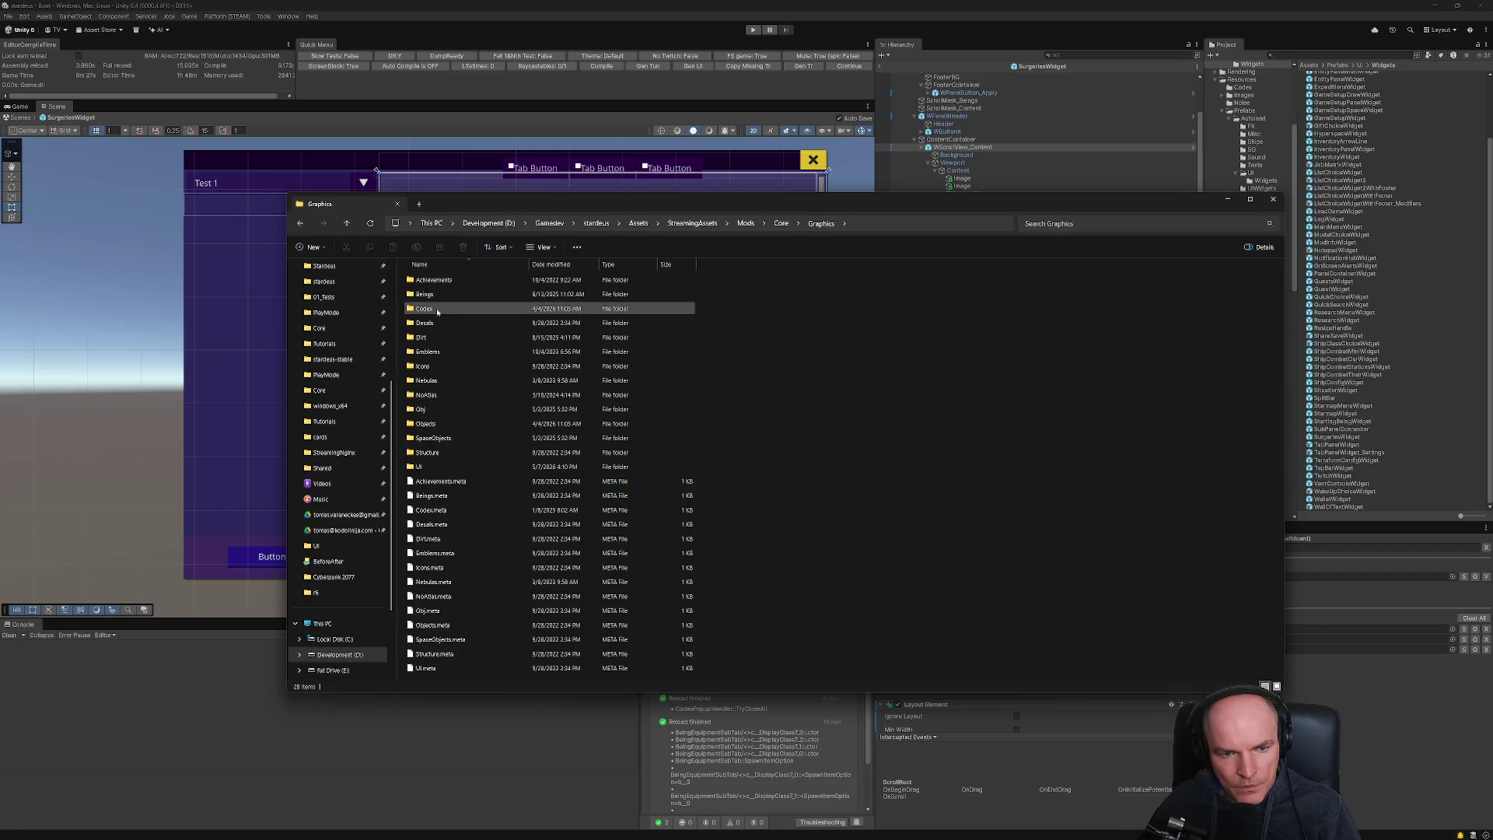
pyautogui.doubleClick(435, 293)
pyautogui.doubleClick(437, 285)
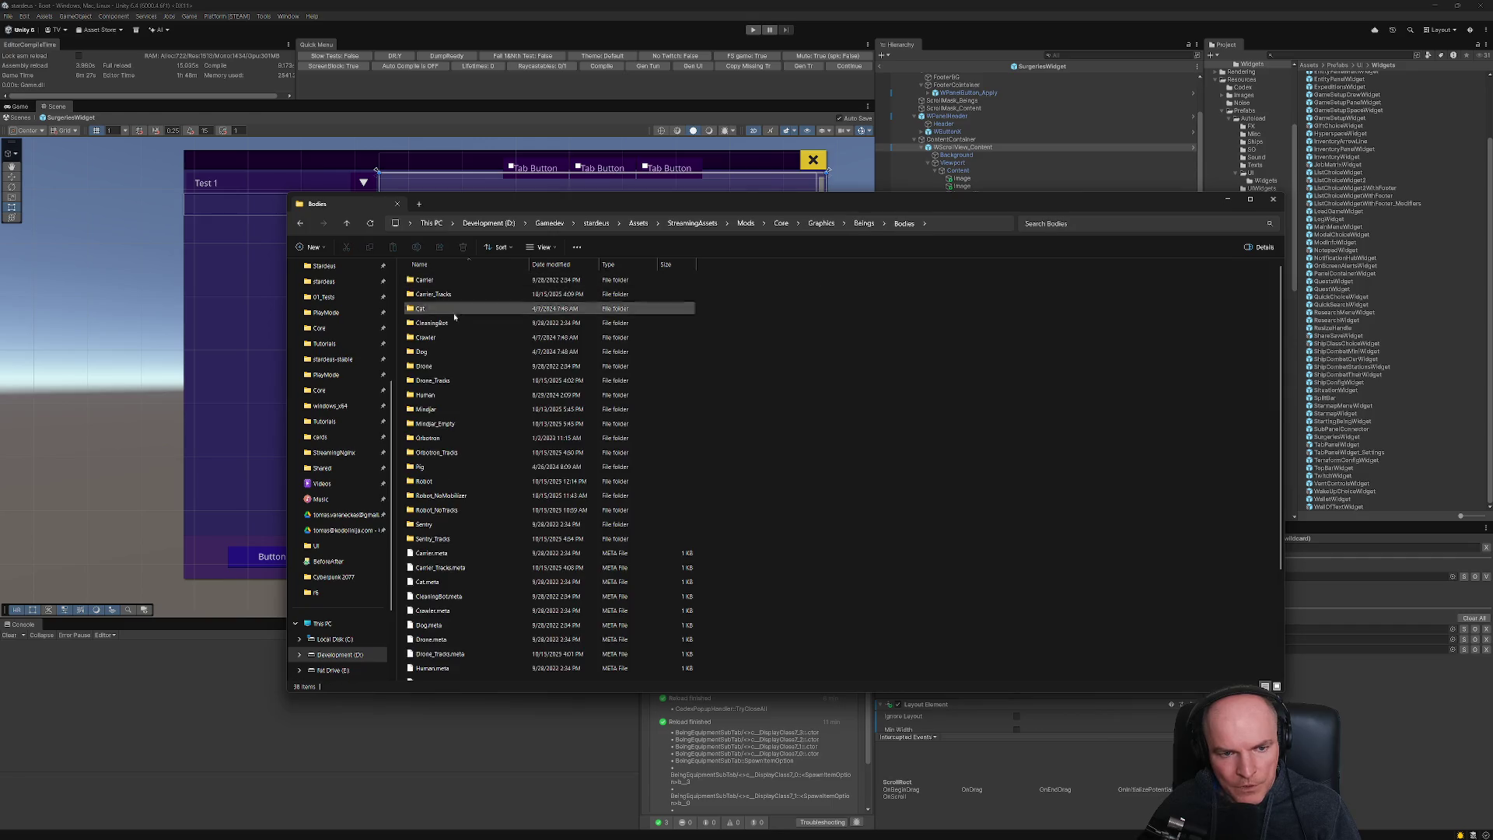
pyautogui.doubleClick(426, 394)
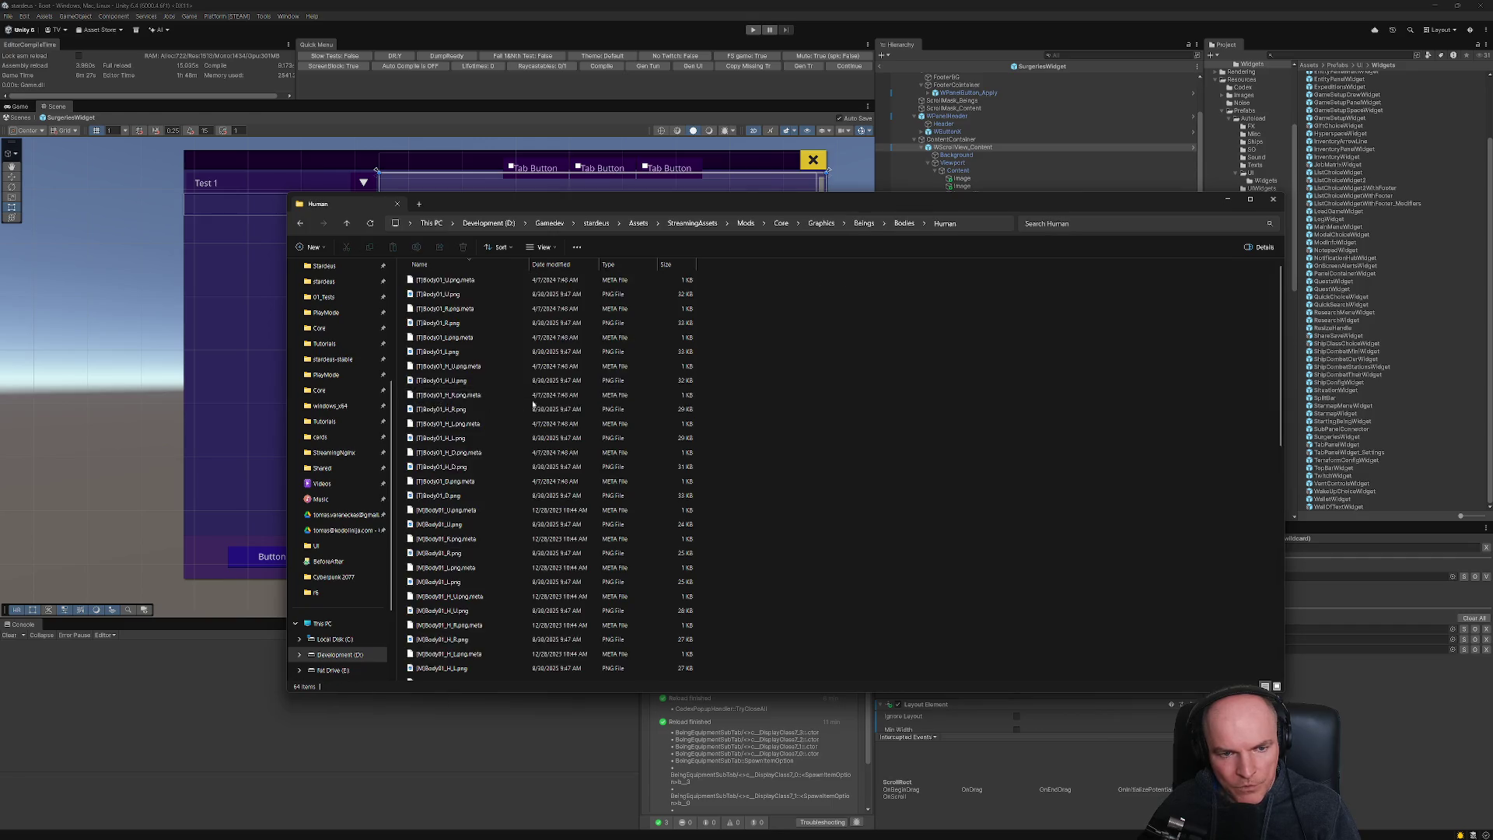
pyautogui.click(1275, 686)
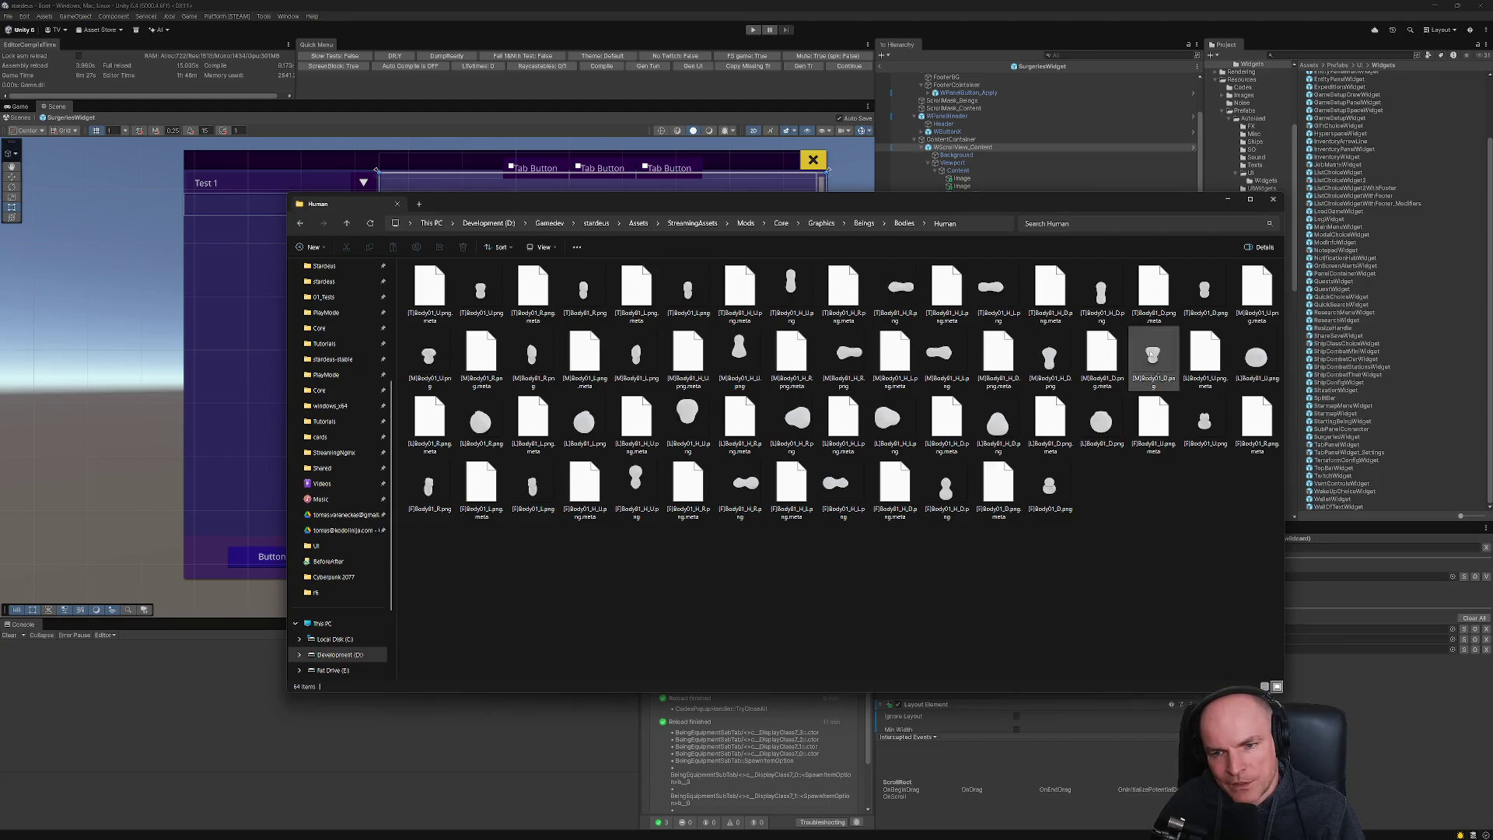
# - Reopen the Human folder and open [L]Body01_H_D.png in the image viewer
pyautogui.click(902, 225)
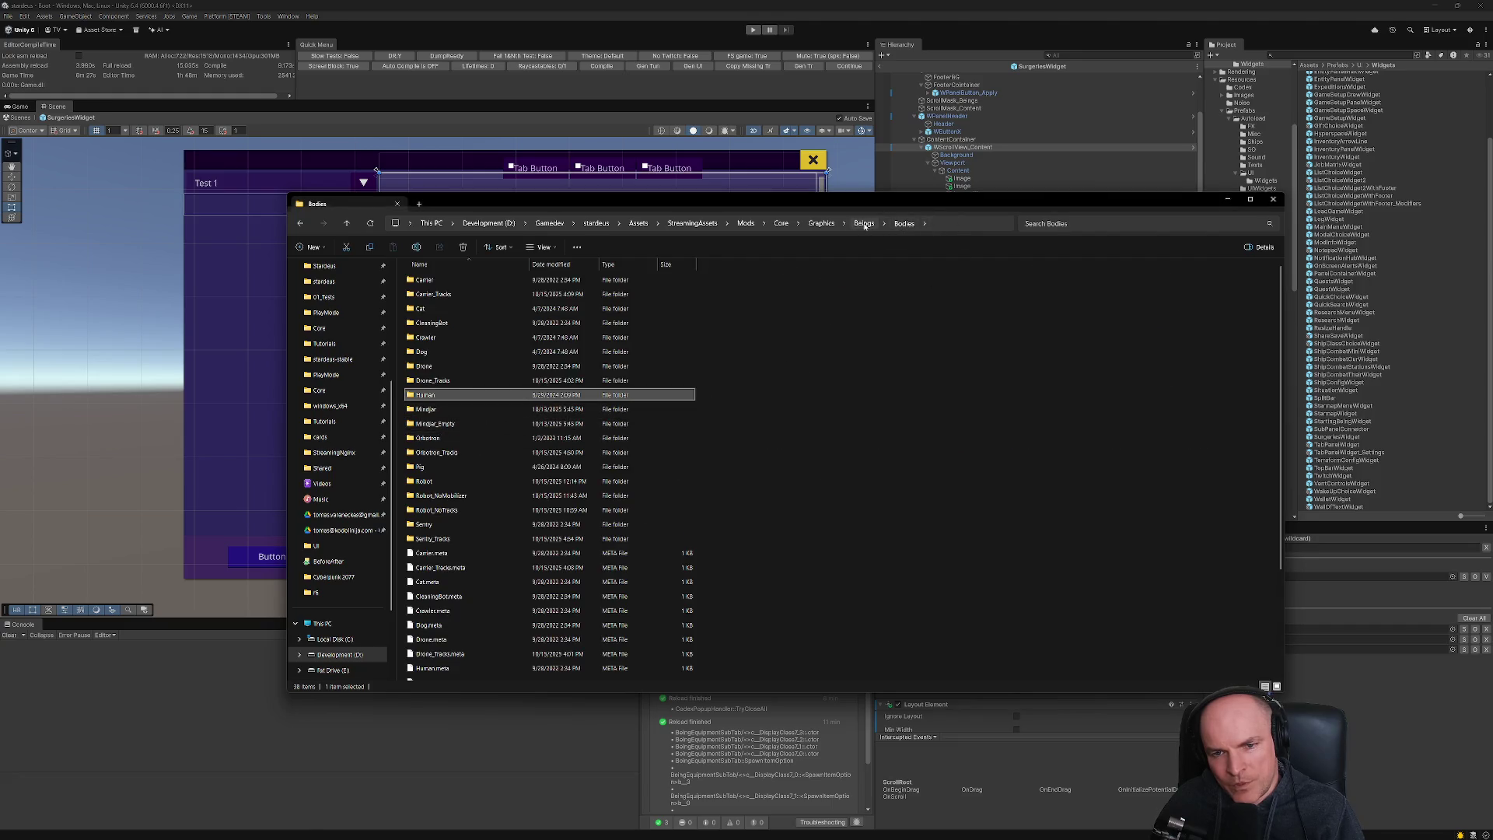
pyautogui.doubleClick(427, 397)
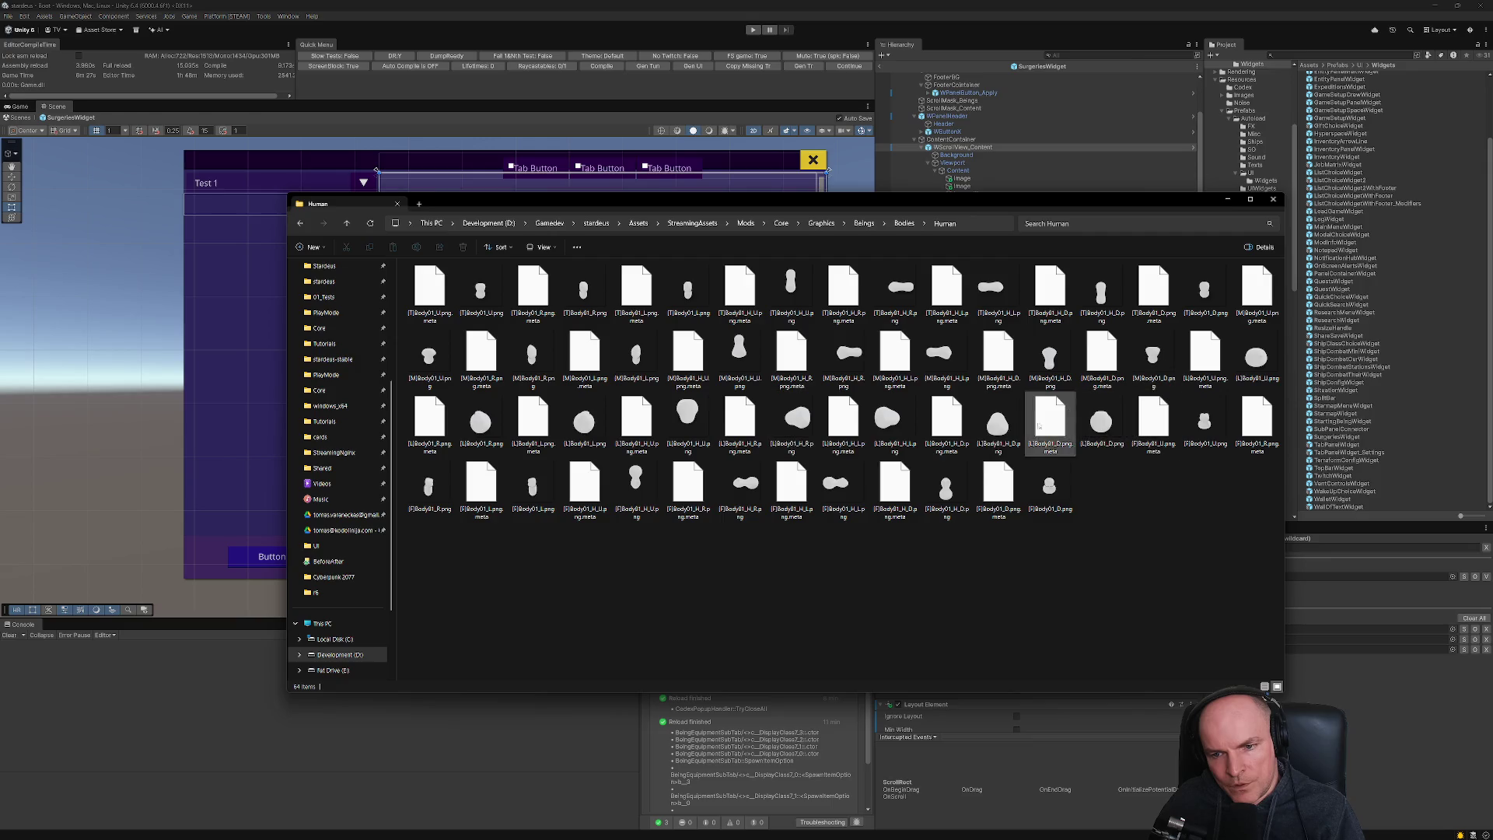
pyautogui.click(1001, 428)
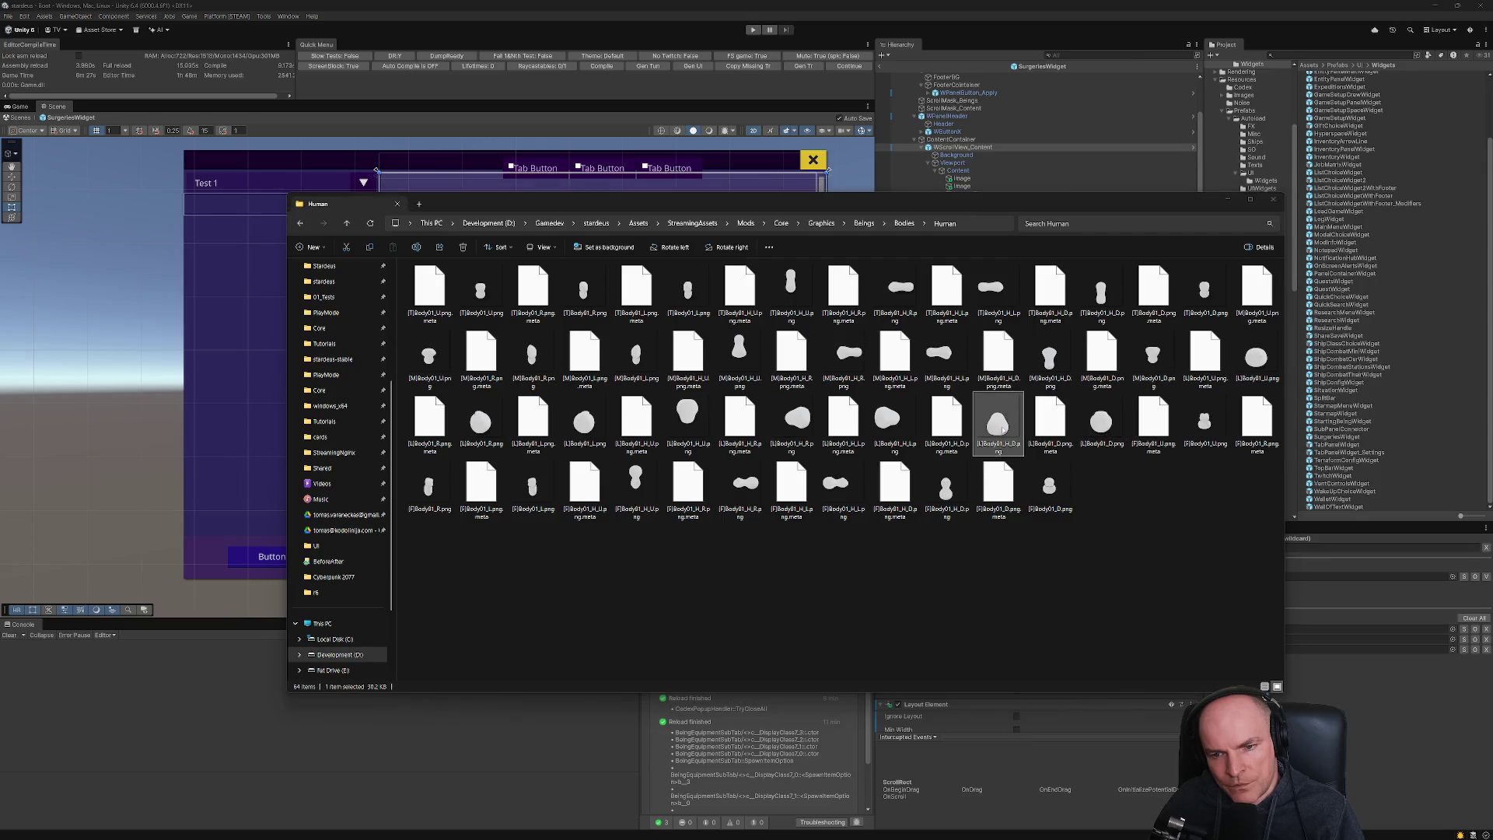
pyautogui.doubleClick(999, 426)
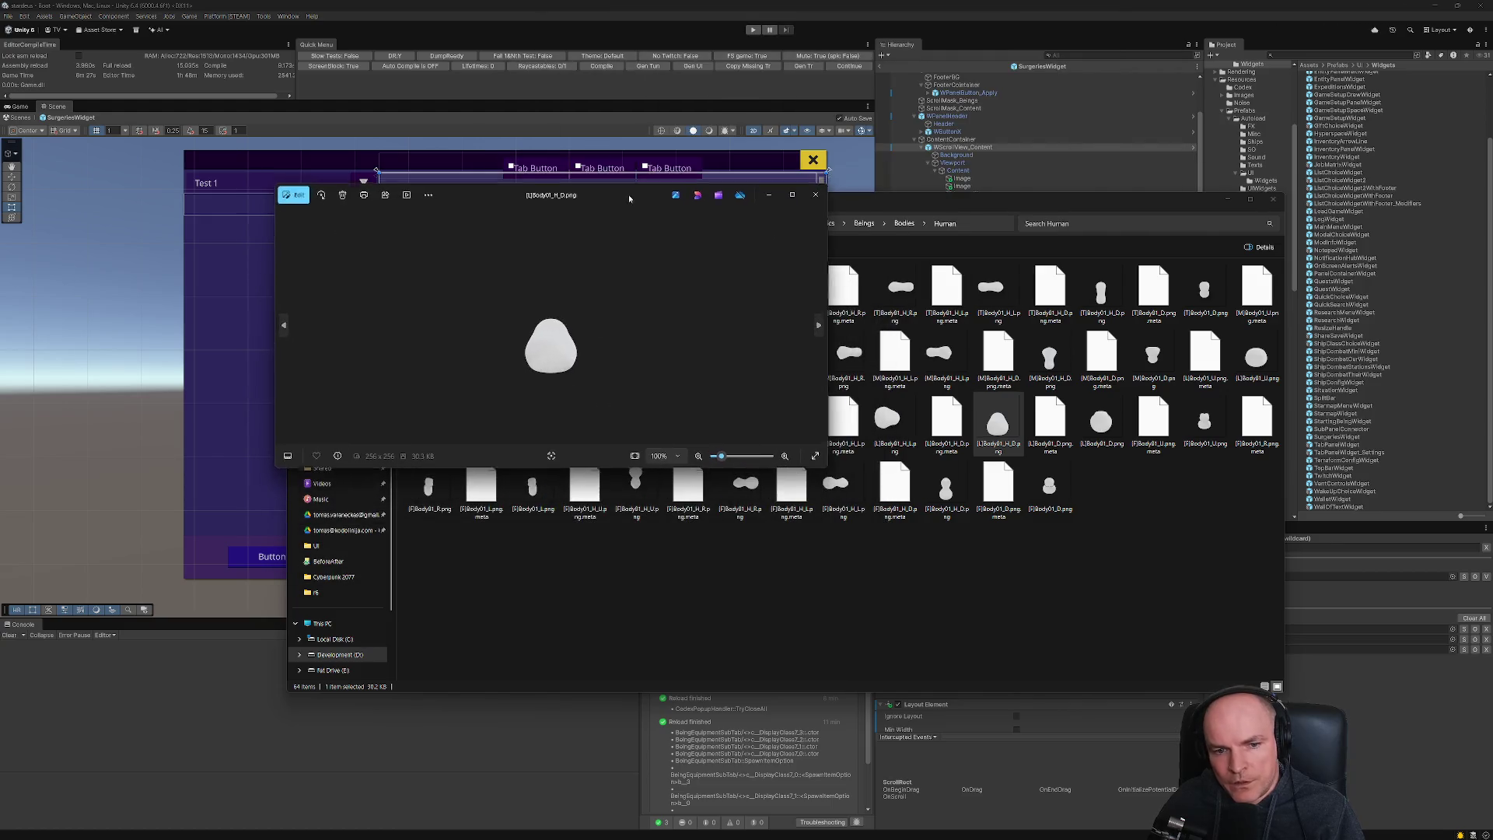
# - Enlarge the Photos window, zoom the body sprite to 314%, move it right, and close File Explorer
pyautogui.moveTo(826, 464); pyautogui.dragTo(1044, 729)
pyautogui.scroll(5, 692, 501)
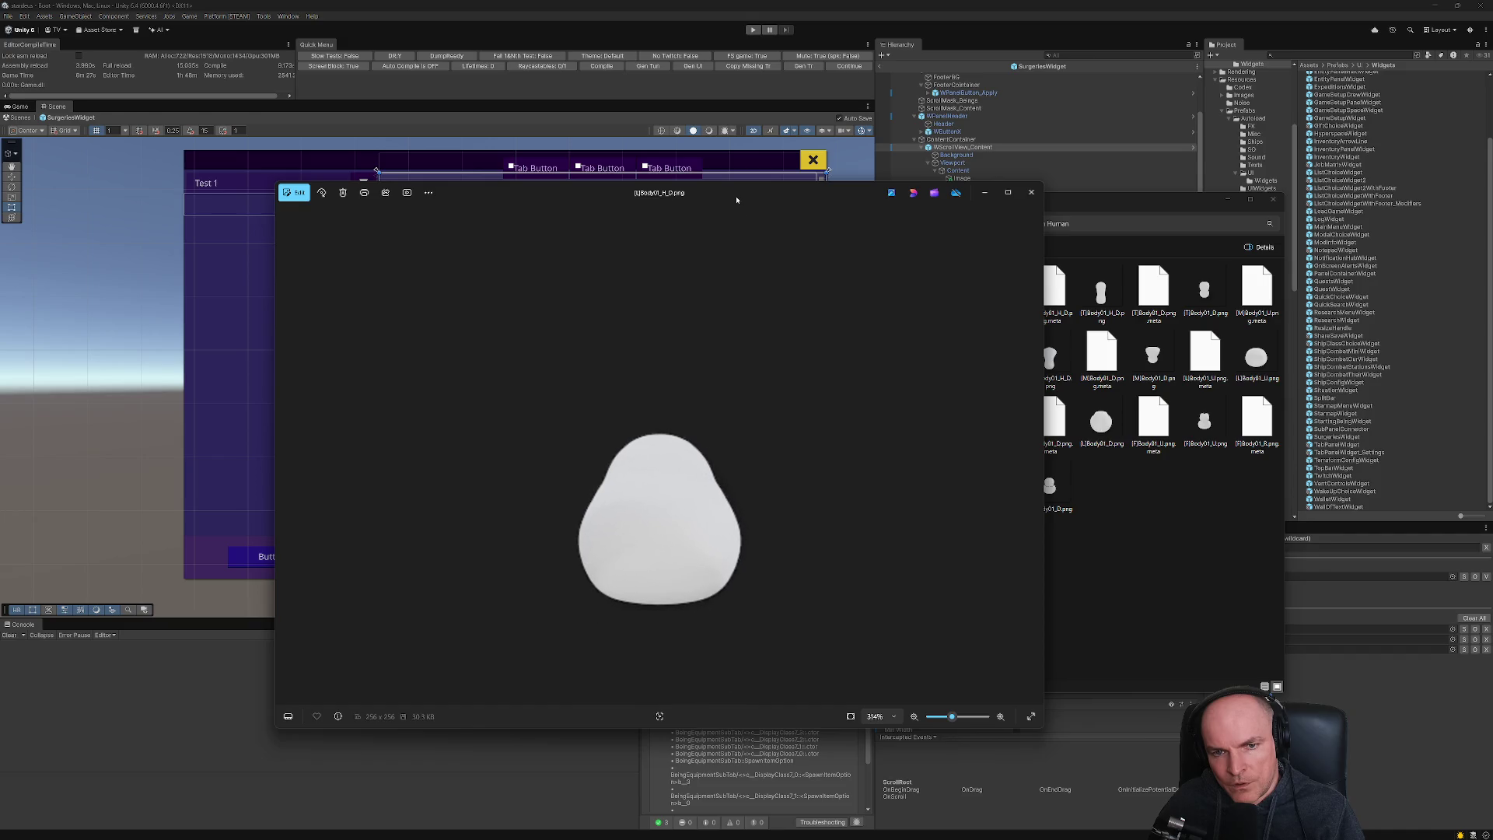
pyautogui.moveTo(736, 193); pyautogui.dragTo(1204, 176)
pyautogui.moveTo(715, 206)
pyautogui.mouseDown()
pyautogui.moveTo(596, 517)
pyautogui.moveTo(612, 551)
pyautogui.mouseUp()
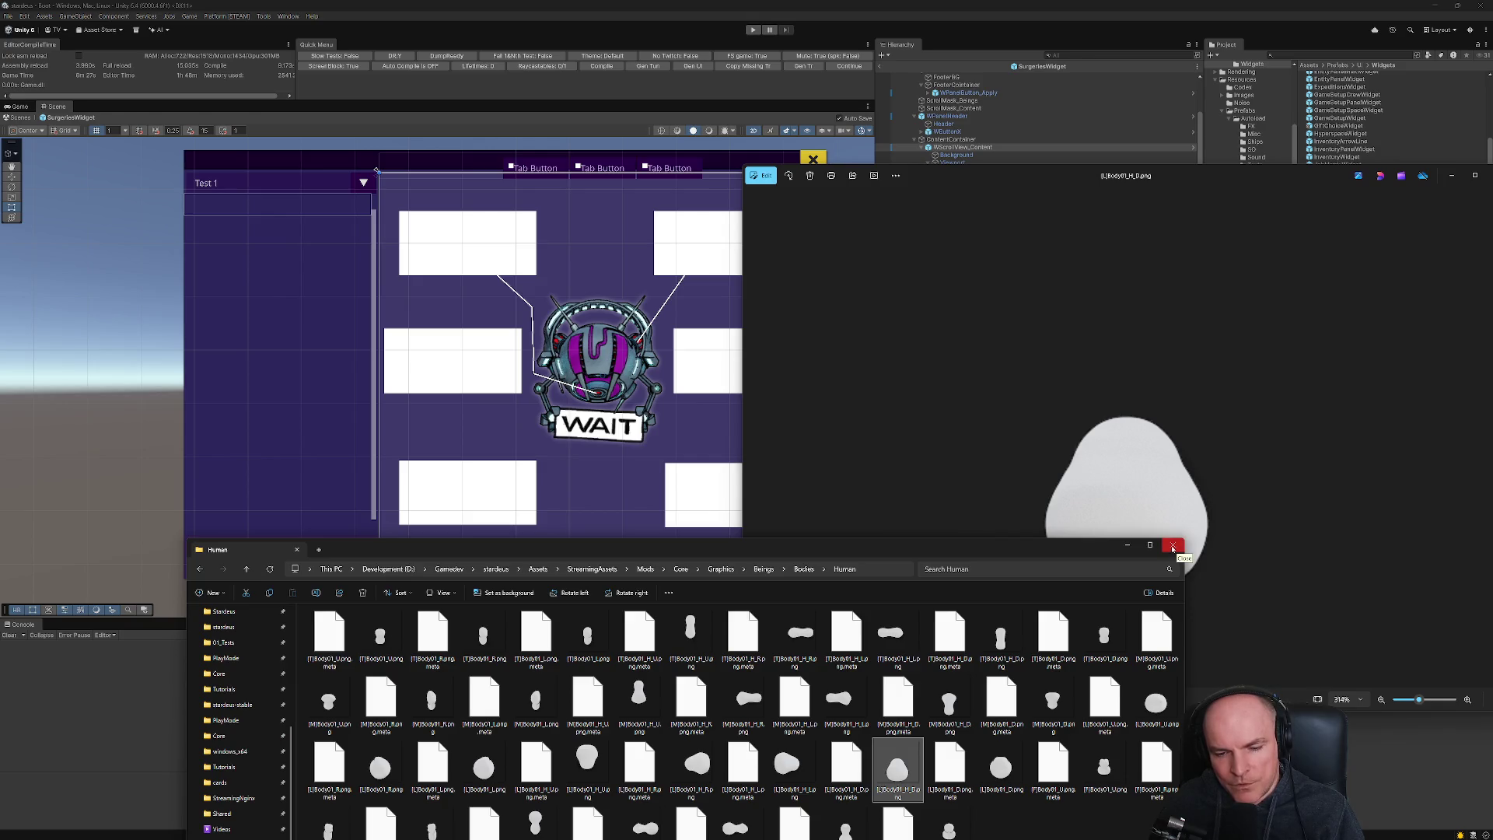
pyautogui.click(1174, 547)
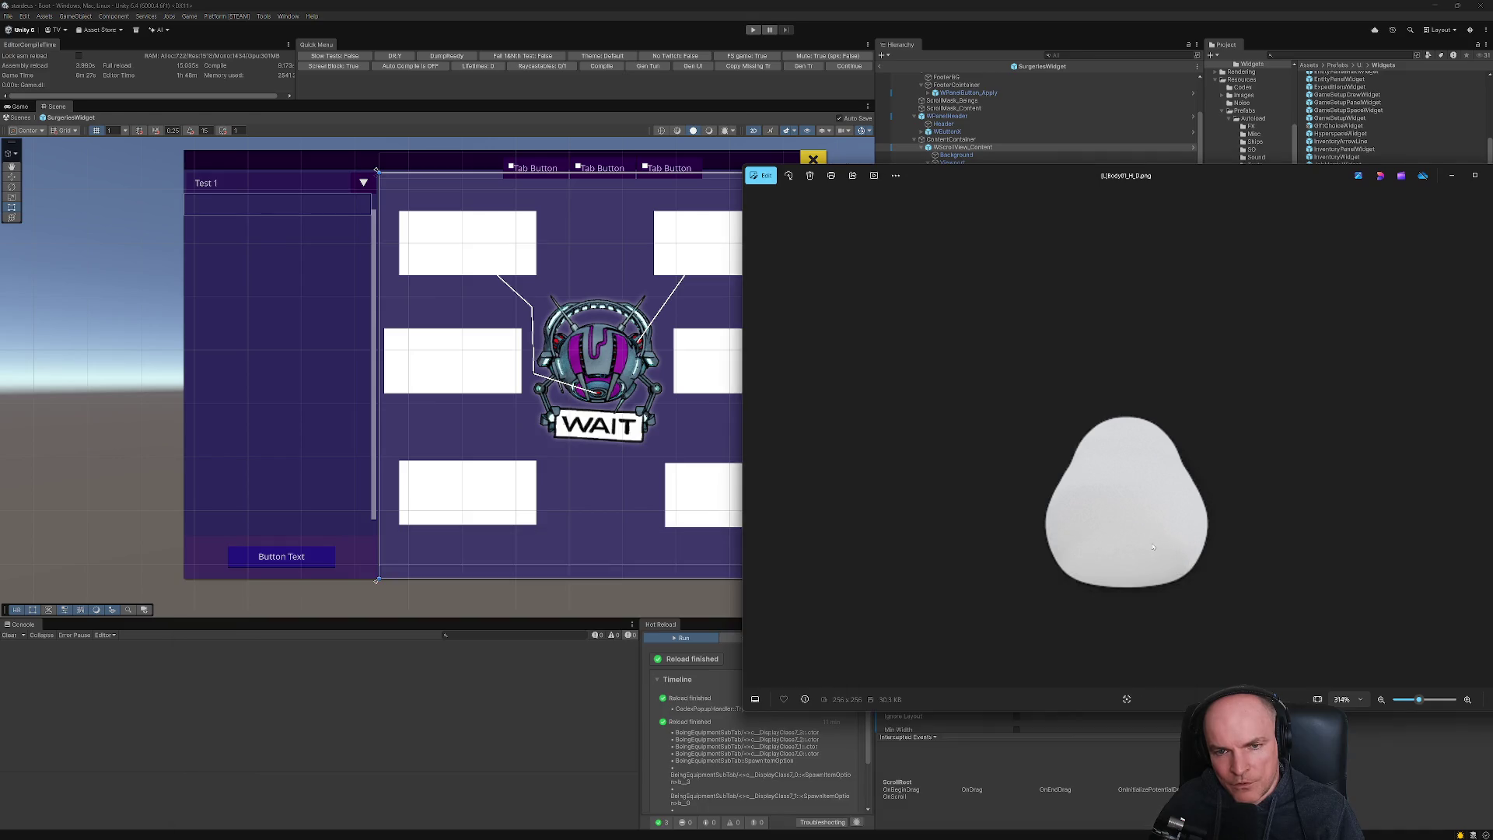
# - Close the Photos viewer, rezoom the Scene view on the prefab, then switch to Visual Studio Code
pyautogui.doubleClick(1257, 184)
pyautogui.click(1027, 208)
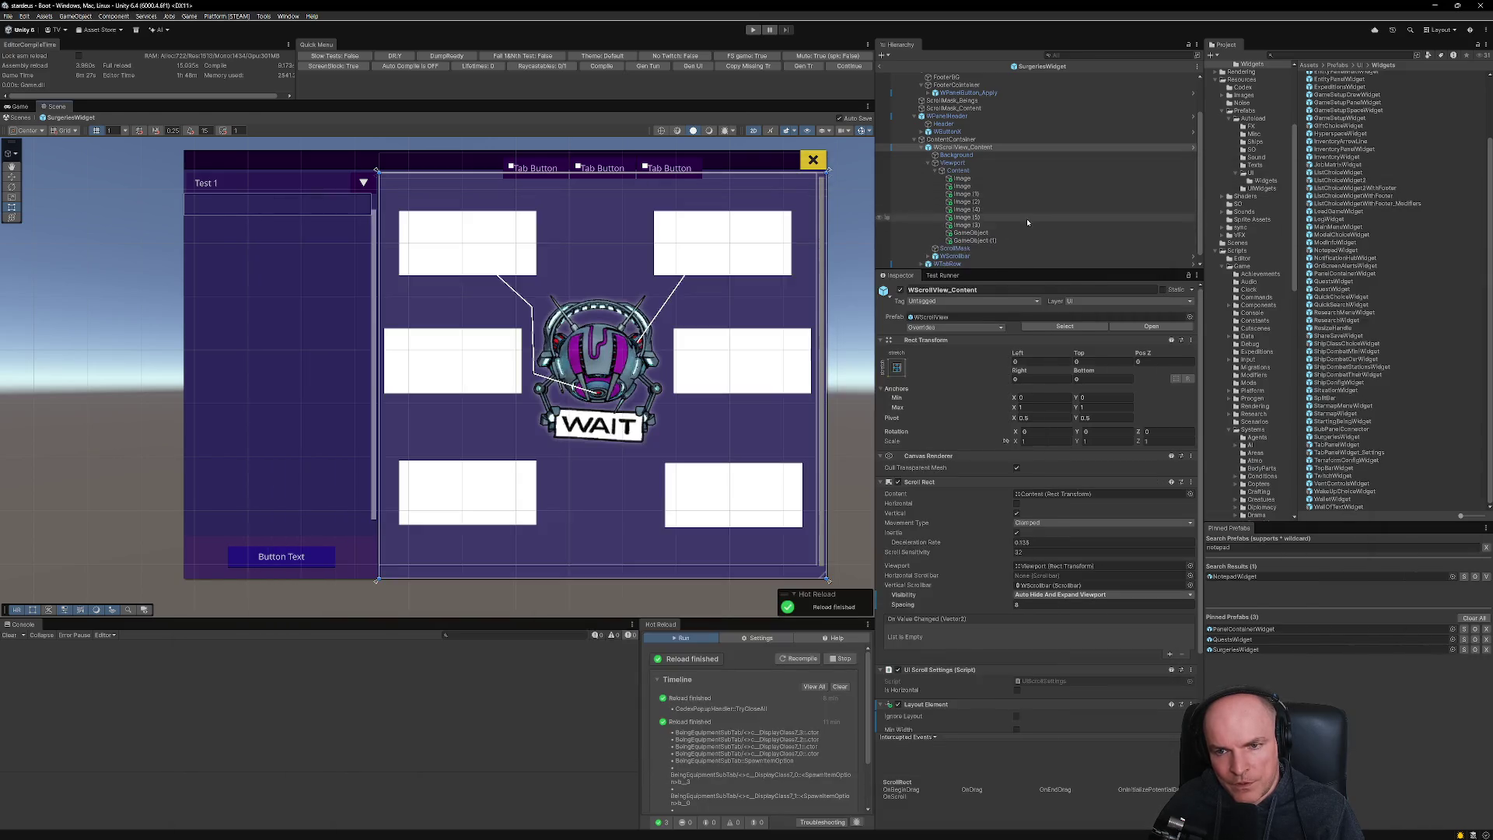
pyautogui.scroll(-2, 734, 547)
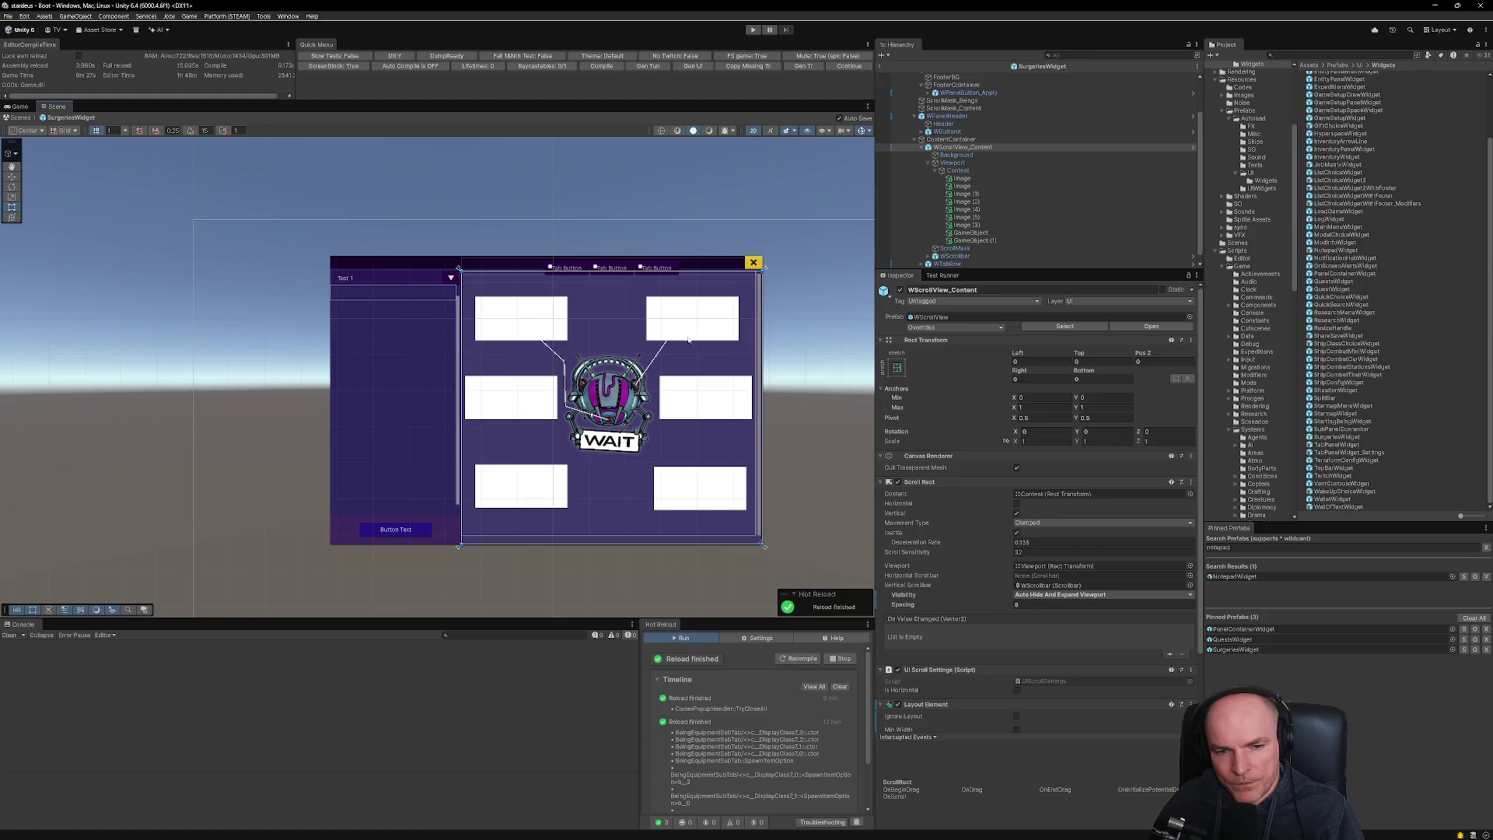
pyautogui.scroll(1, 636, 420)
pyautogui.scroll(1, 634, 426)
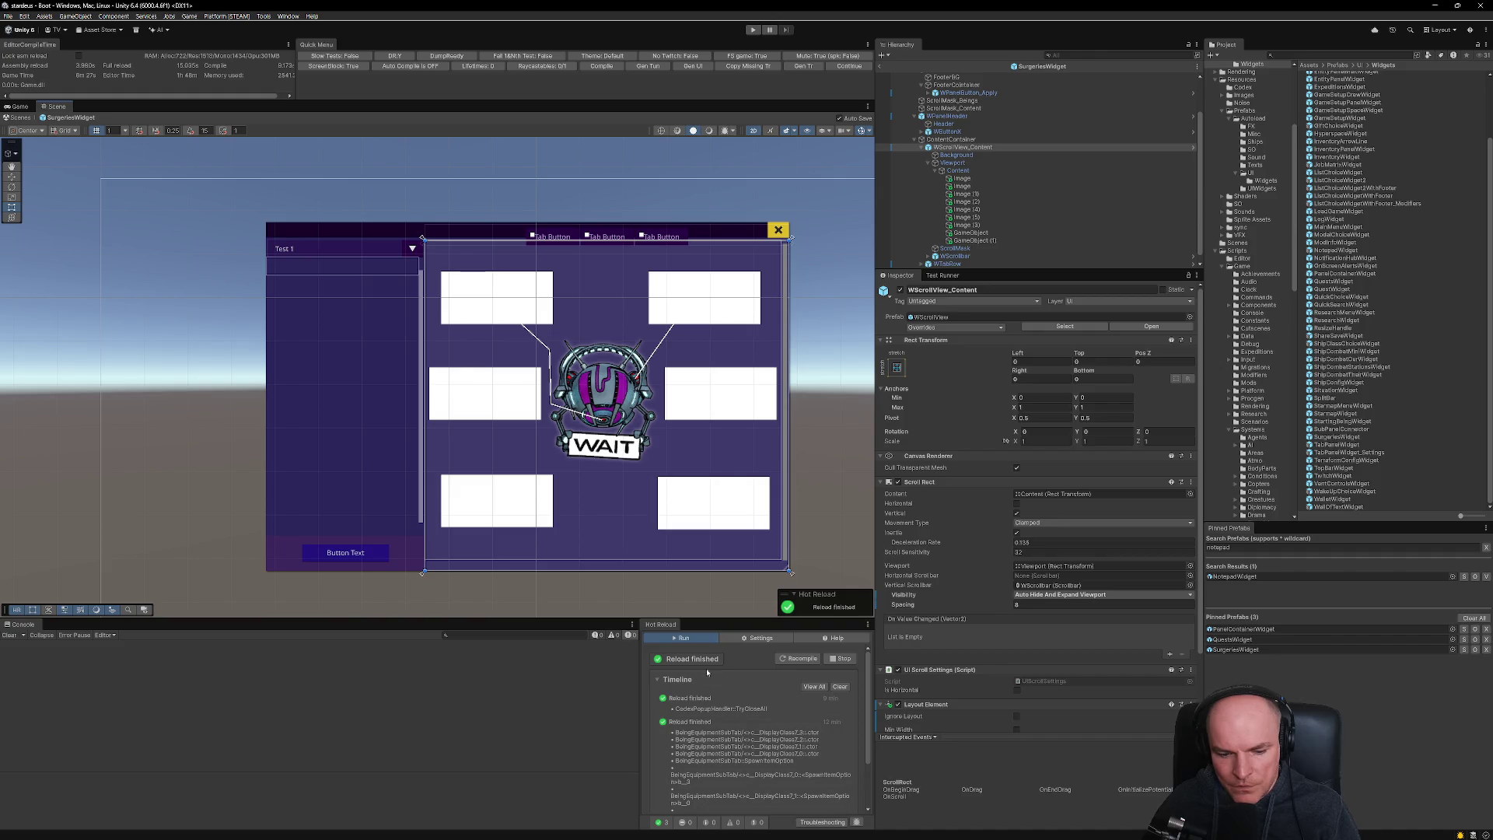
pyautogui.hotkey('alt', 'Tab')
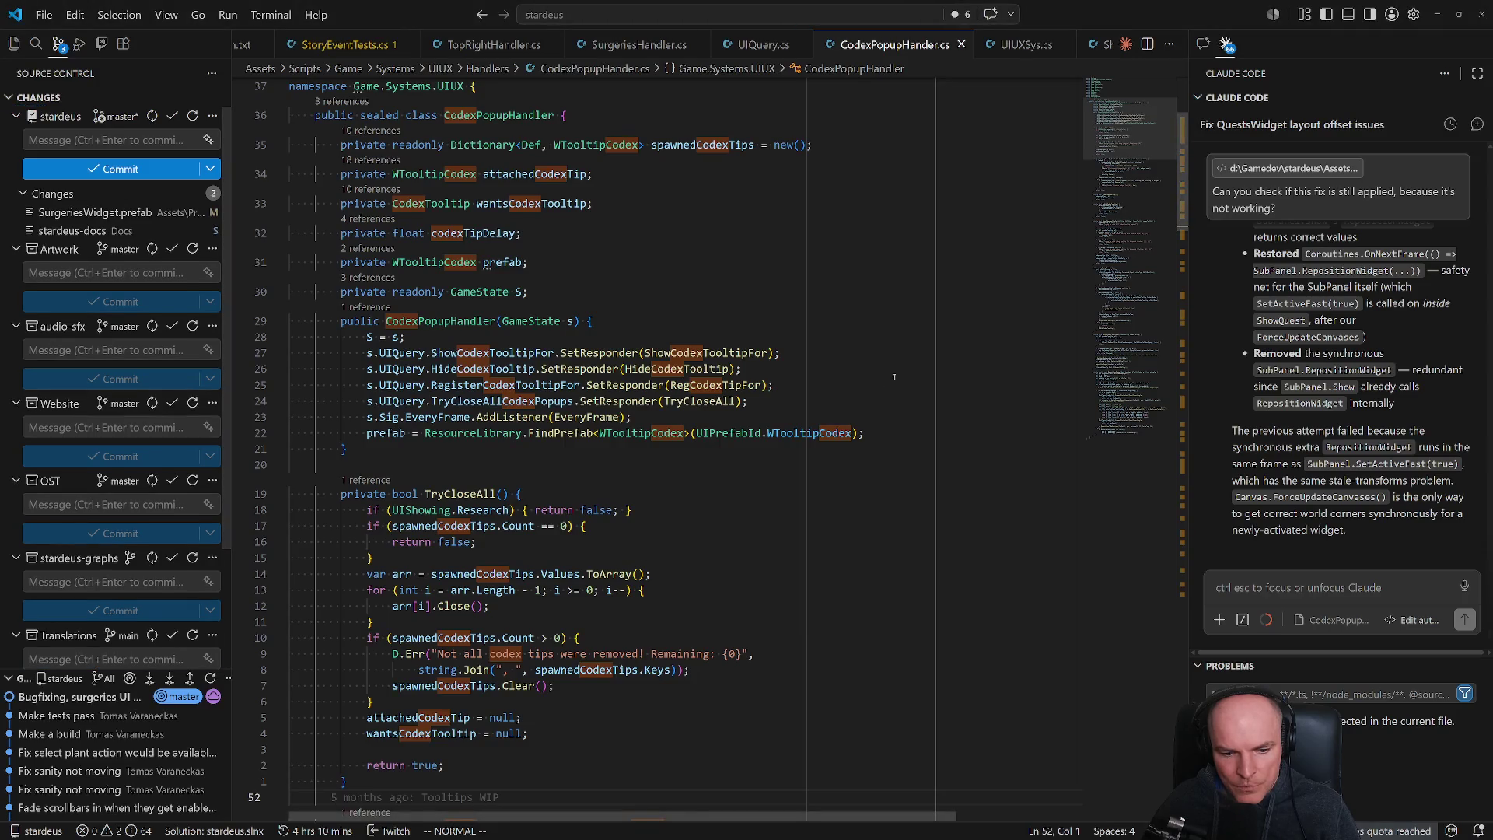
pyautogui.hotkey('alt', 'Tab')
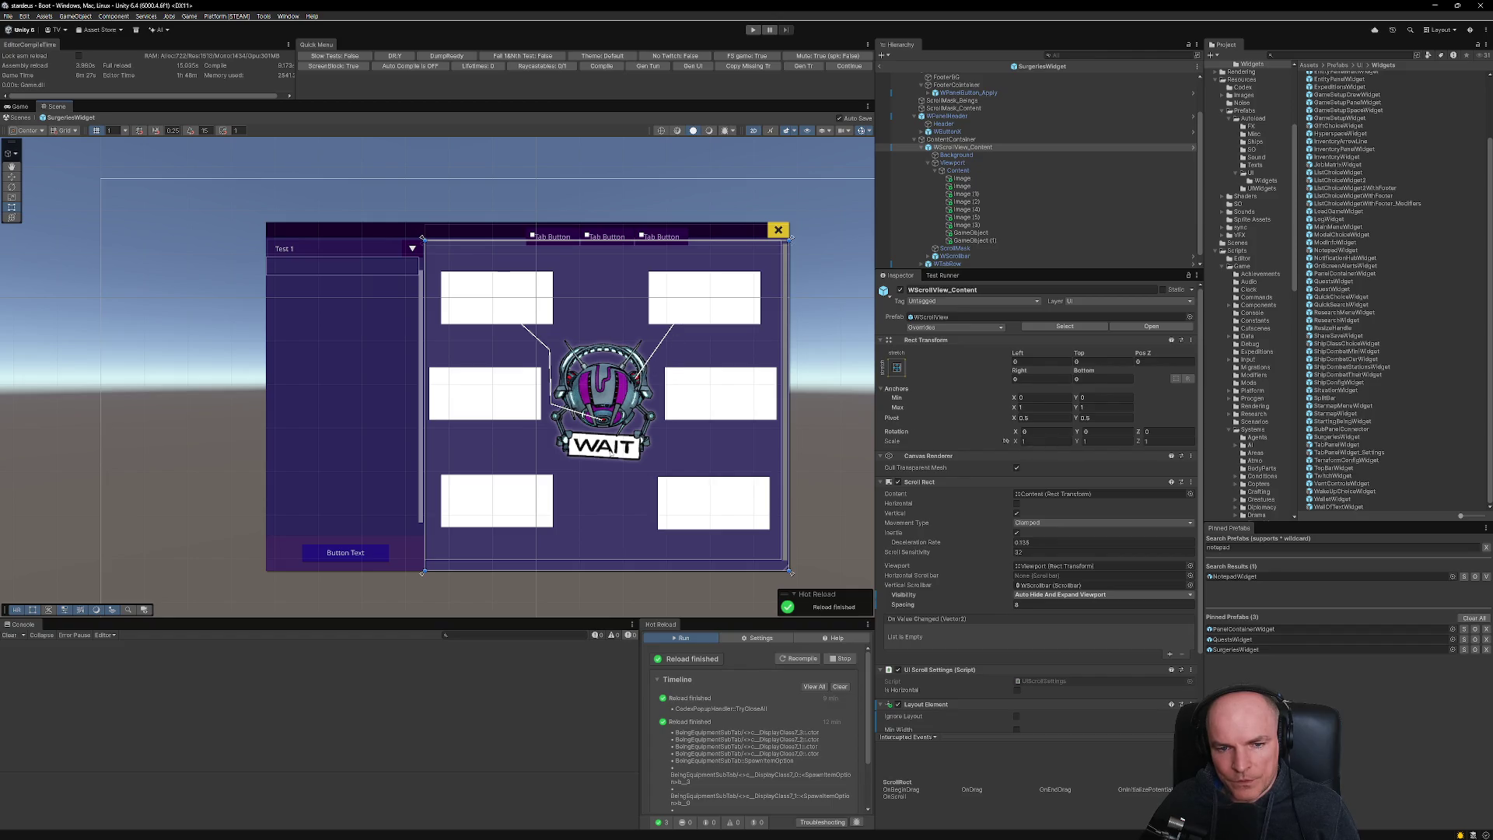
pyautogui.scroll(-1, 602, 459)
pyautogui.scroll(5, 613, 404)
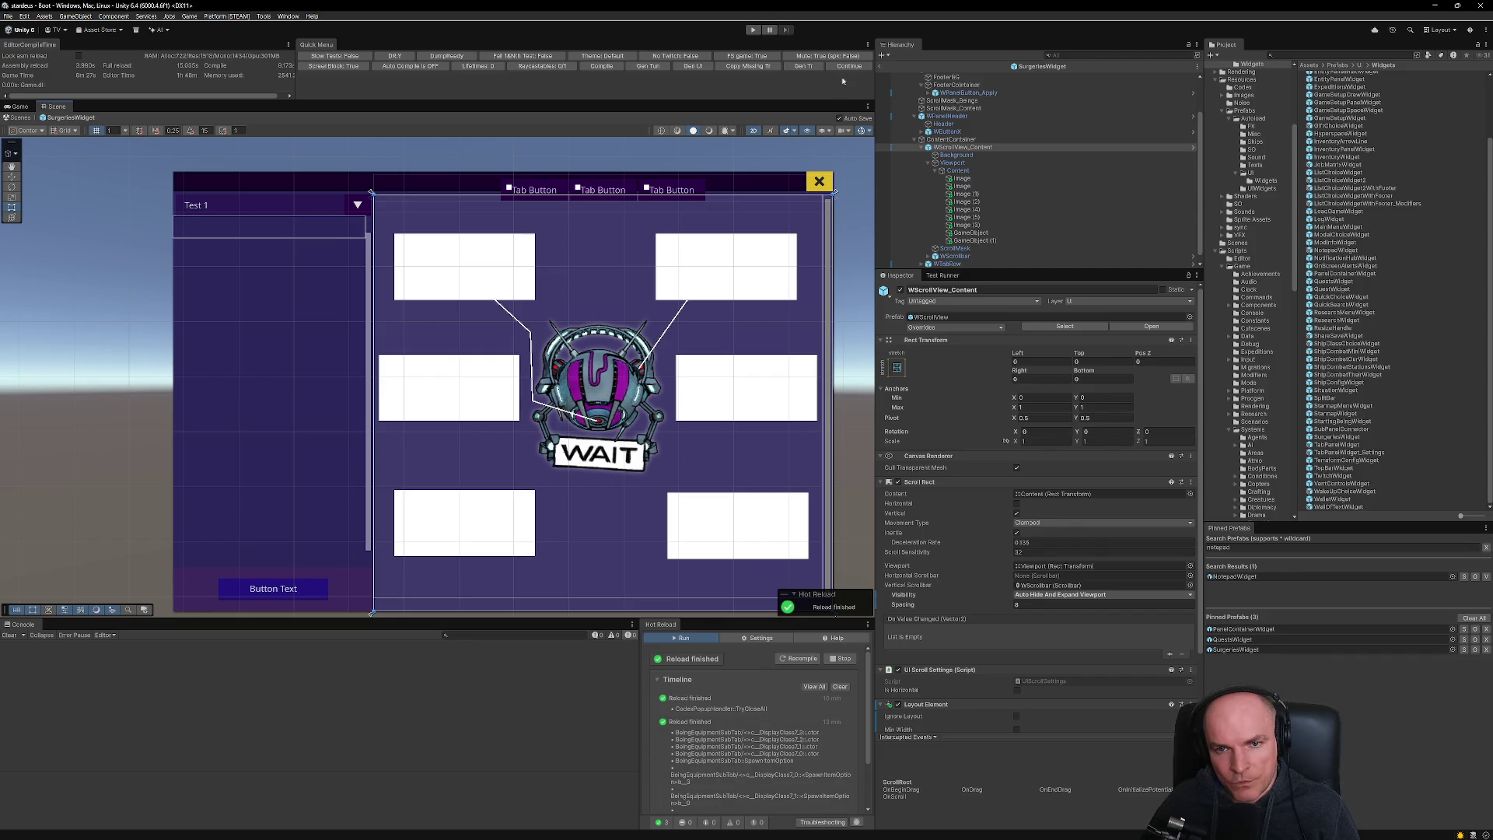
pyautogui.click(884, 72)
pyautogui.hotkey('ctrl', 'p')
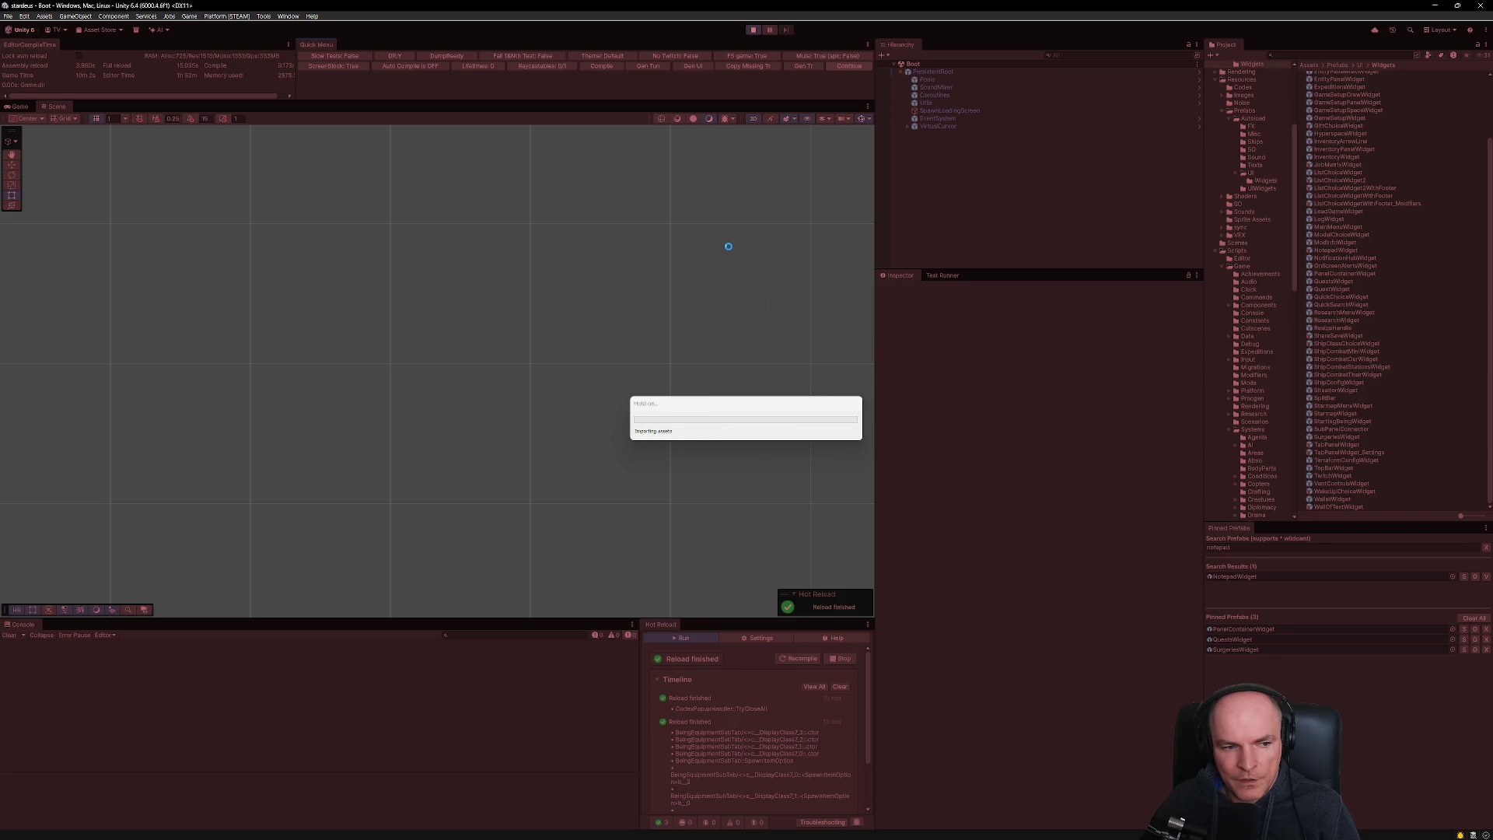
# - Enter Play mode with Ctrl+P and load the saved colony from the Stardeus main menu
pyautogui.hotkey('ctrl', 'p')
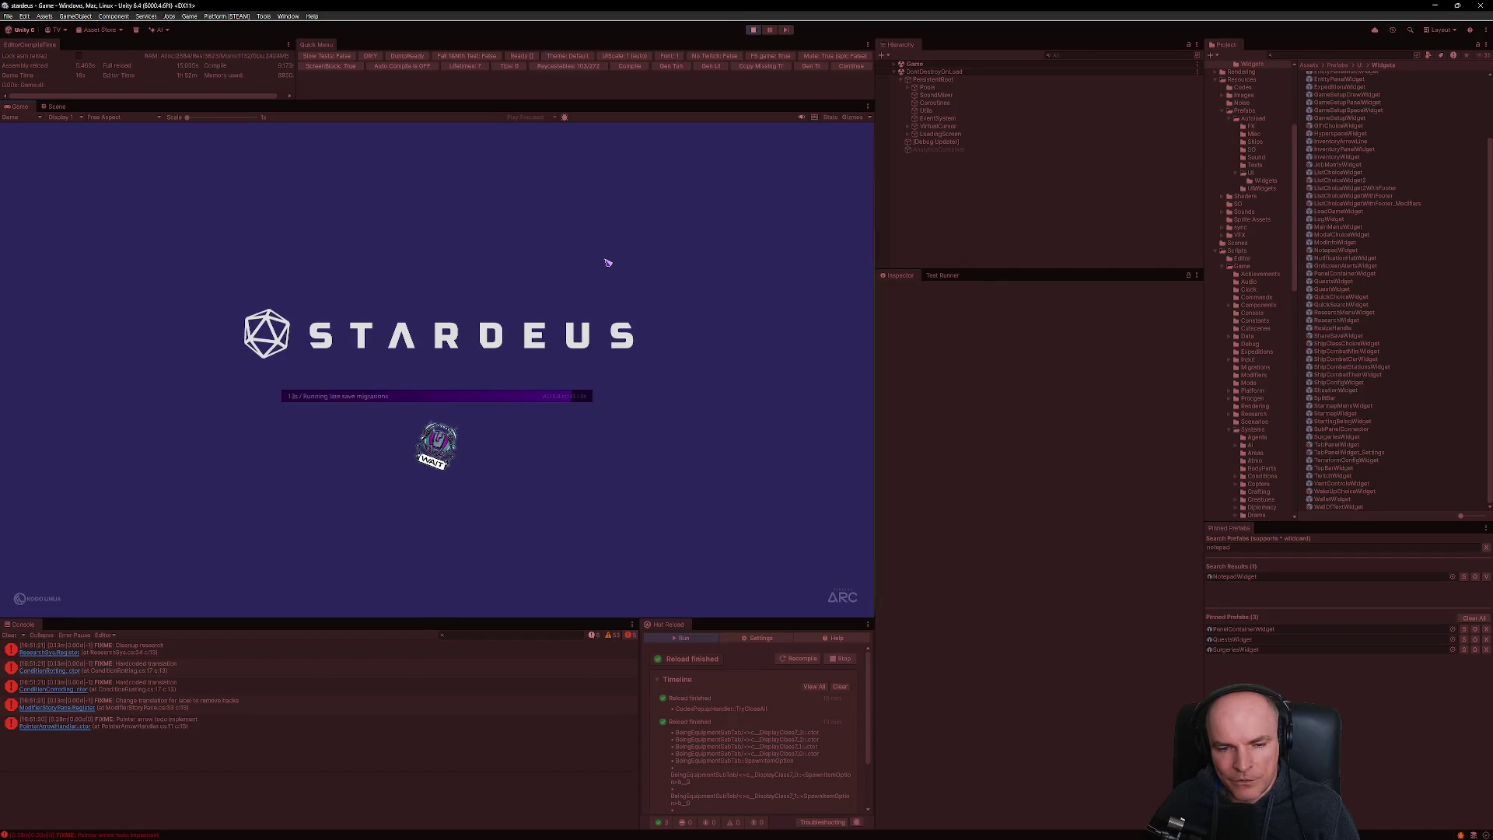
pyautogui.click(58, 237)
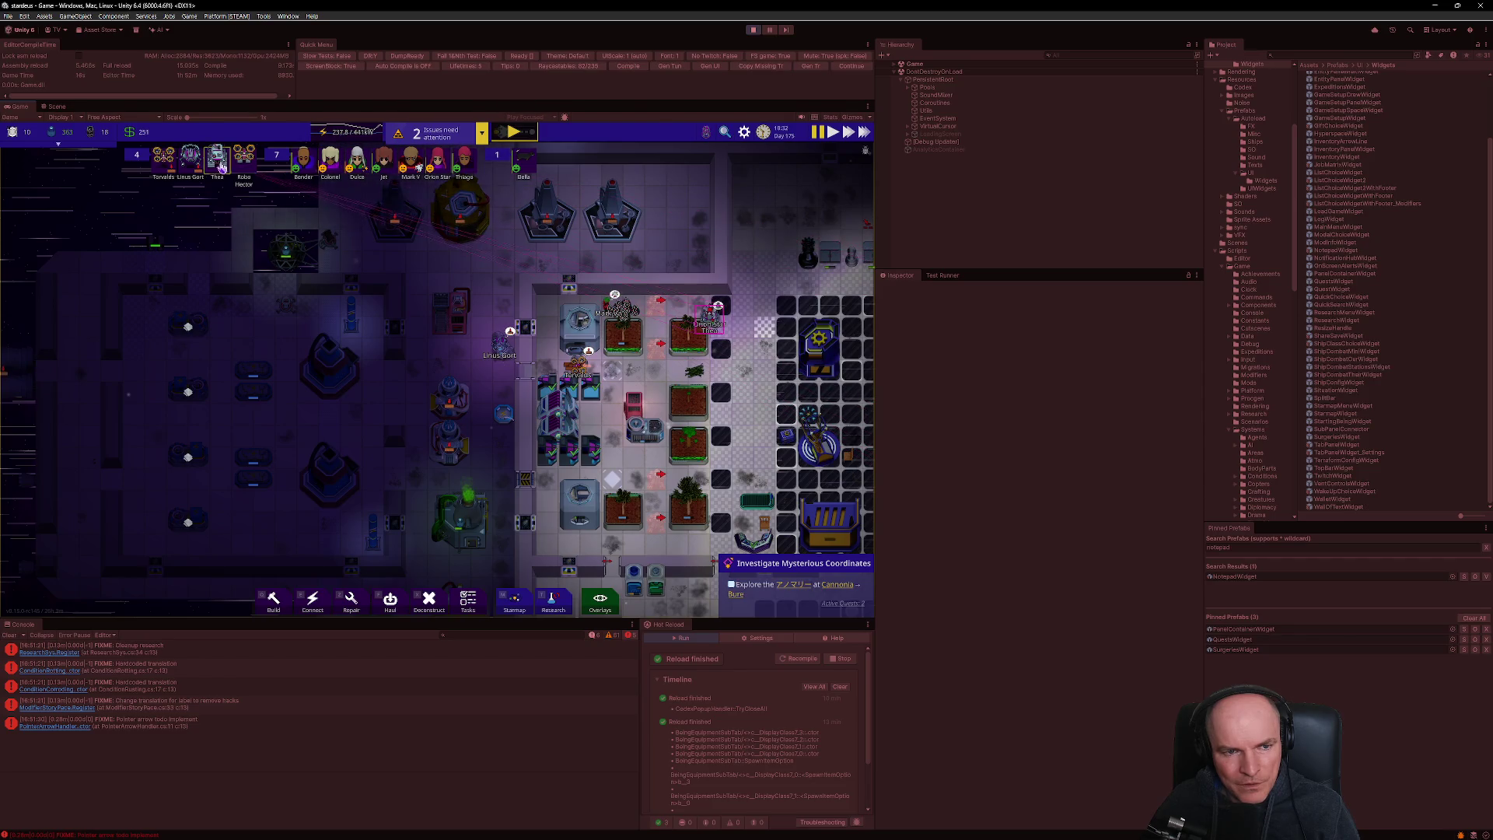
# - Zoom and pan around the colony toward the gear machine and planters, then bring up the main menu
pyautogui.scroll(1, 723, 327)
pyautogui.scroll(2, 723, 326)
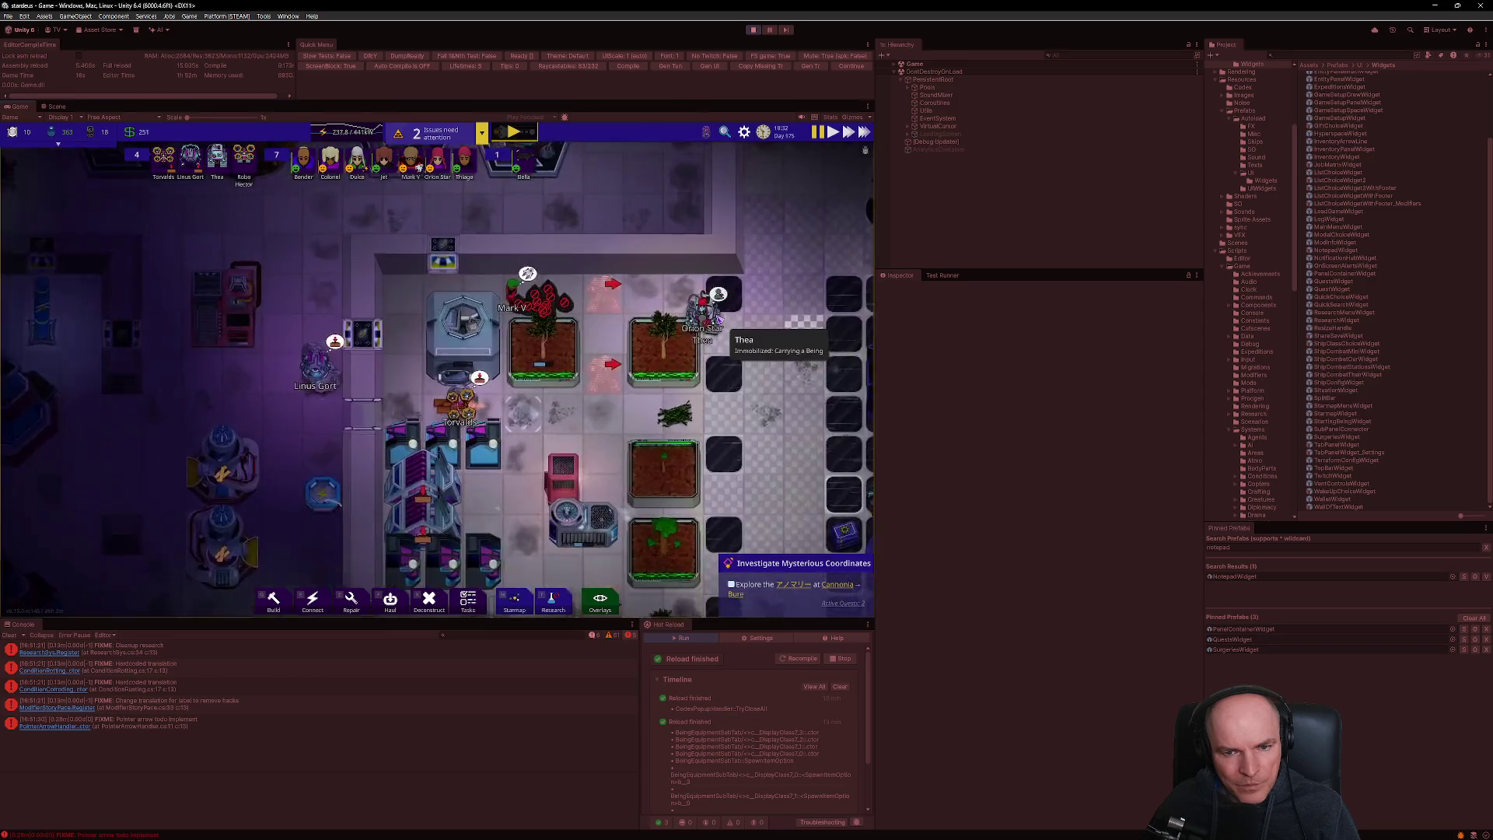
pyautogui.moveTo(722, 326); pyautogui.dragTo(424, 315)
pyautogui.scroll(1, 424, 315)
pyautogui.scroll(2, 426, 315)
pyautogui.press('a')
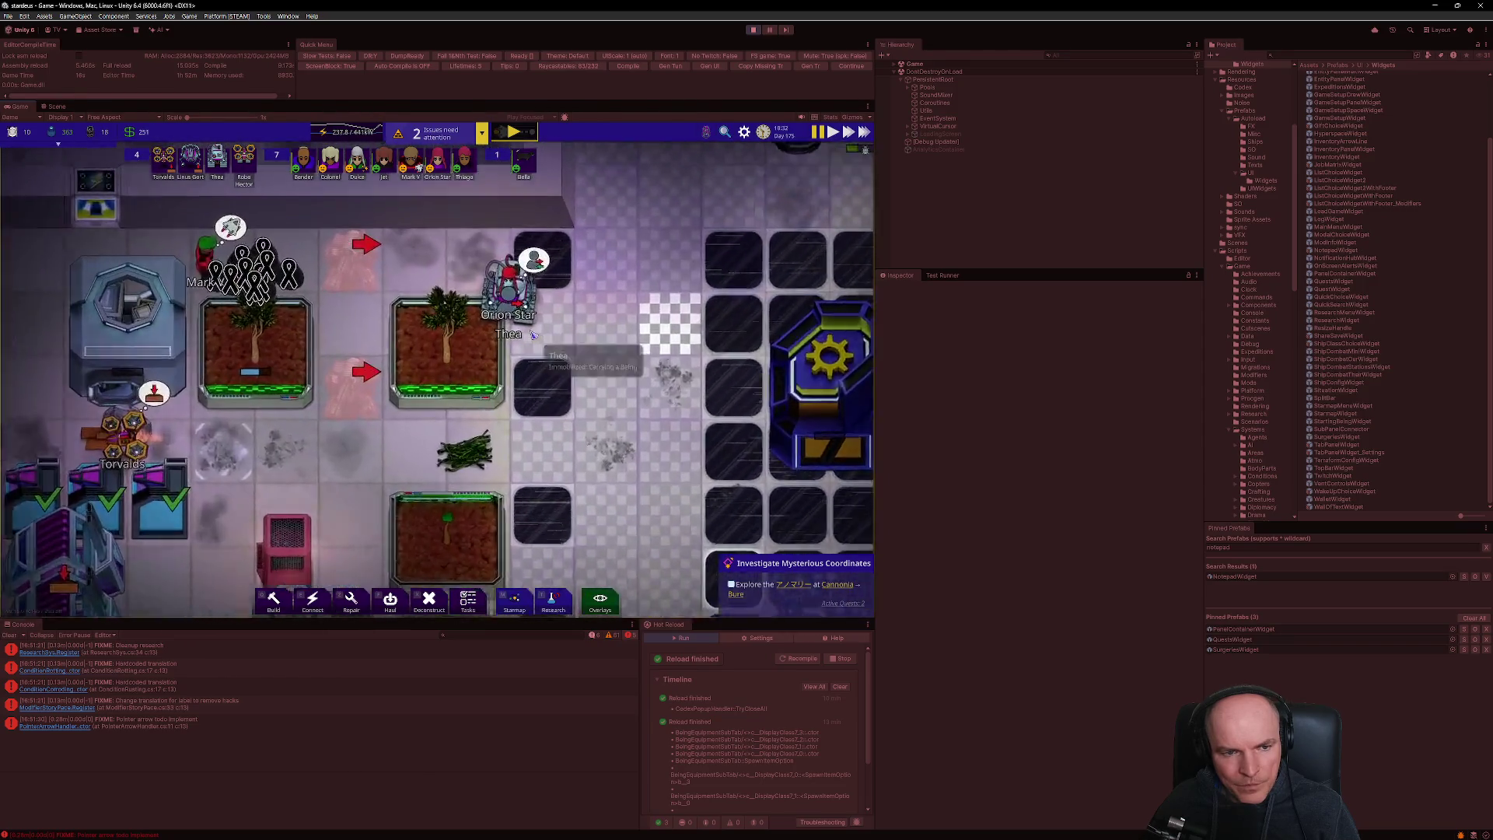
pyautogui.scroll(-2, 529, 345)
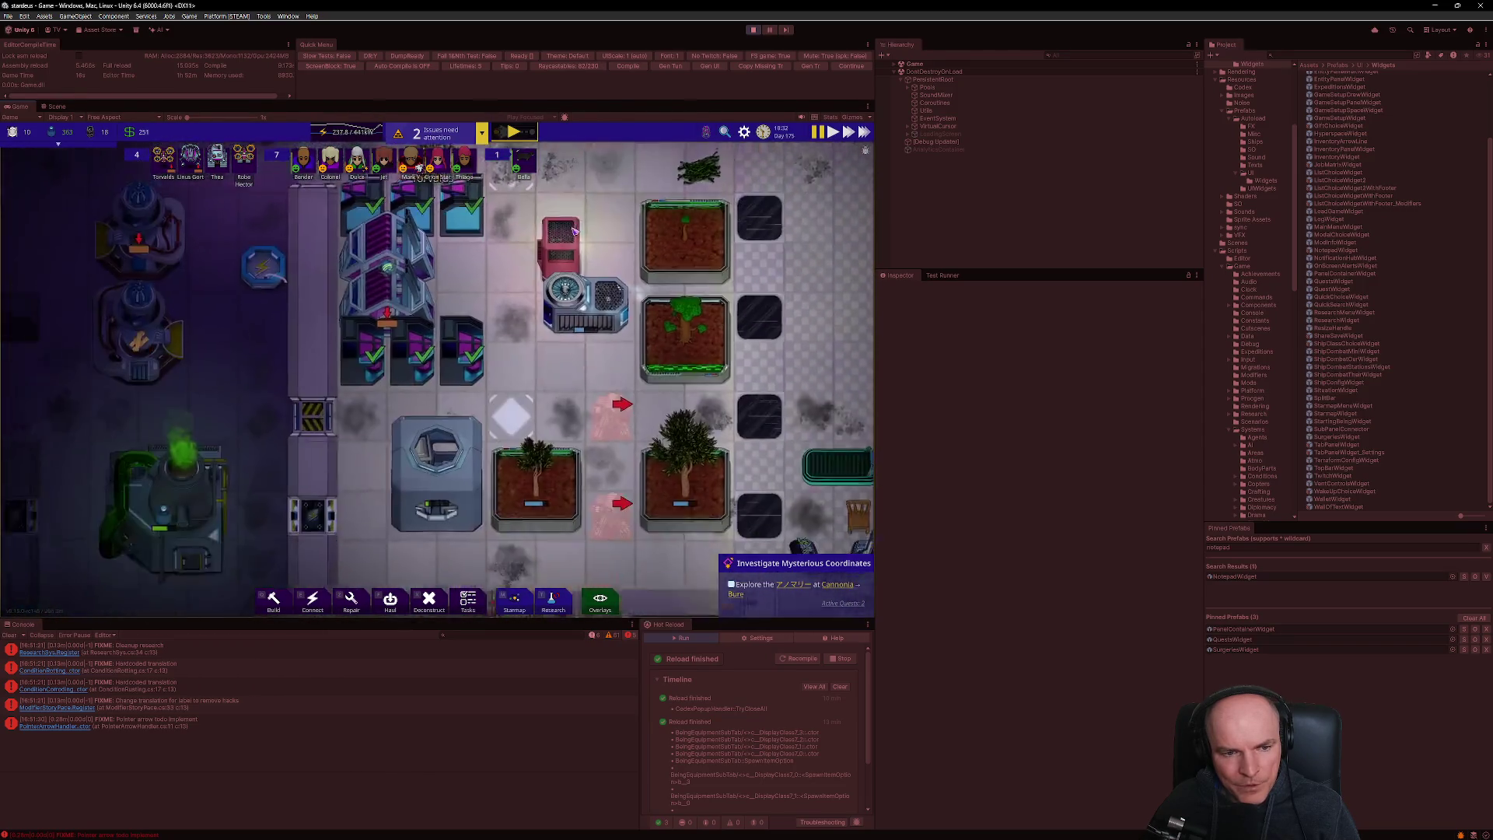
pyautogui.click(744, 135)
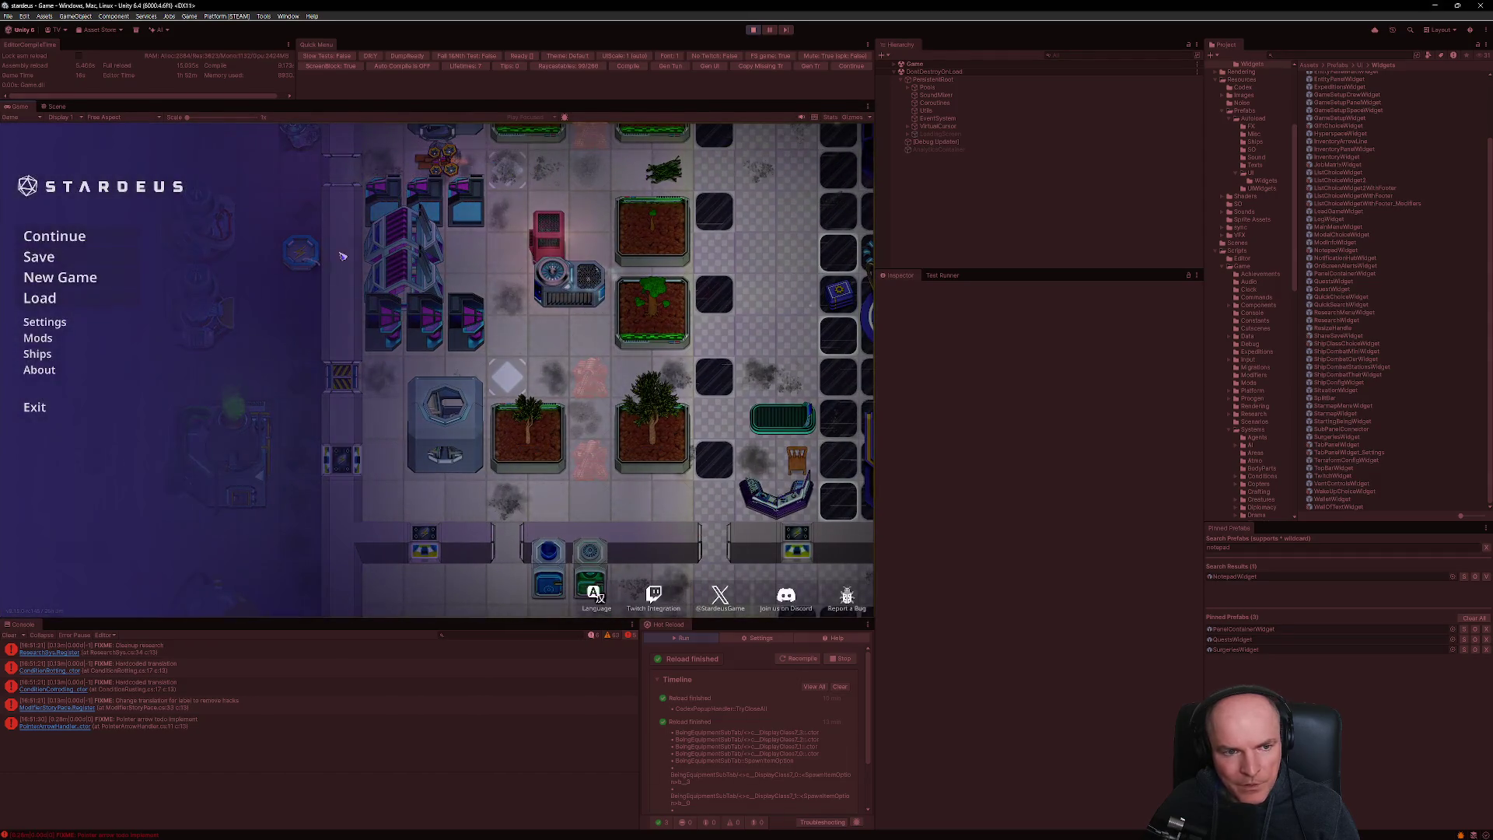
# - Pick 'Ship Combat' from the Save File list and load that game
pyautogui.click(43, 298)
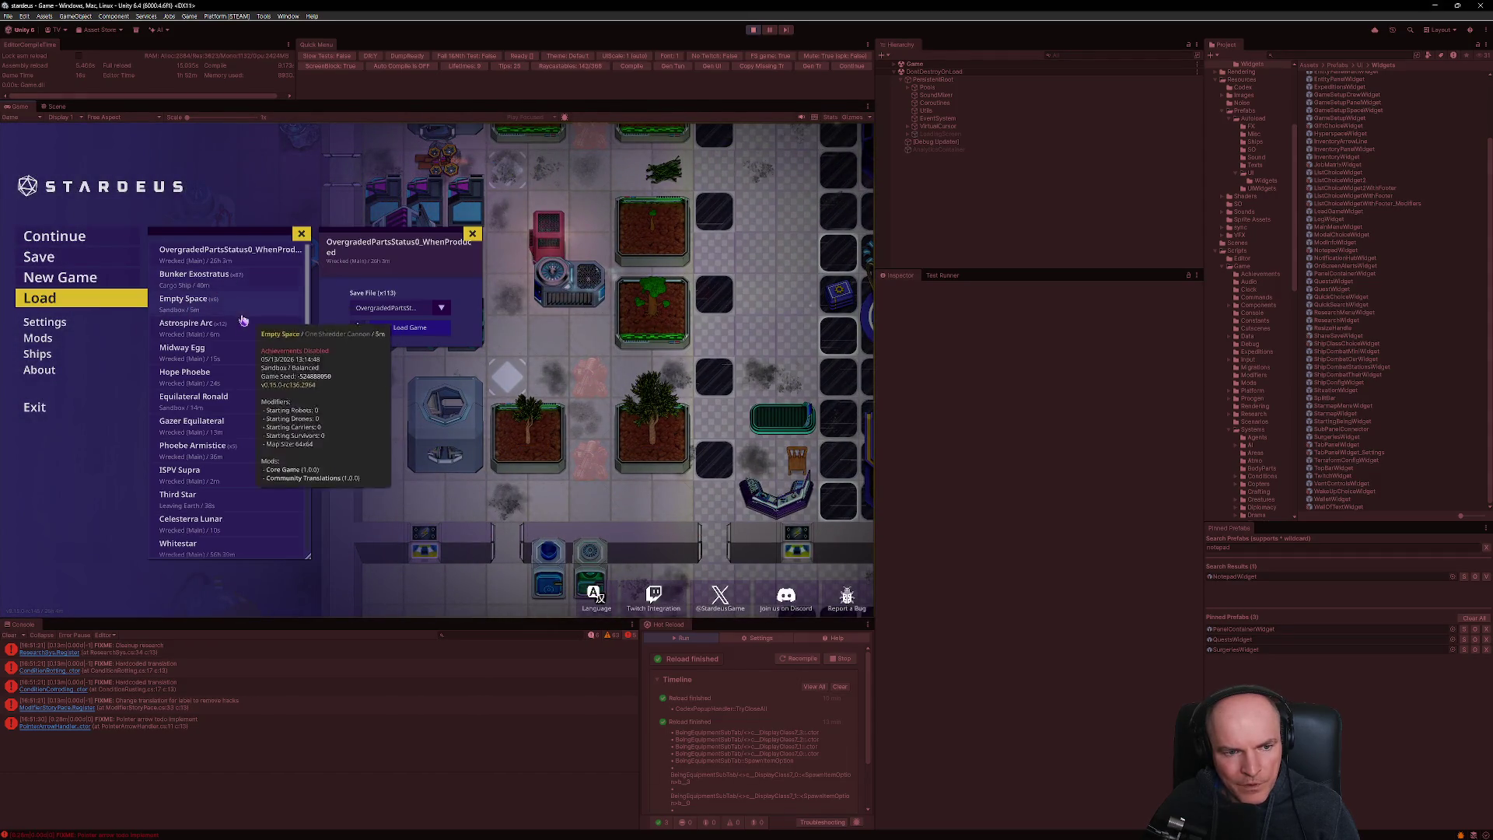
pyautogui.click(378, 310)
pyautogui.scroll(-3, 474, 402)
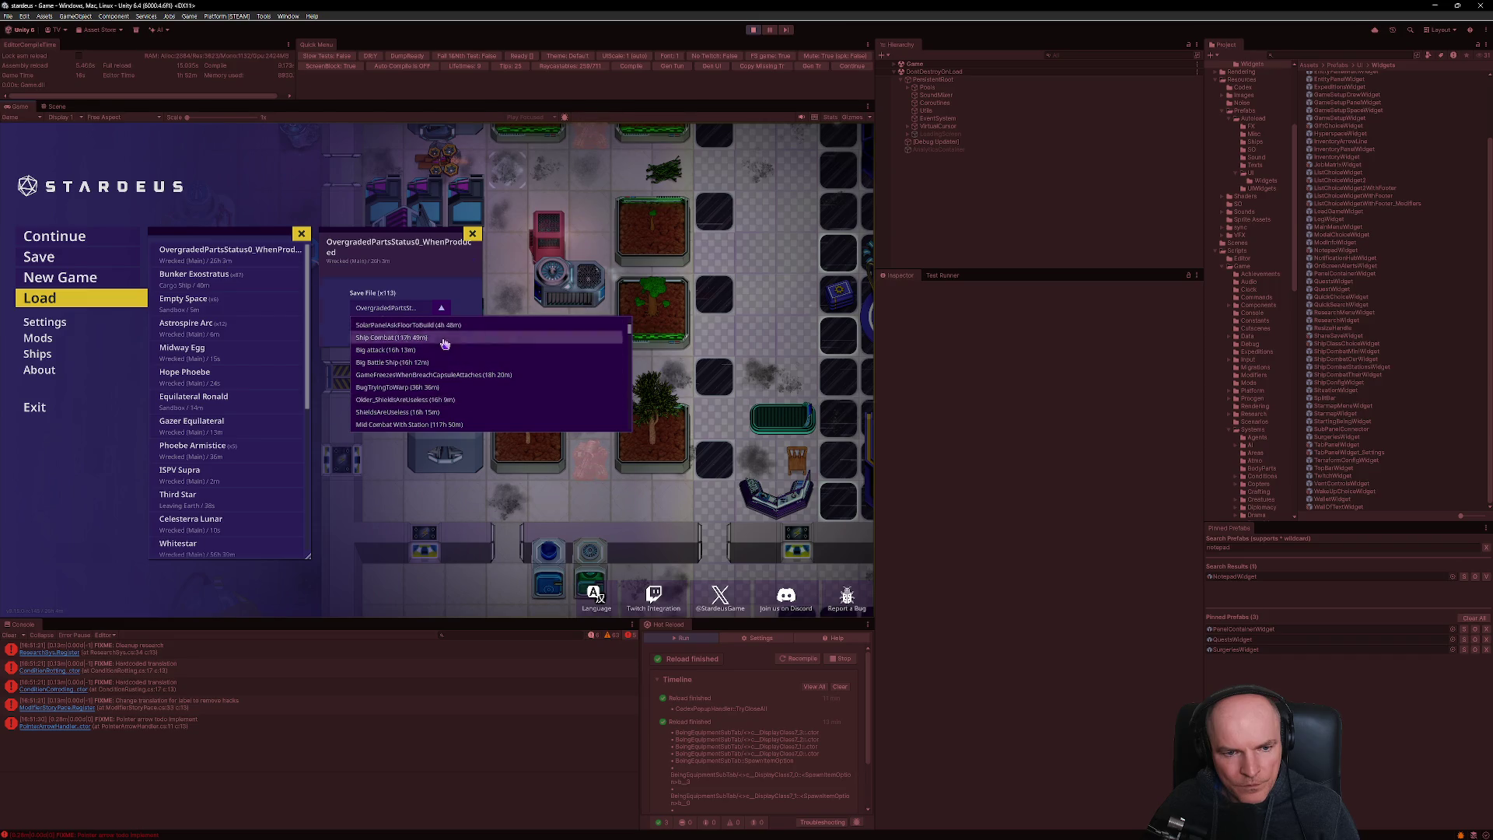
pyautogui.click(467, 367)
pyautogui.click(435, 404)
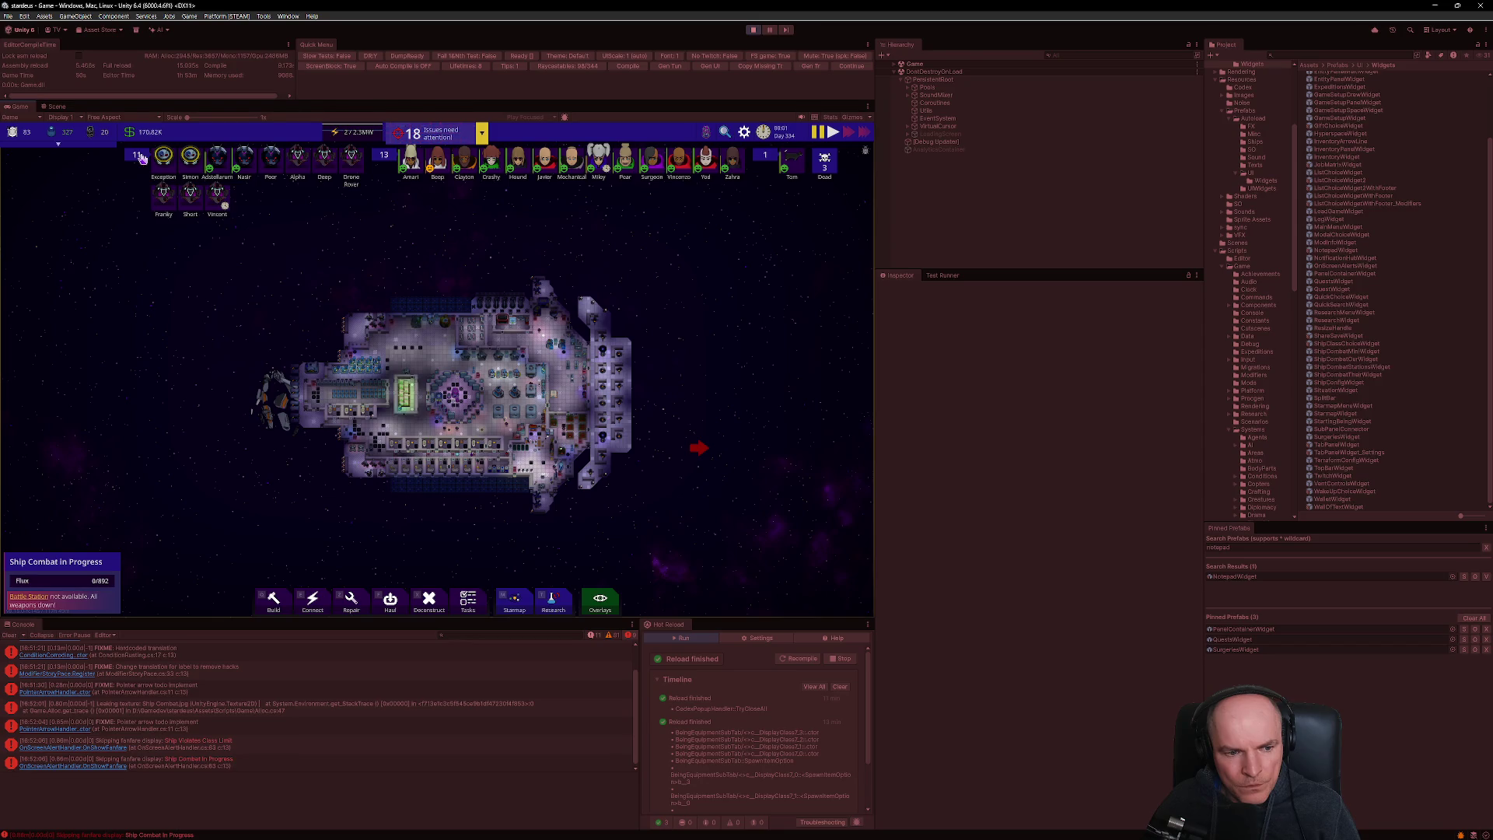
# - From the main menu, choose the 'BugTryingToWarp' save file and load it
pyautogui.click(744, 132)
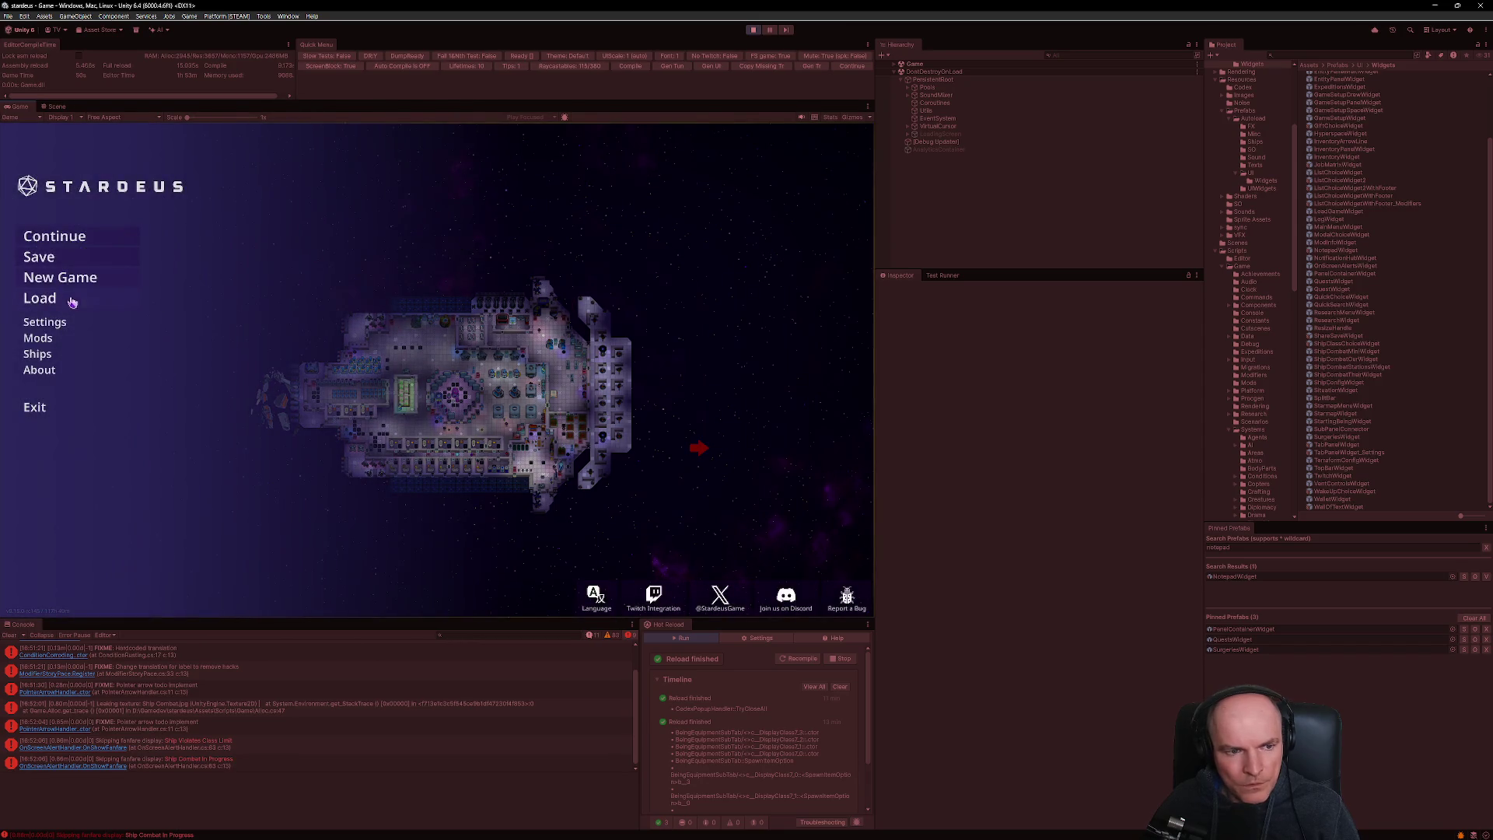
pyautogui.click(65, 298)
pyautogui.click(393, 309)
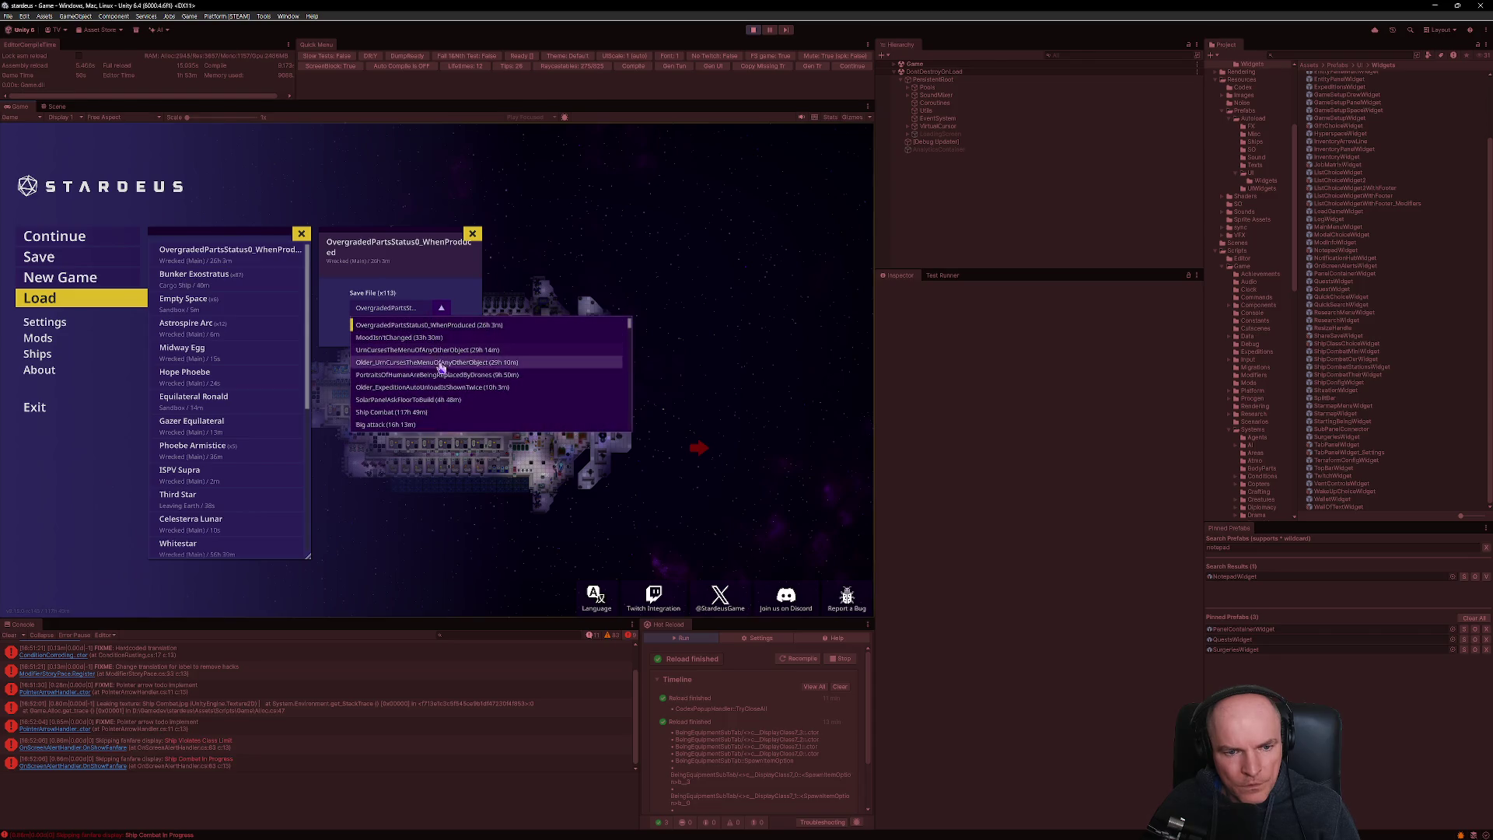
pyautogui.scroll(-2, 447, 389)
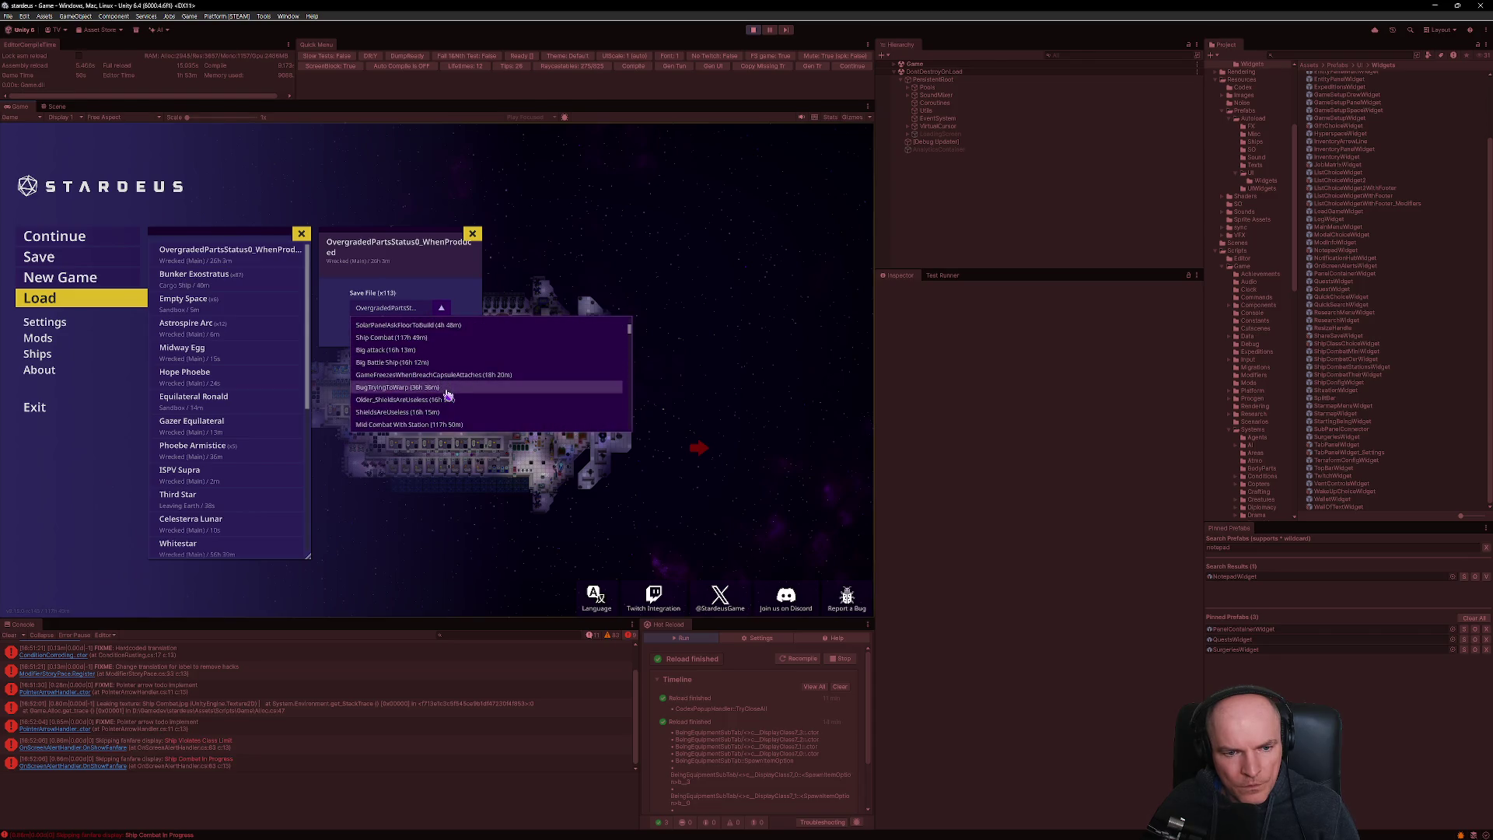
pyautogui.click(446, 388)
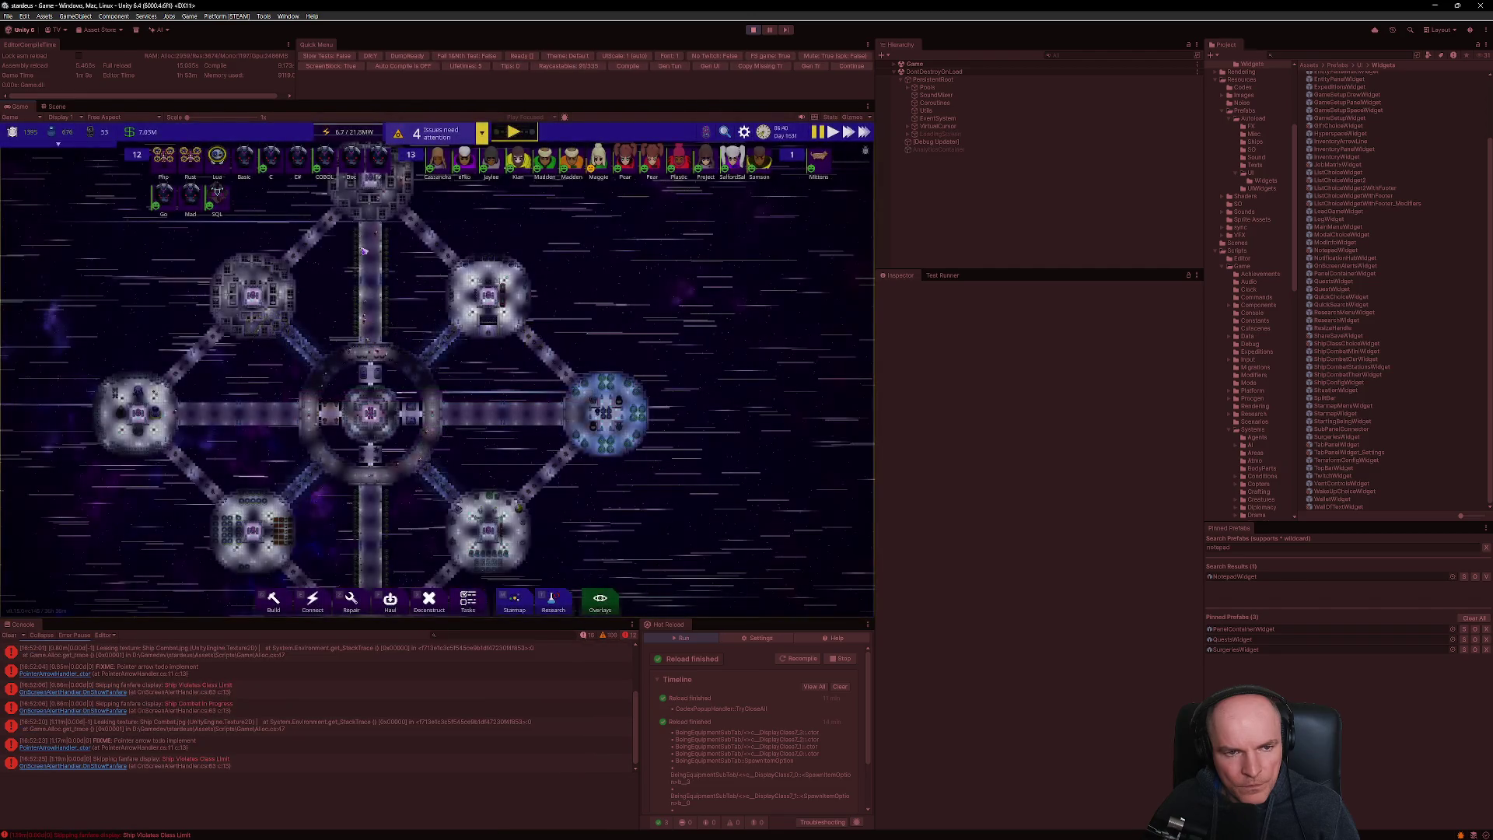
# - Briefly show and hide the Worker list, then return to the main menu
pyautogui.click(135, 156)
pyautogui.click(136, 158)
pyautogui.press('Escape')
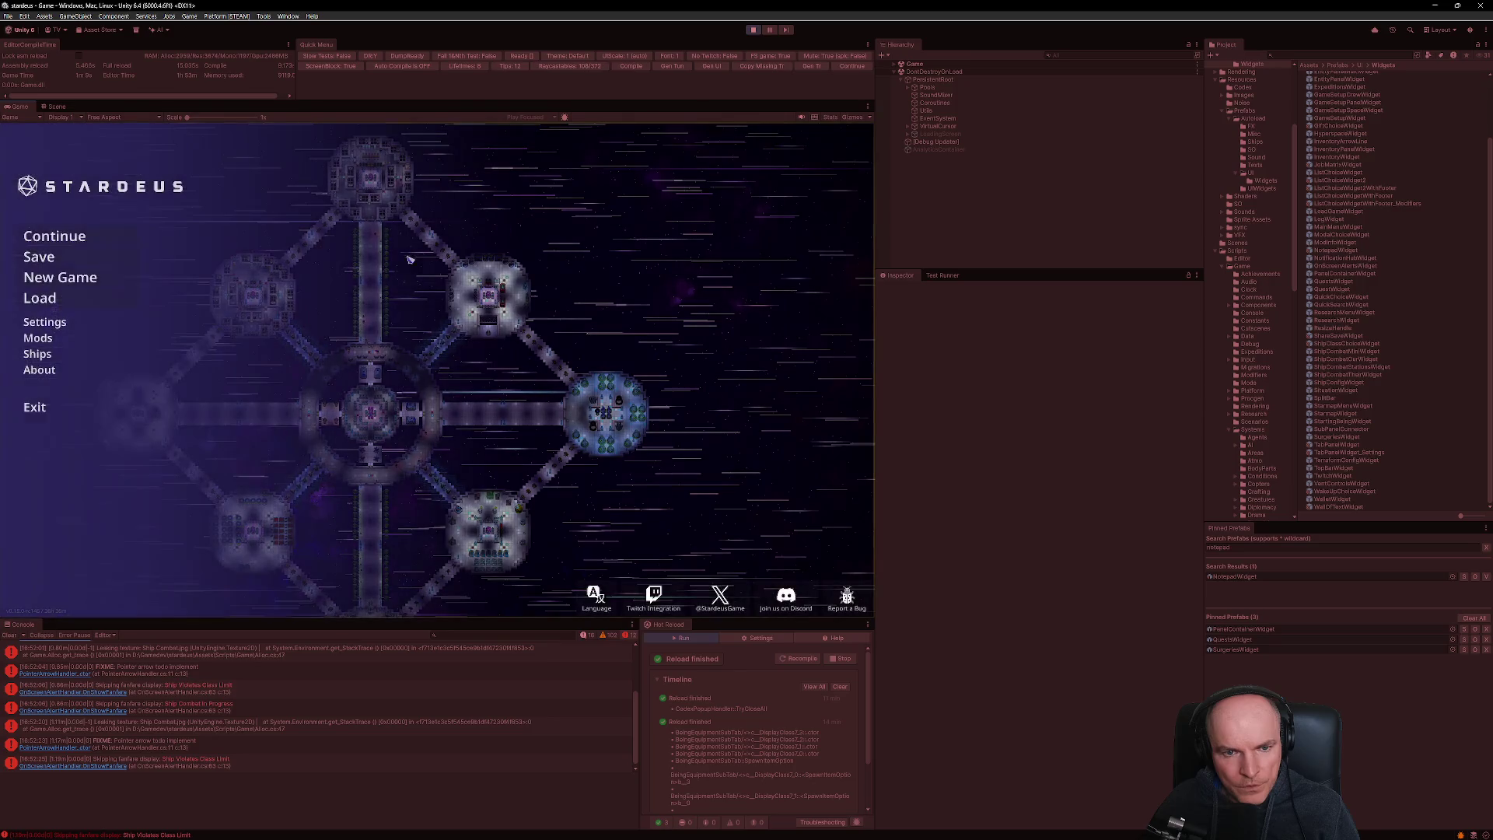
# - Scroll far down the Save File list to 'Nostromo New' and load that game
pyautogui.click(48, 300)
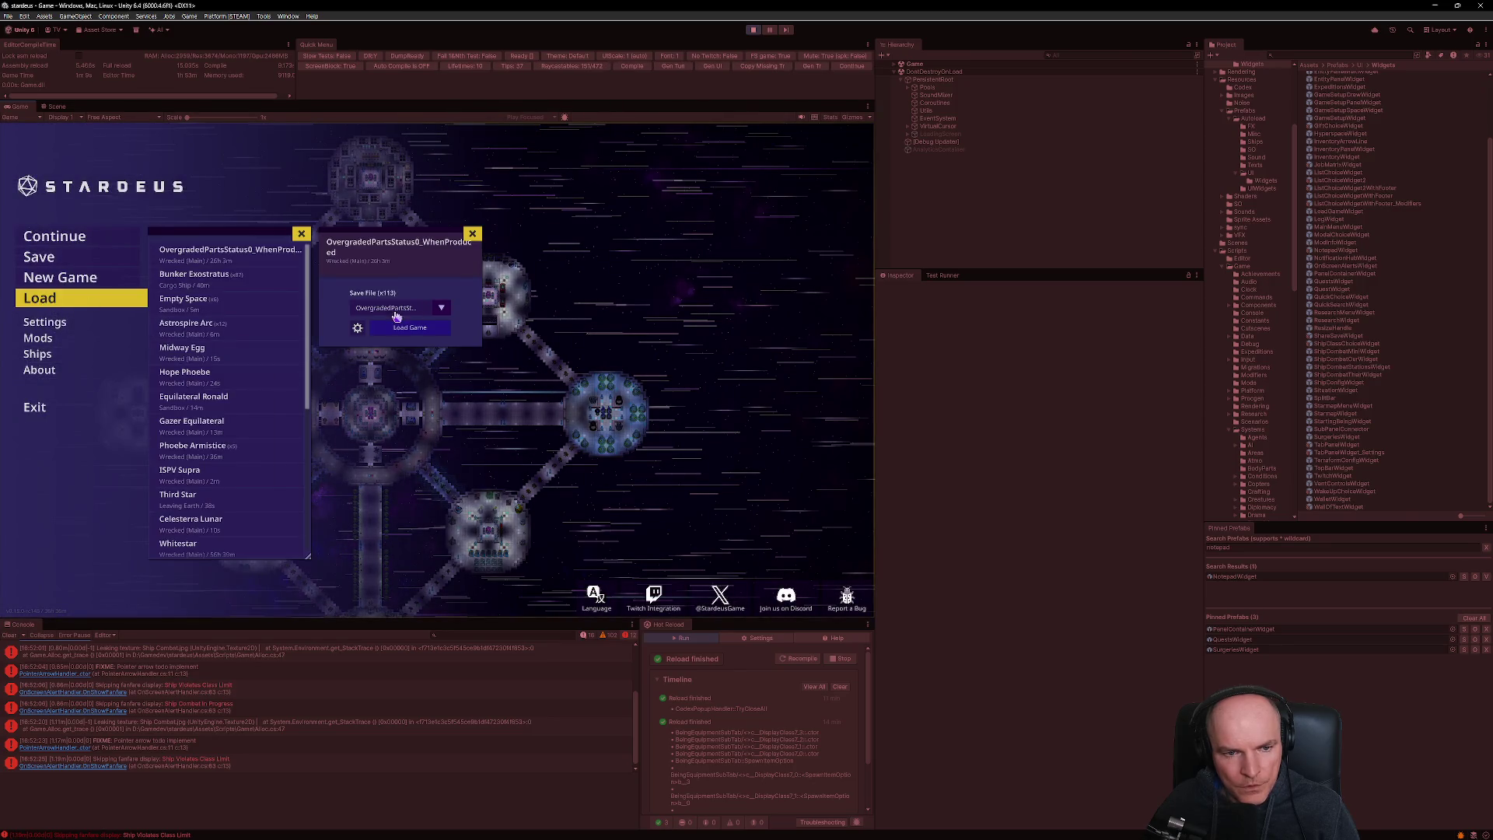
pyautogui.click(440, 307)
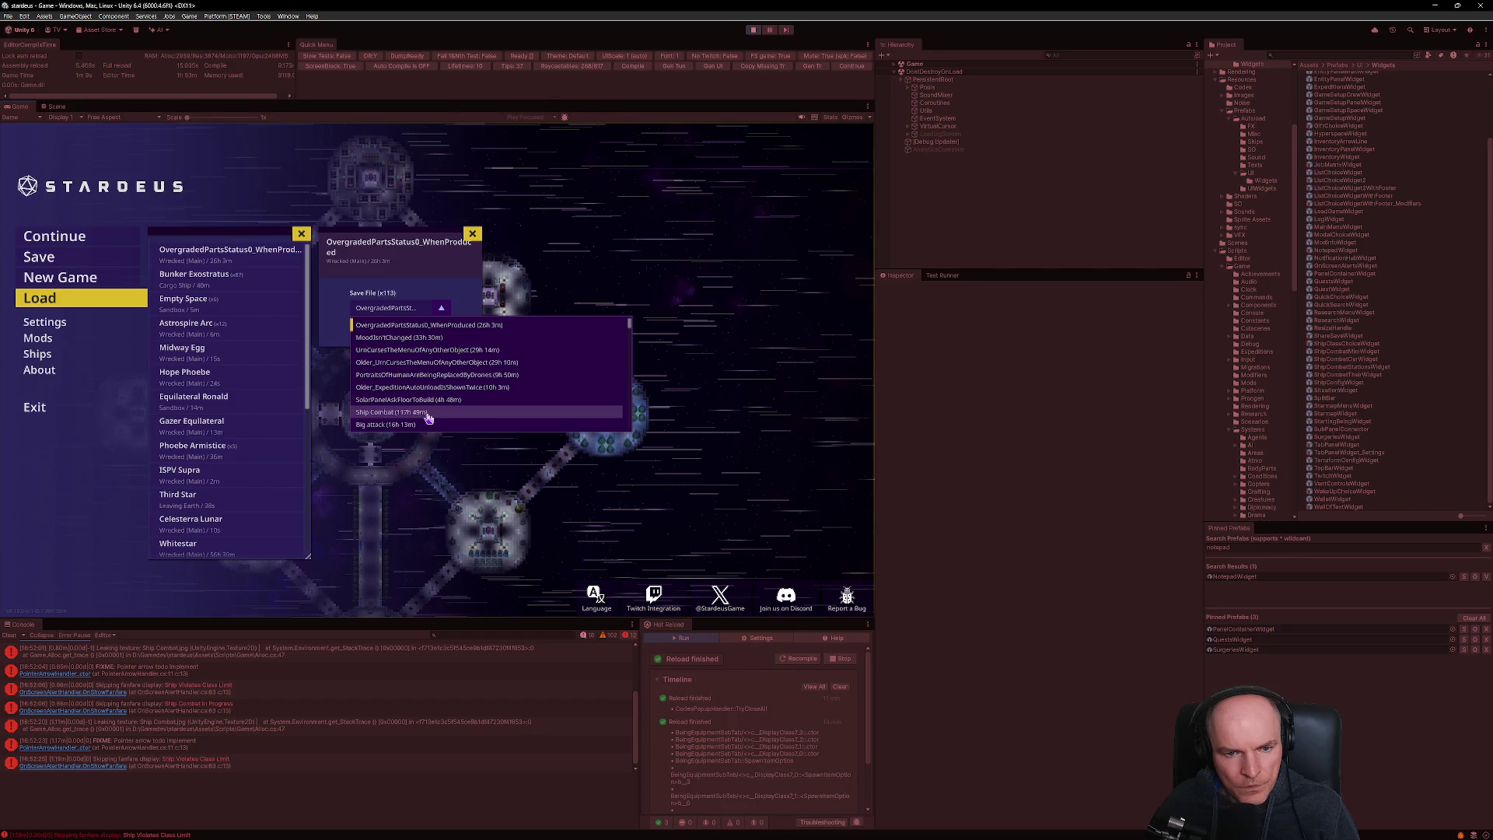
pyautogui.scroll(-3, 428, 418)
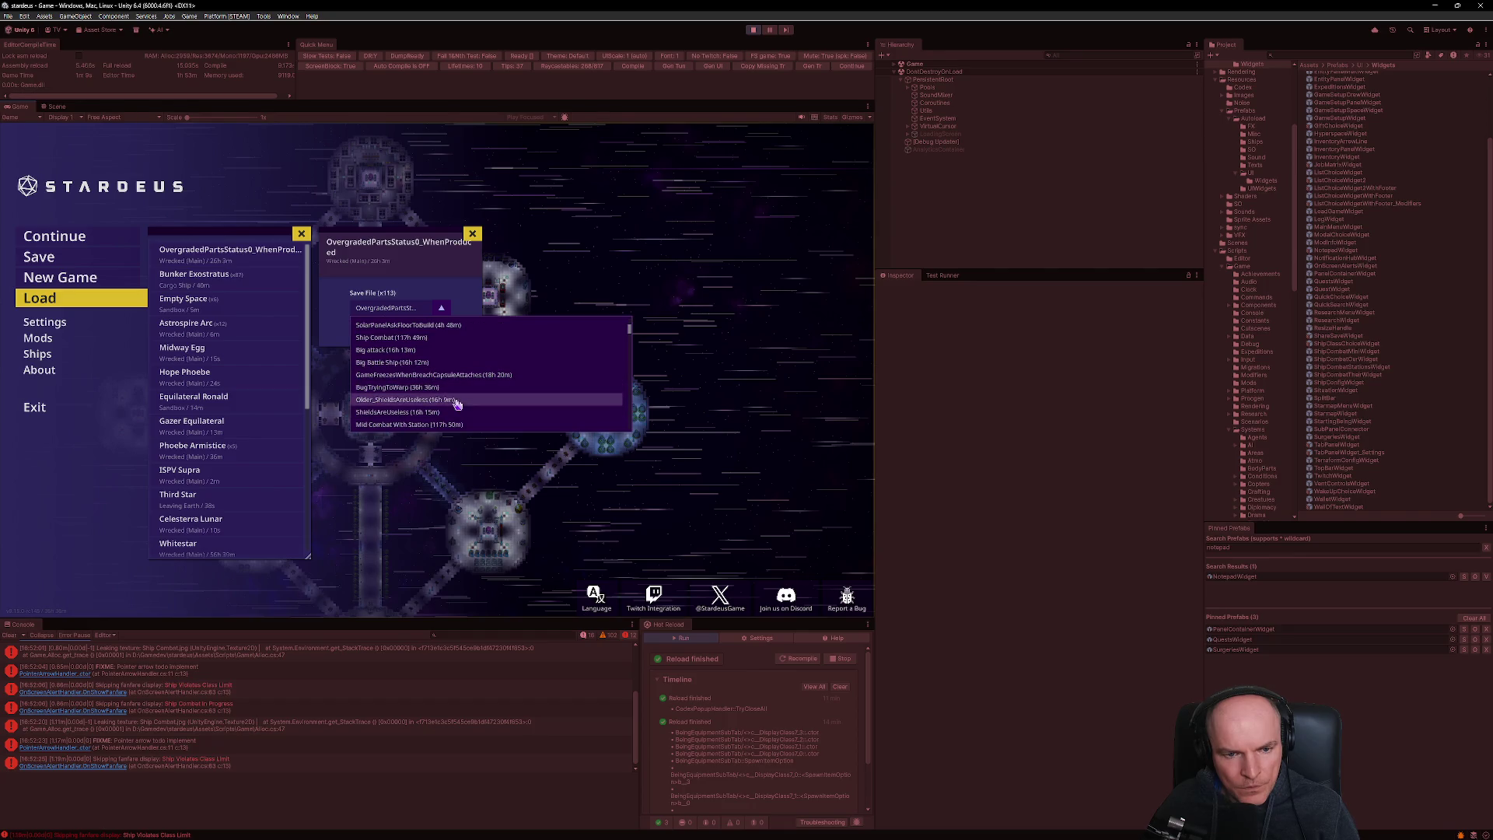
pyautogui.scroll(-3, 457, 404)
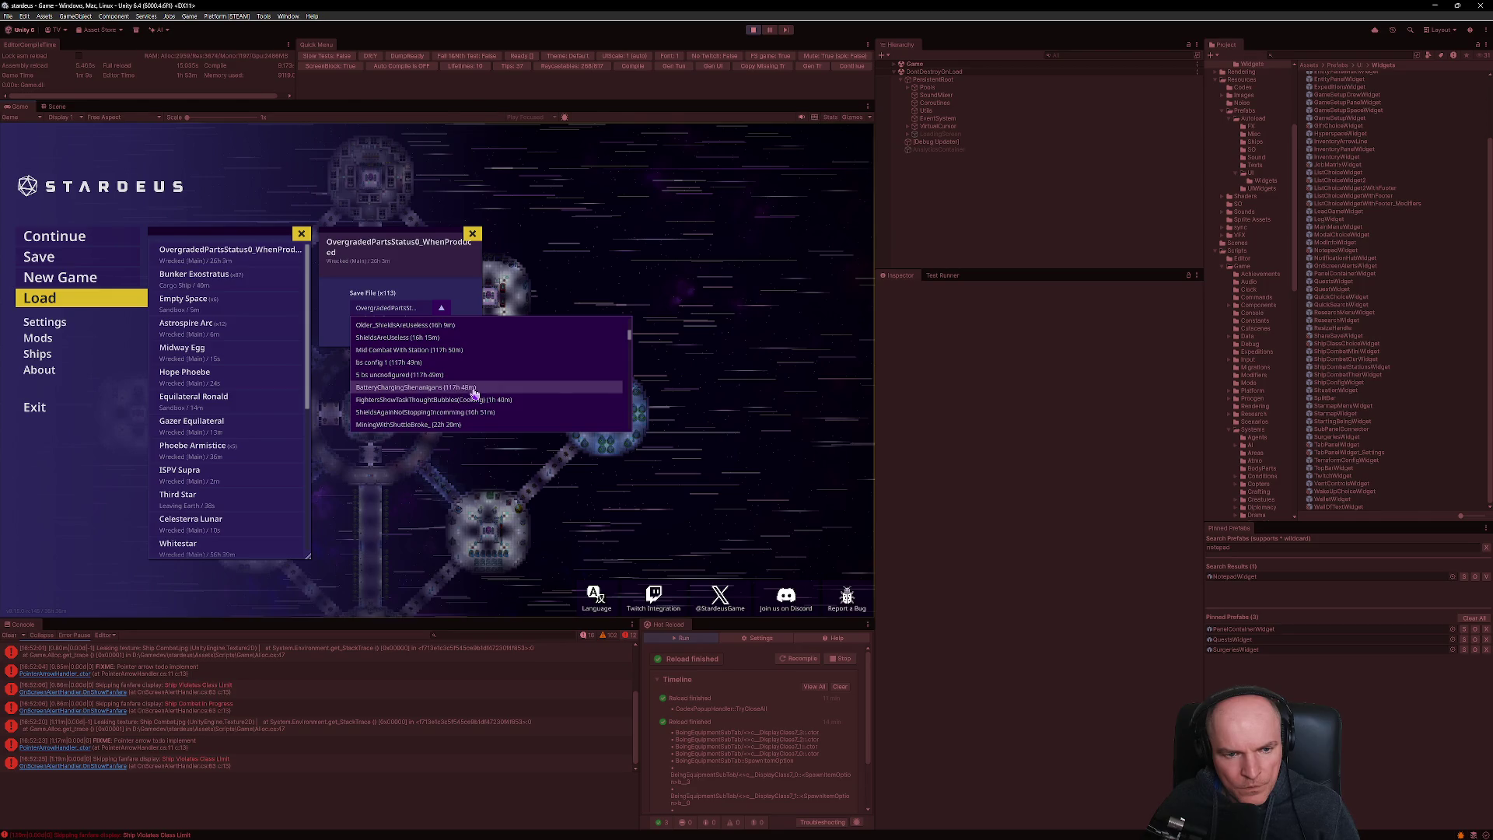
pyautogui.scroll(-3, 473, 390)
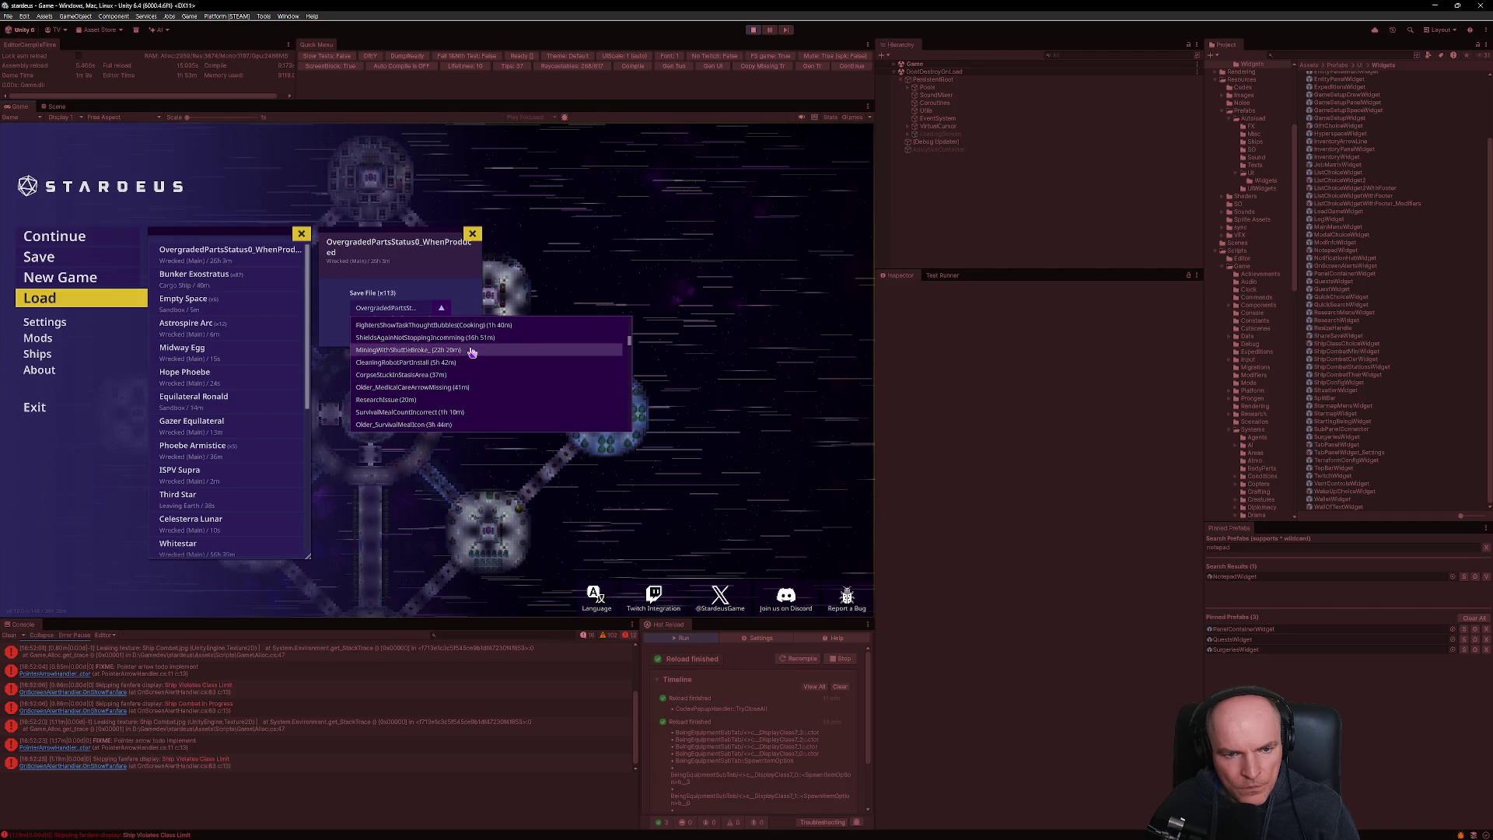
pyautogui.scroll(-3, 470, 346)
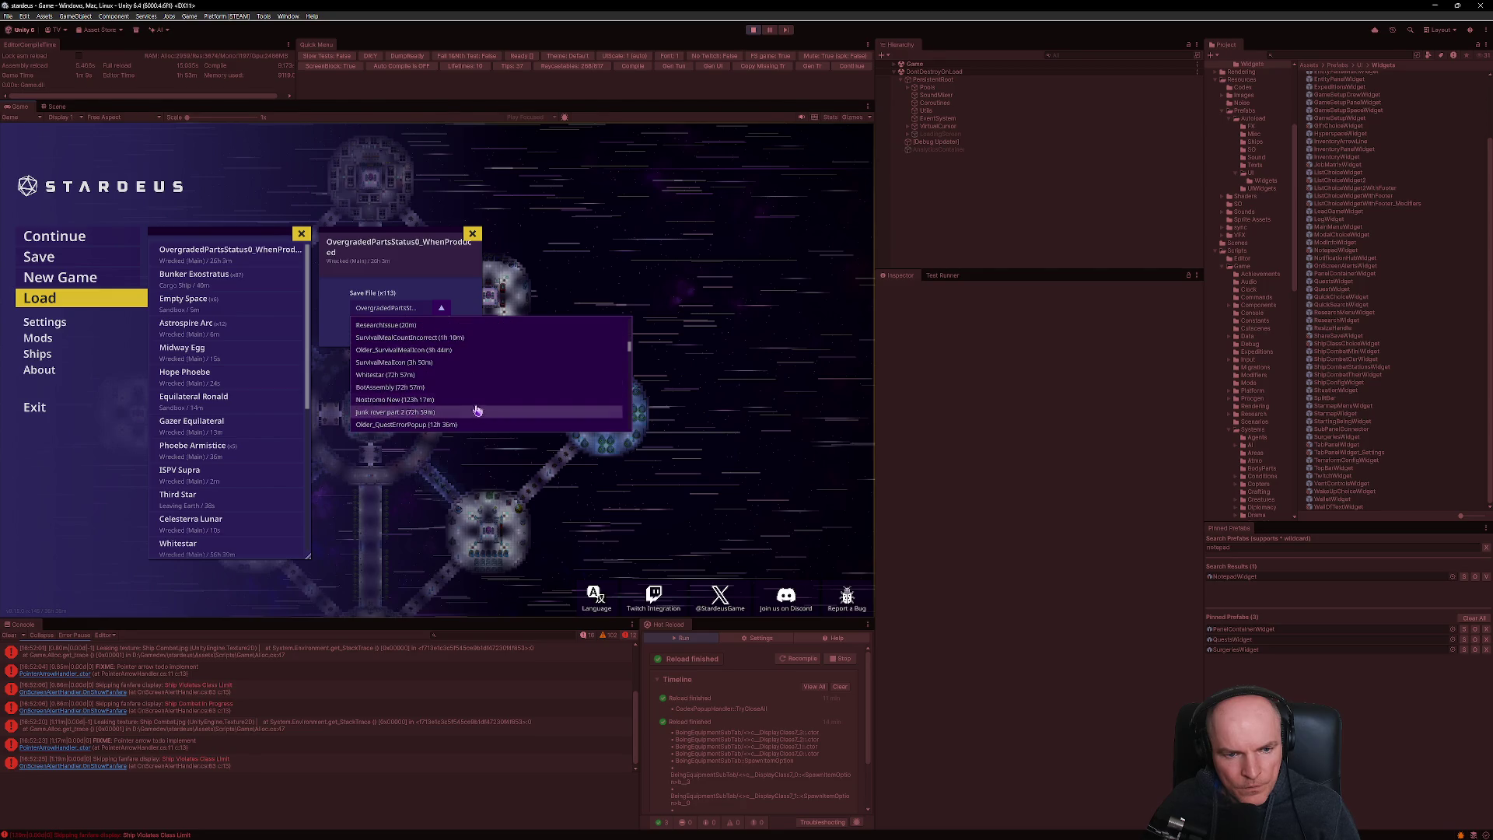
pyautogui.click(469, 398)
pyautogui.click(412, 406)
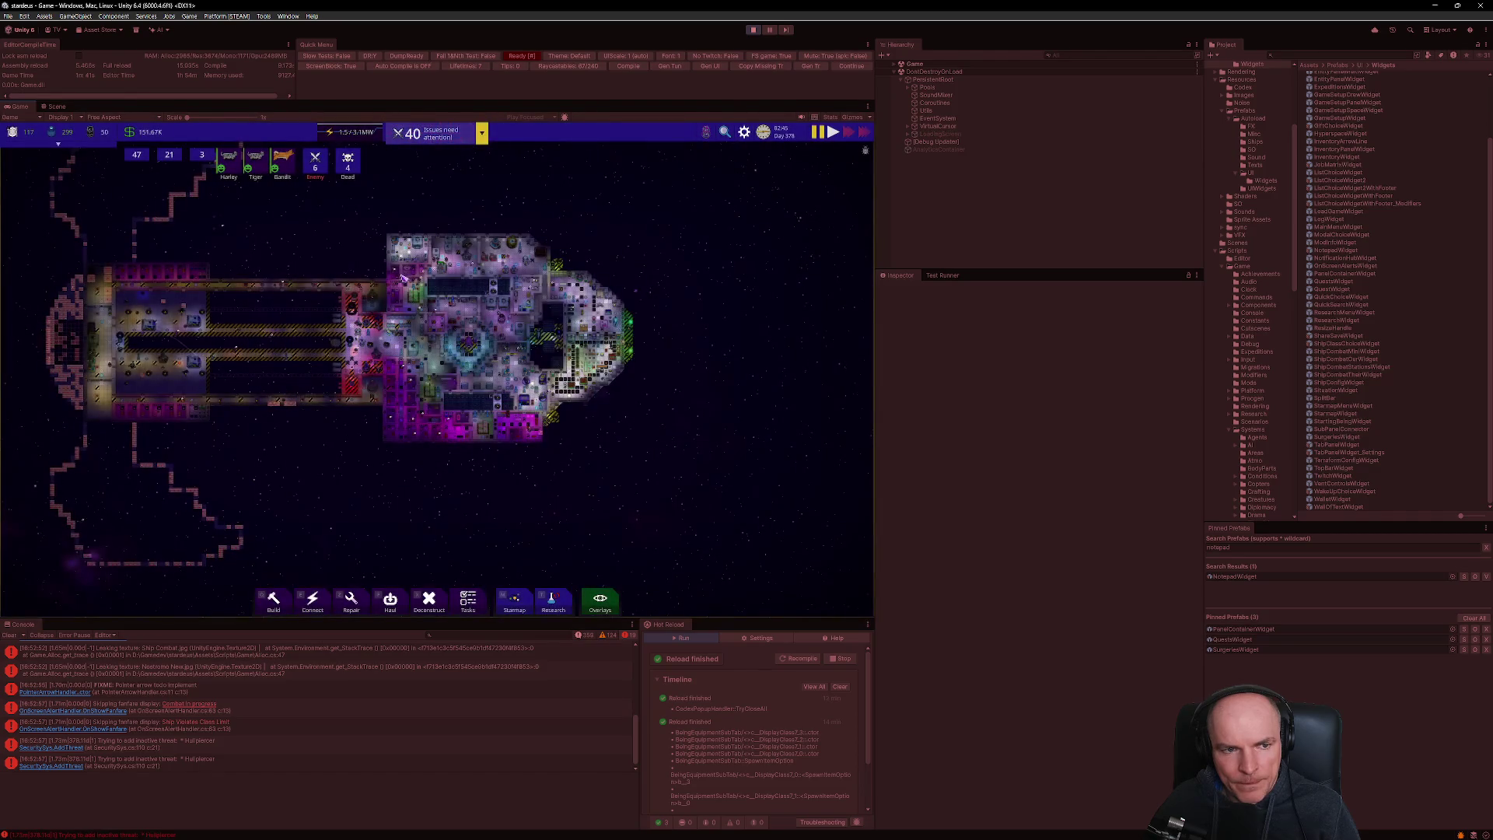
# - Open construction robot Leroy's details from the Worker list and zoom the map onto him
pyautogui.click(143, 157)
pyautogui.scroll(-3, 199, 370)
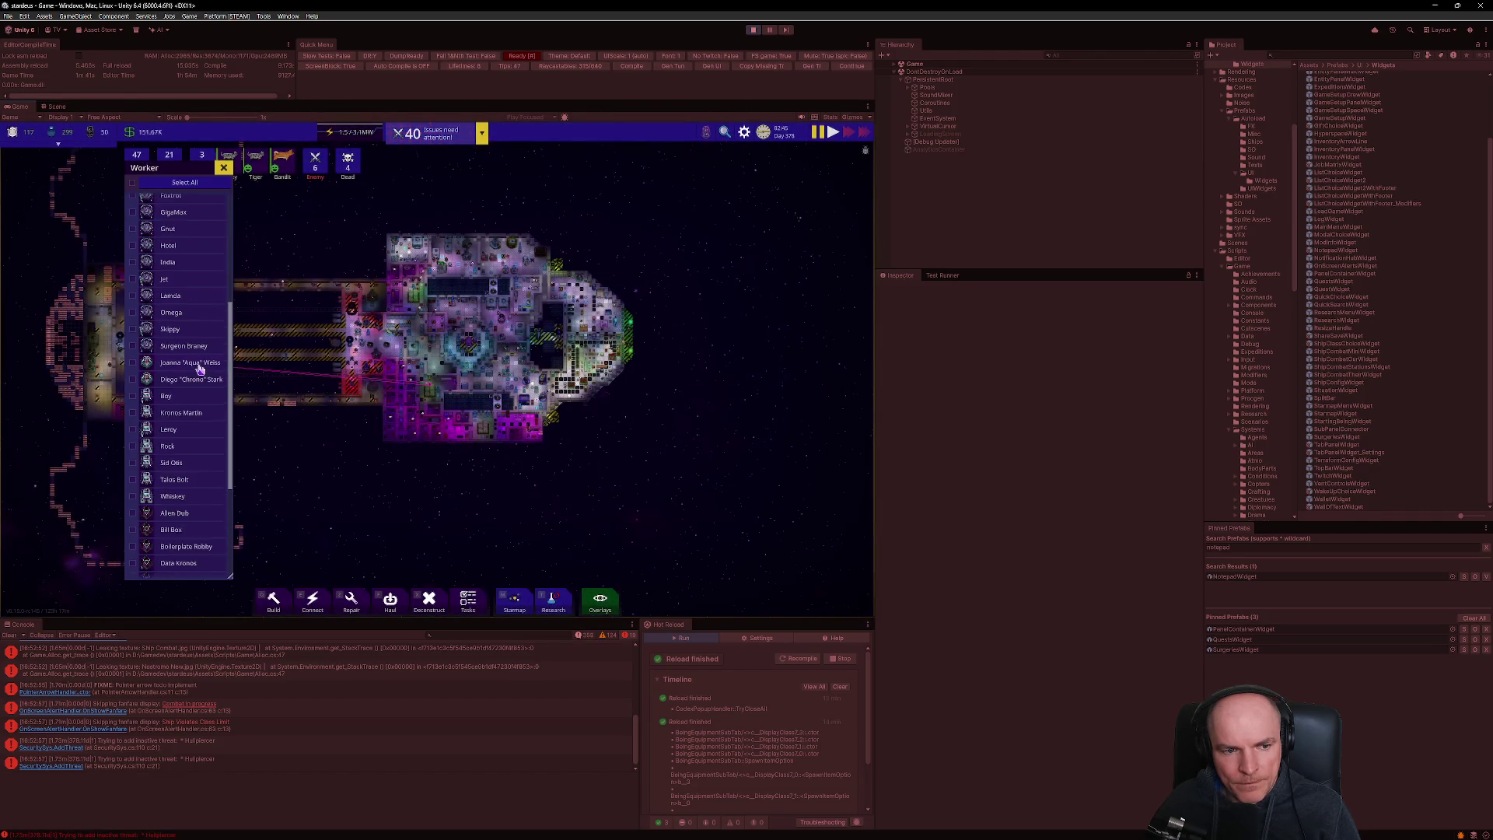
pyautogui.click(171, 281)
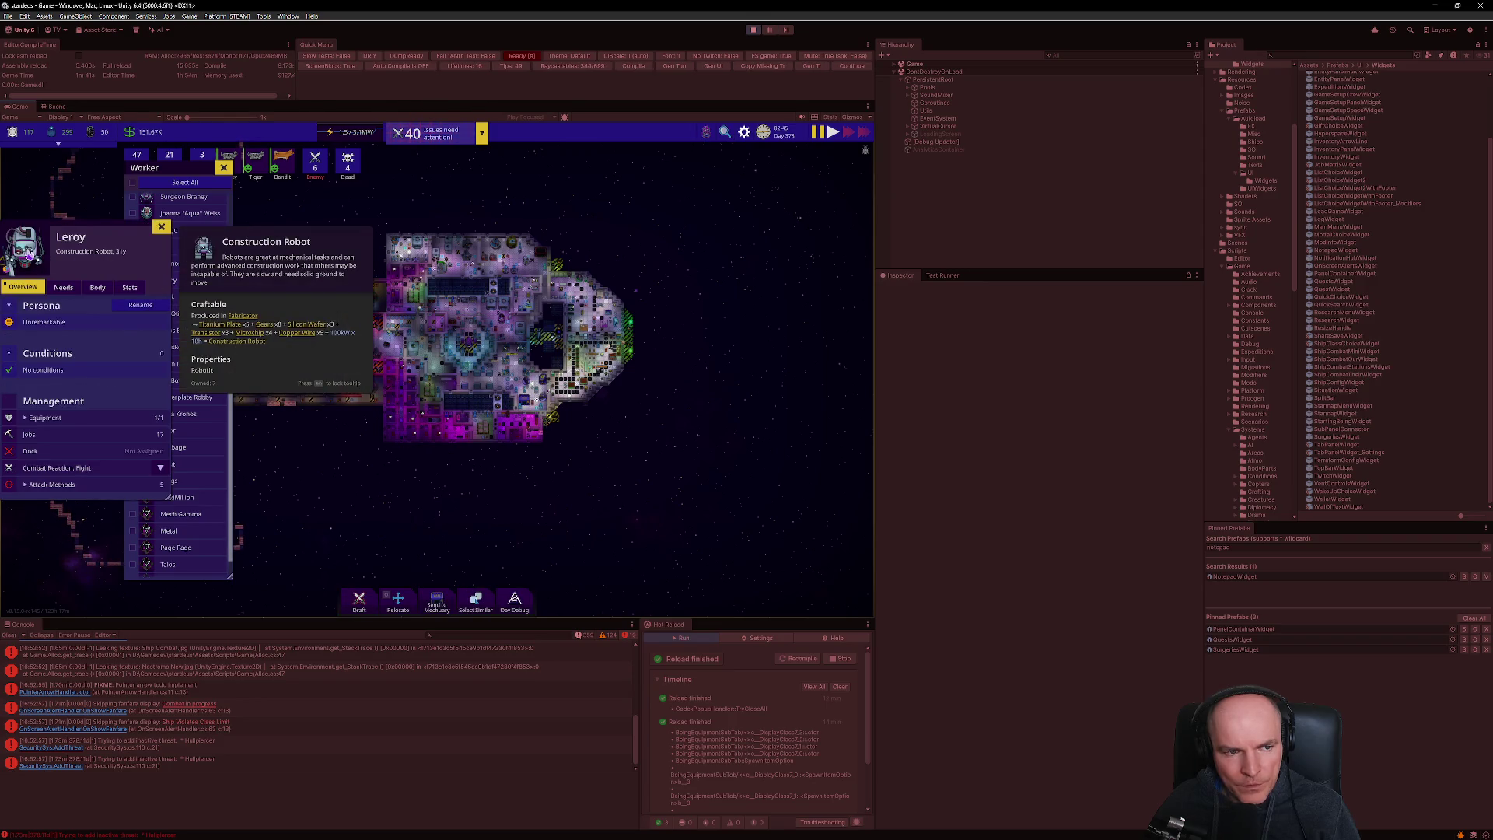
pyautogui.click(48, 261)
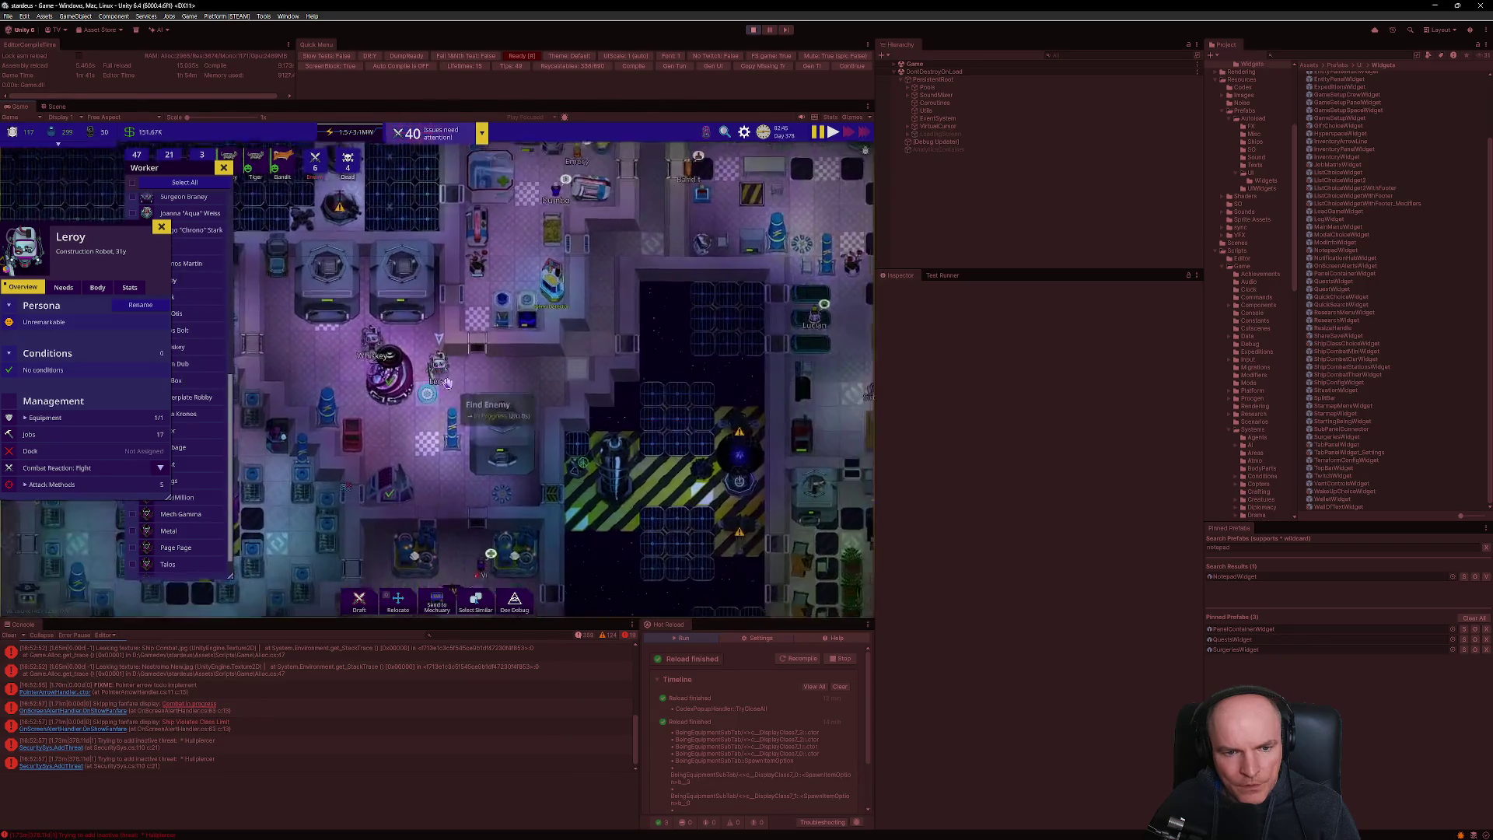
pyautogui.scroll(5, 446, 382)
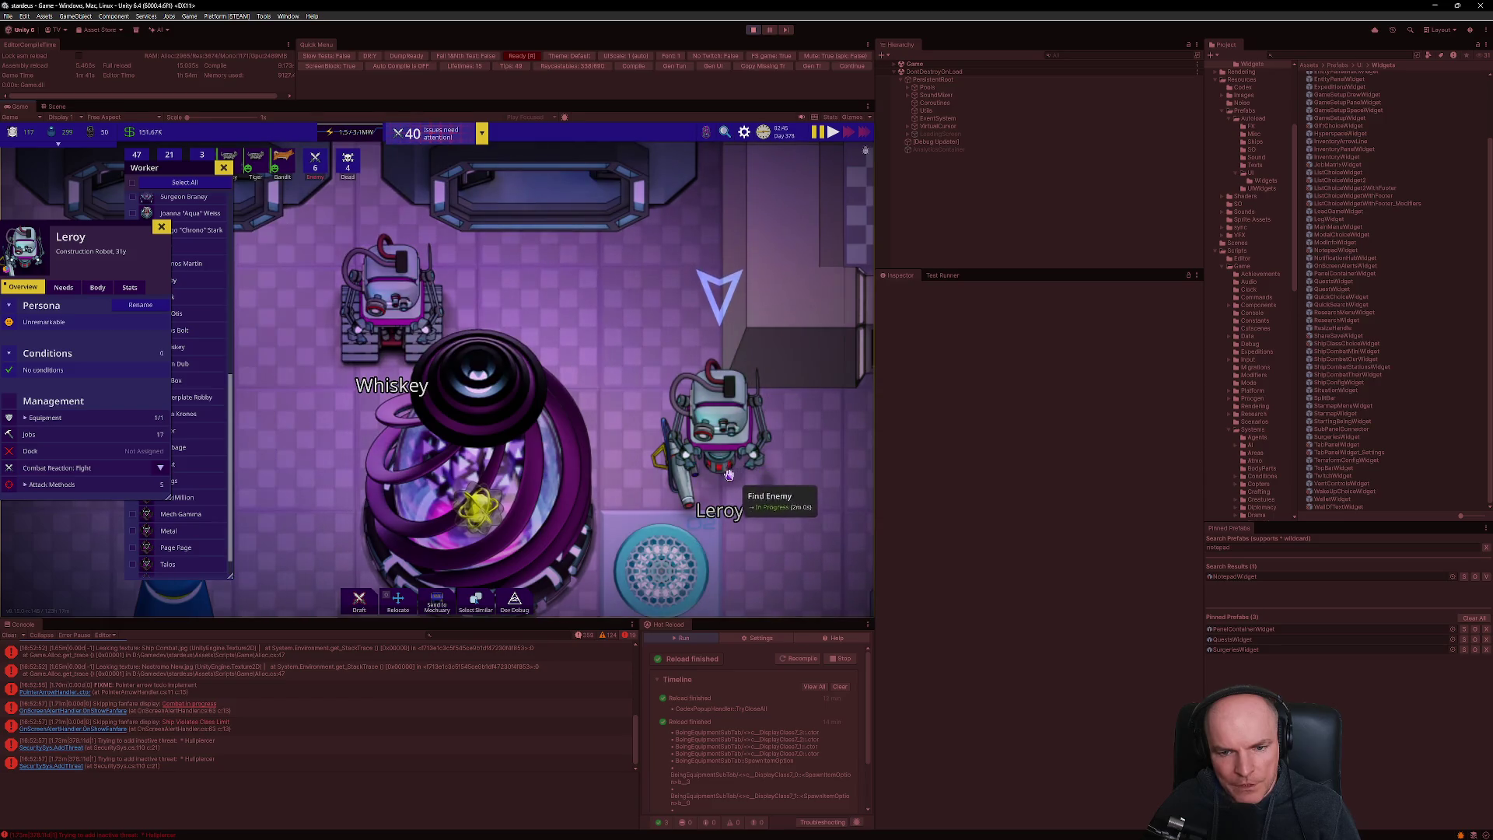
pyautogui.scroll(2, 751, 471)
pyautogui.scroll(-2, 746, 485)
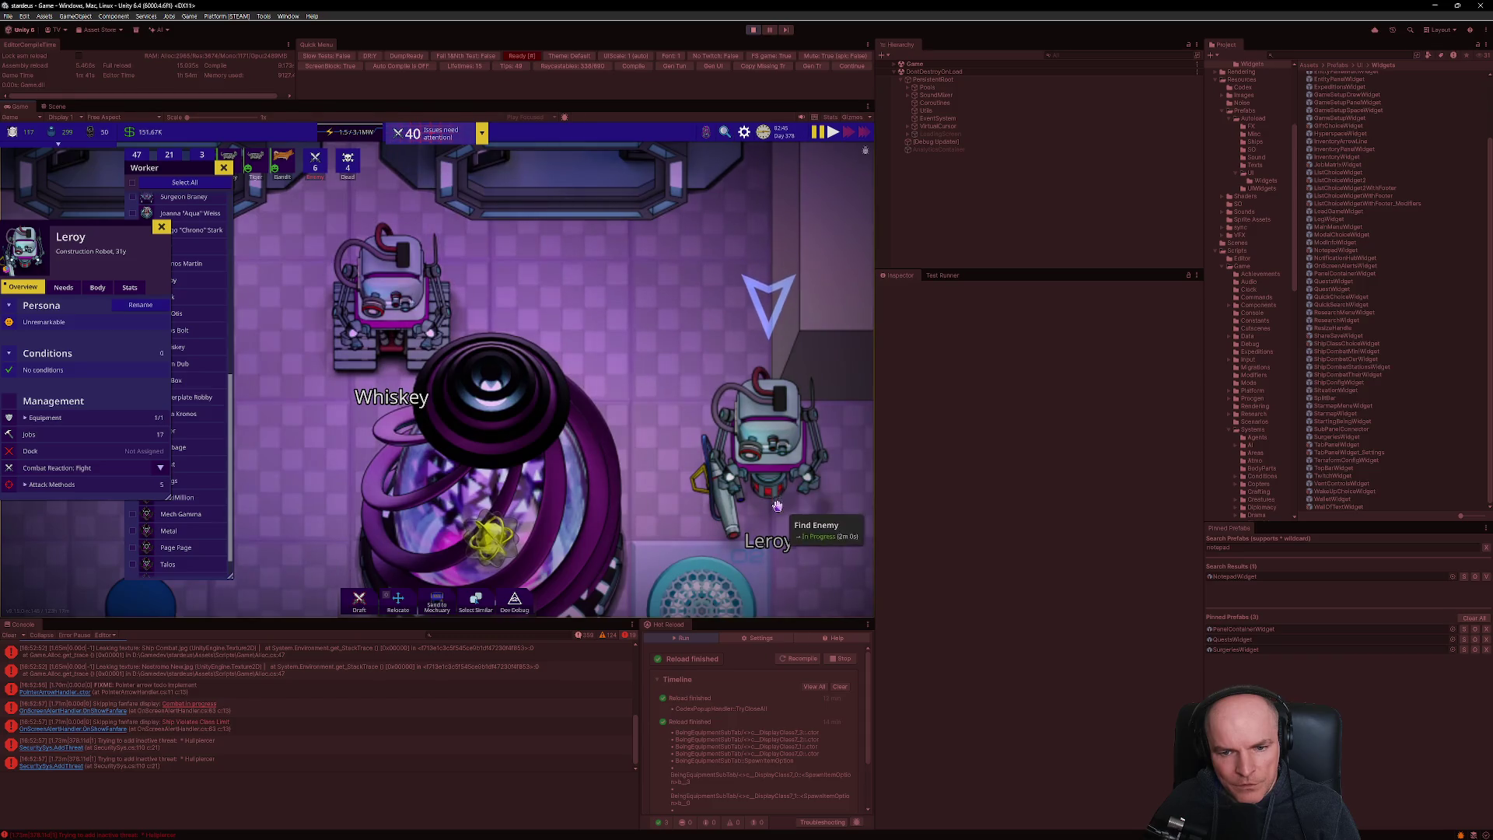
pyautogui.moveTo(767, 498)
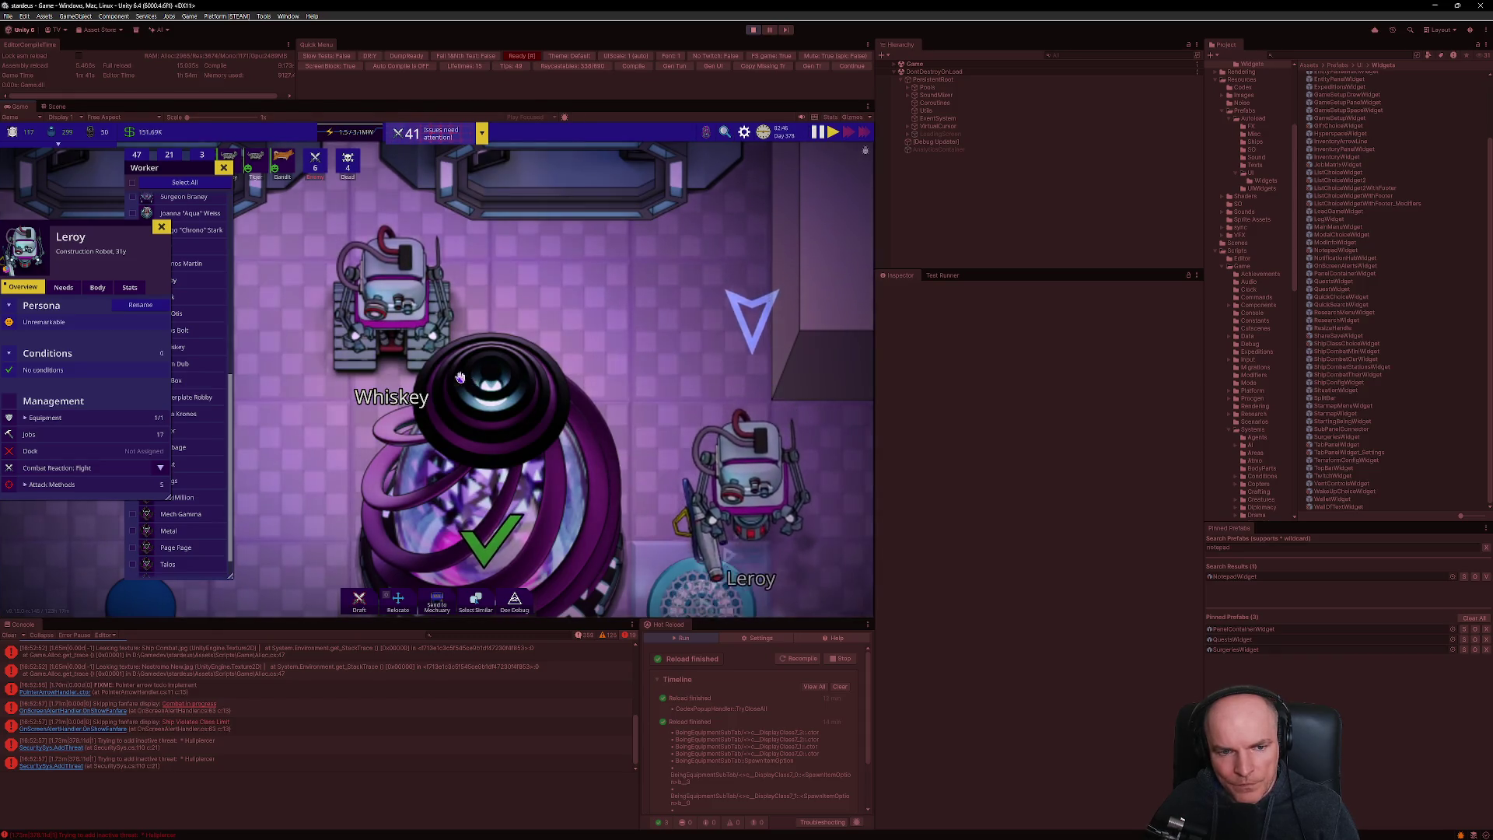
pyautogui.scroll(2, 470, 292)
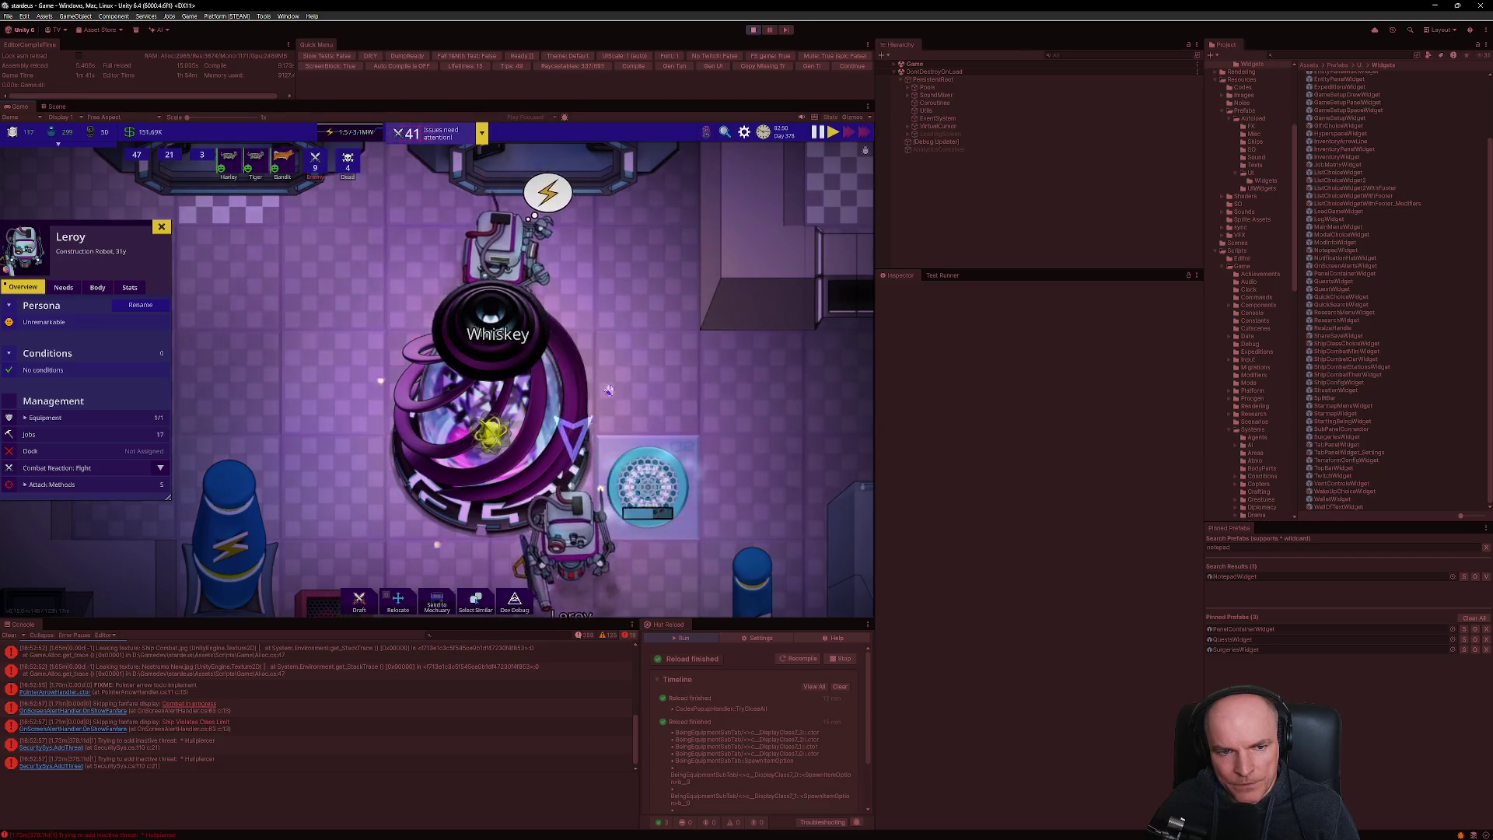
pyautogui.scroll(-2, 660, 319)
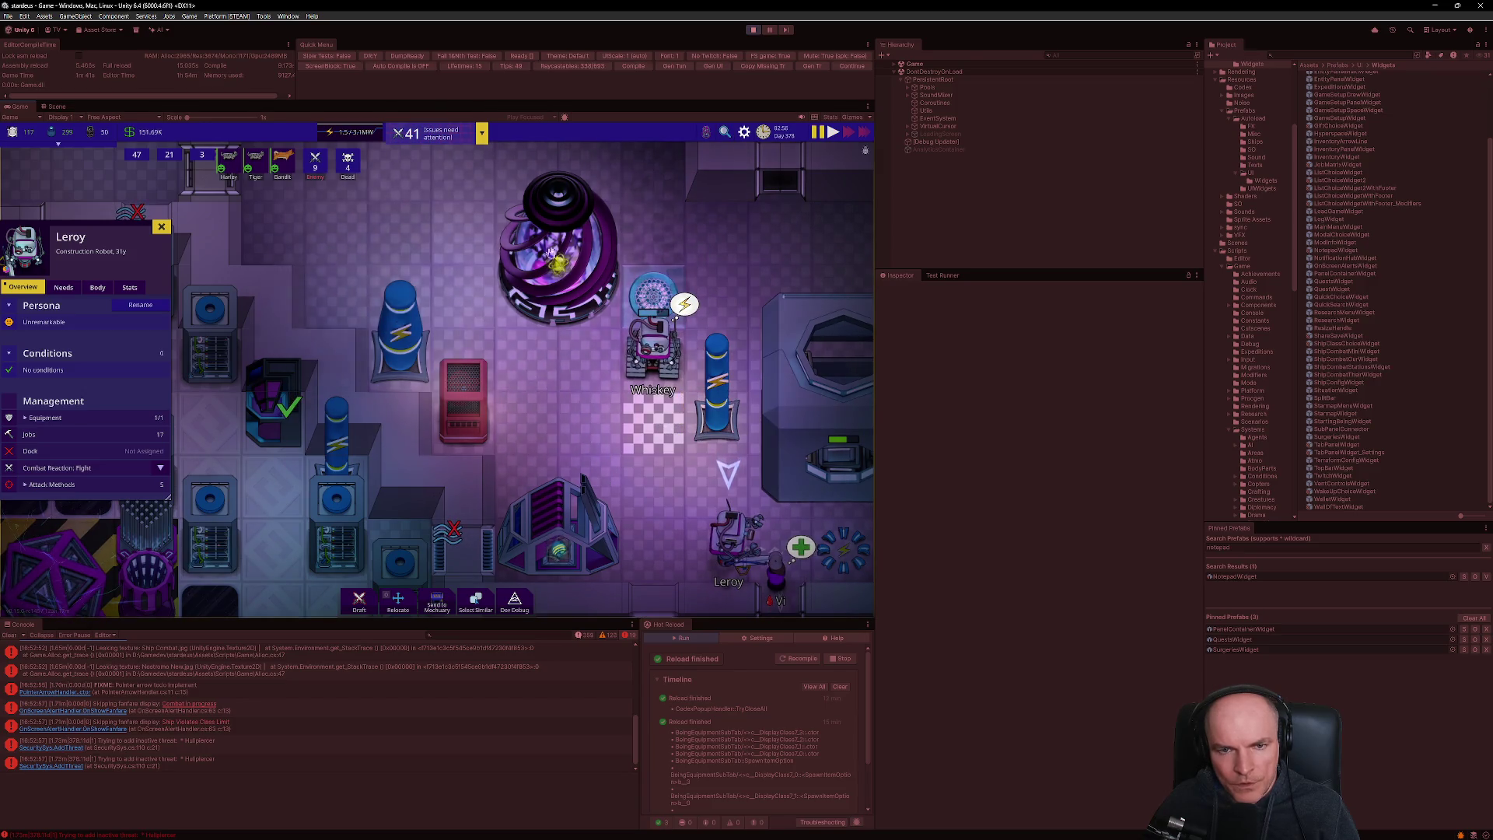
# - Select the ship computer with C, check the WAIT spinner in its Health app, then close both
pyautogui.press('c')
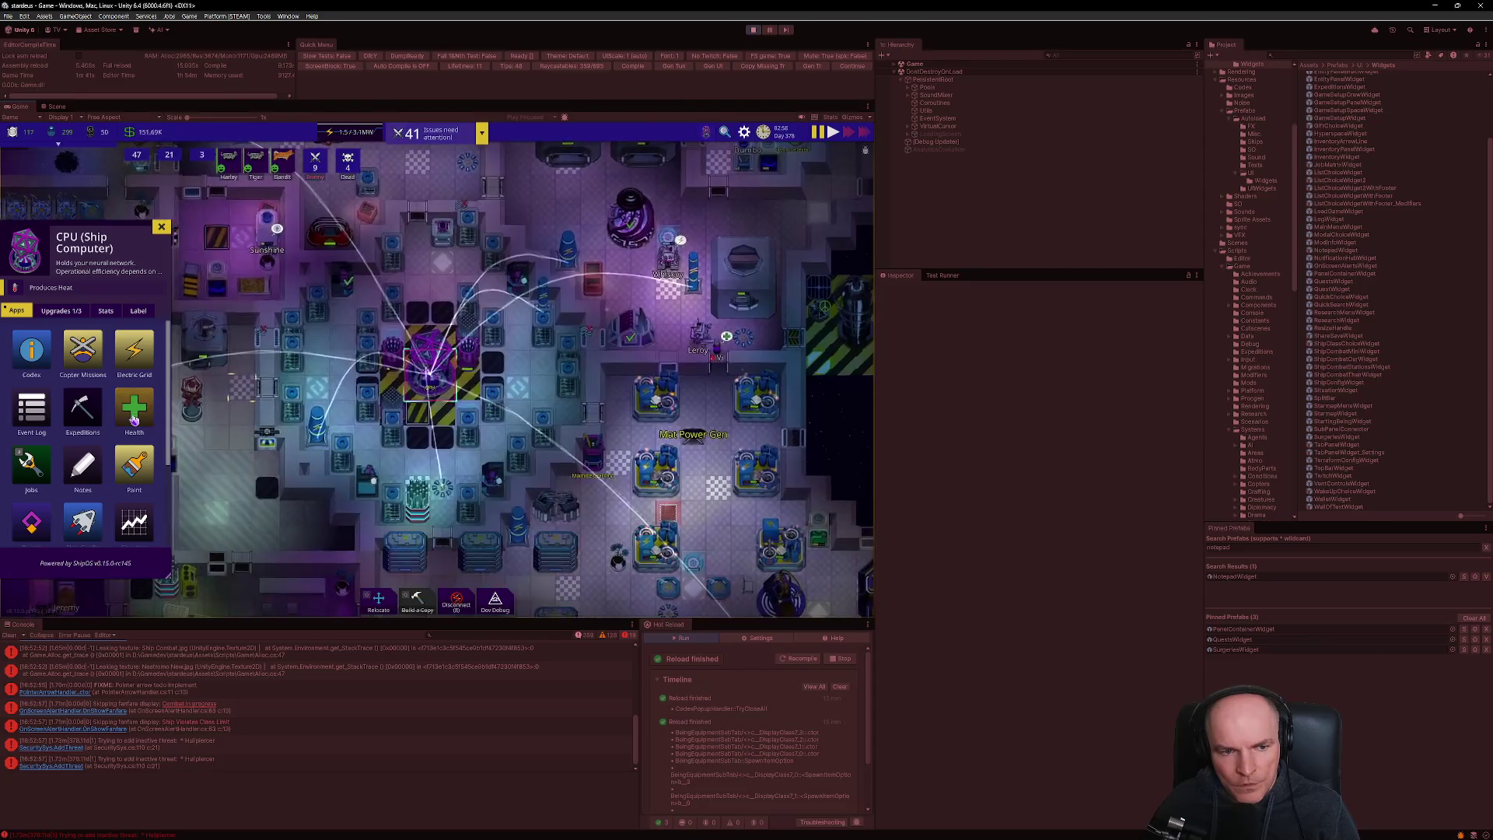
pyautogui.click(101, 448)
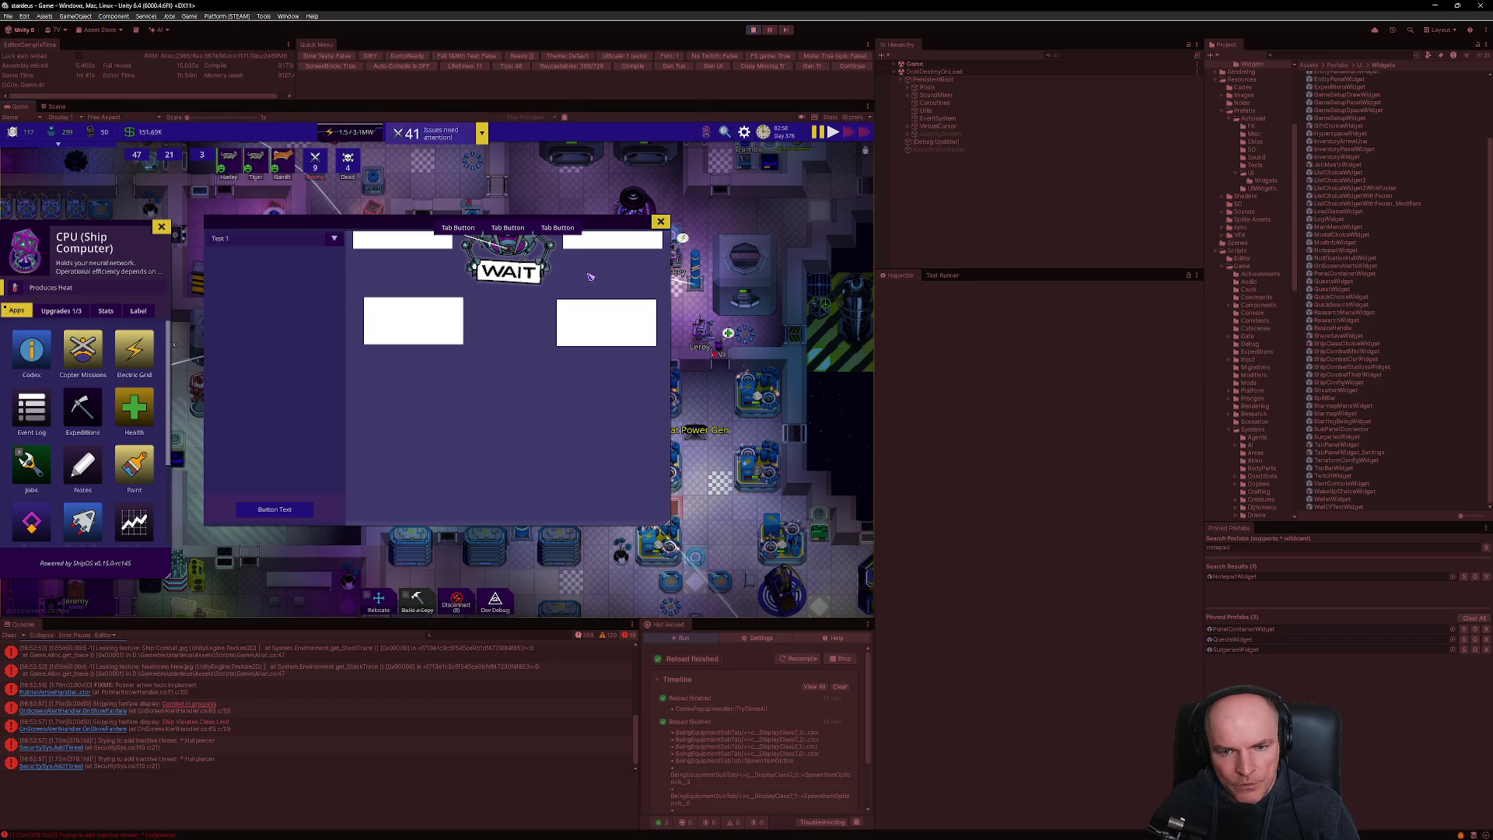
pyautogui.scroll(3, 801, 374)
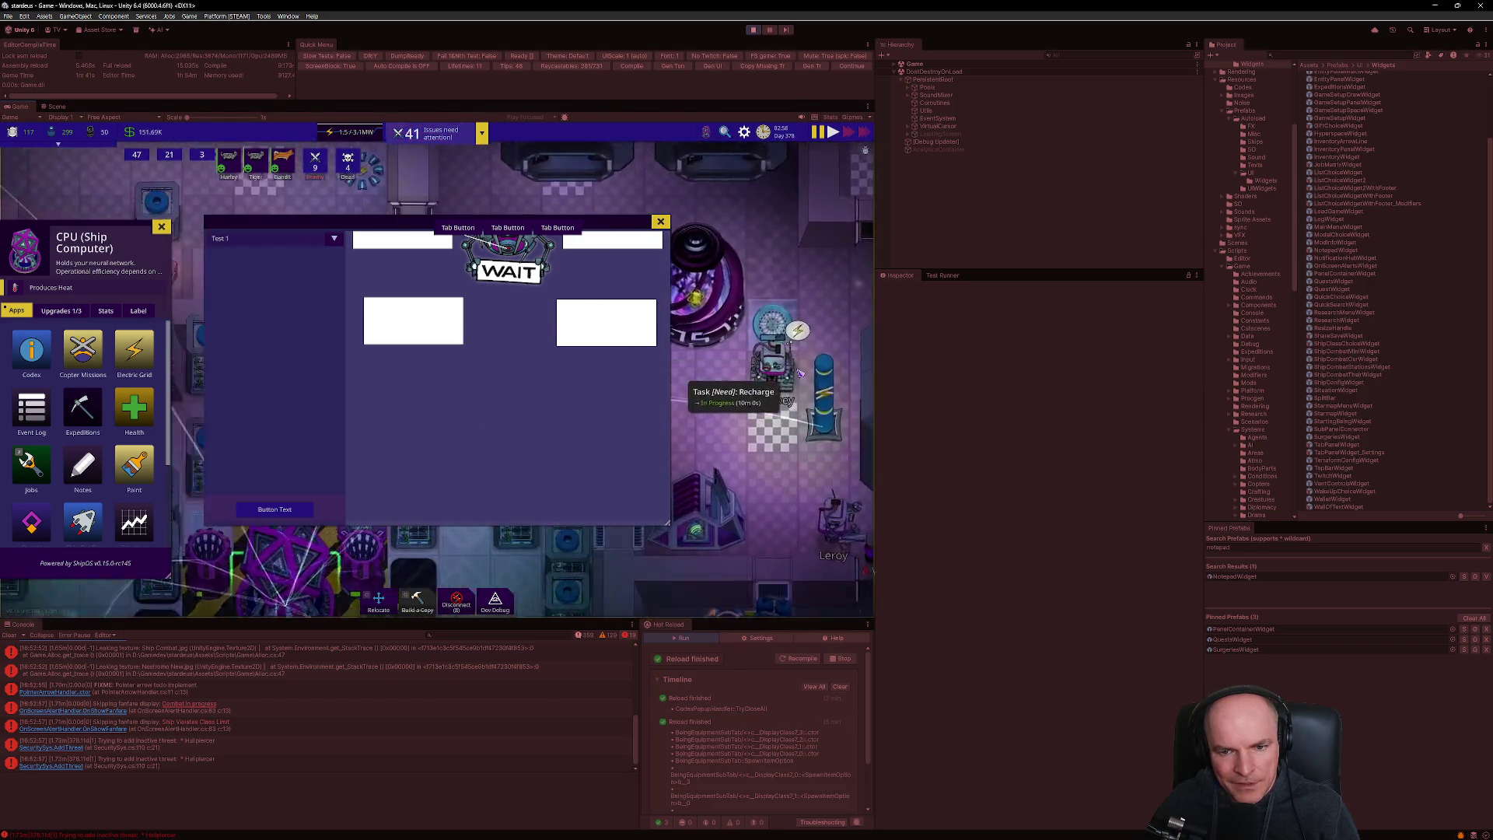
pyautogui.scroll(3, 800, 375)
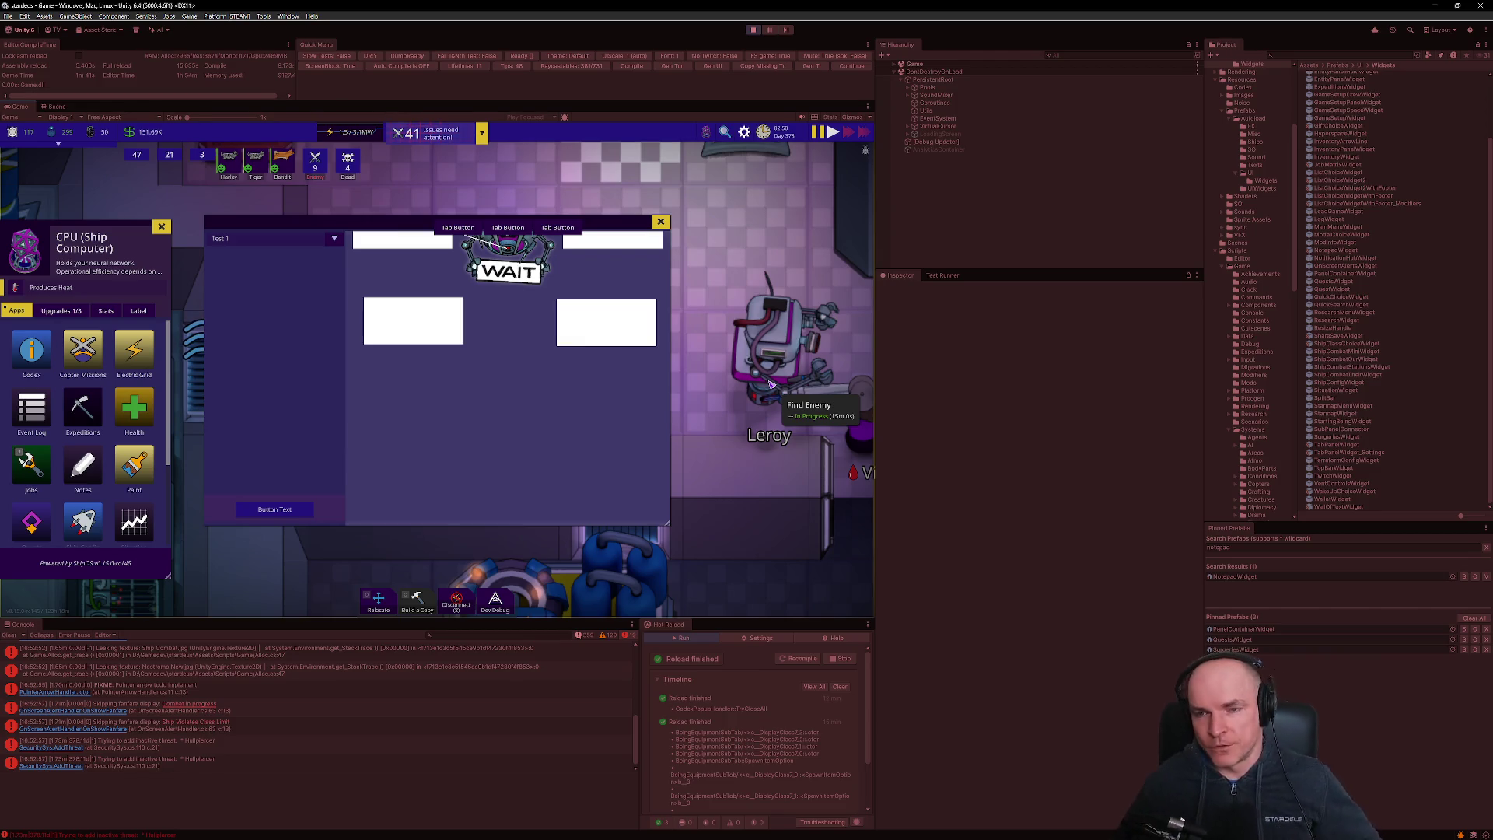
pyautogui.press('Escape')
pyautogui.press('Escape')
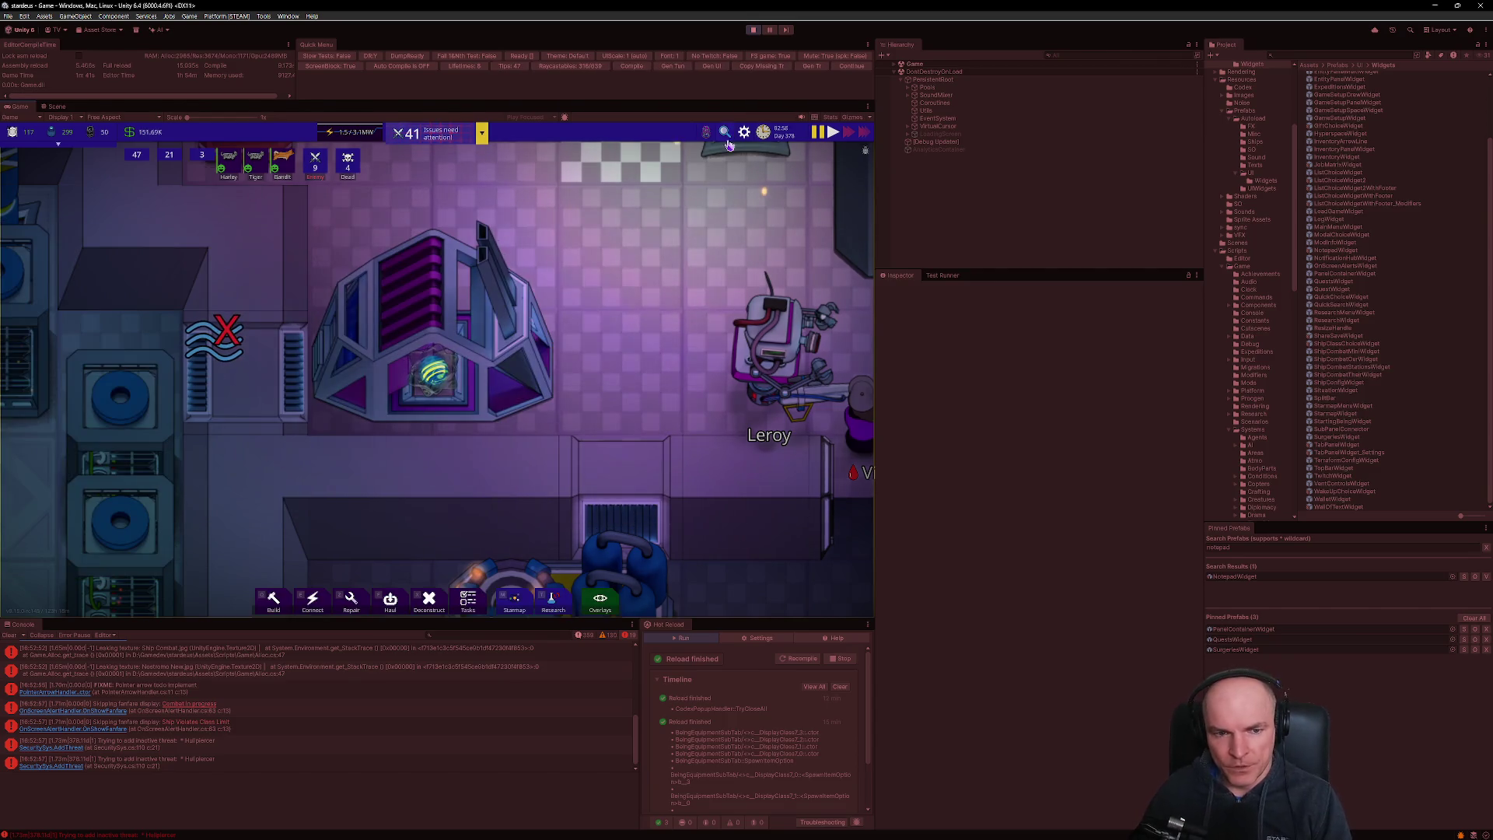